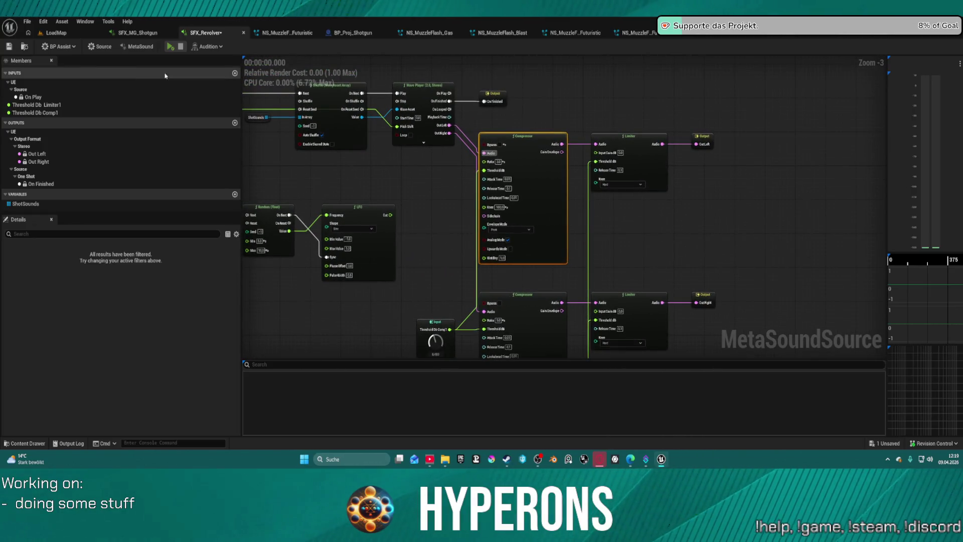
Raise Threshold Db Limiter1 to about 3.2 and audition the revolver MetaSound before and after
left_click(170, 48)
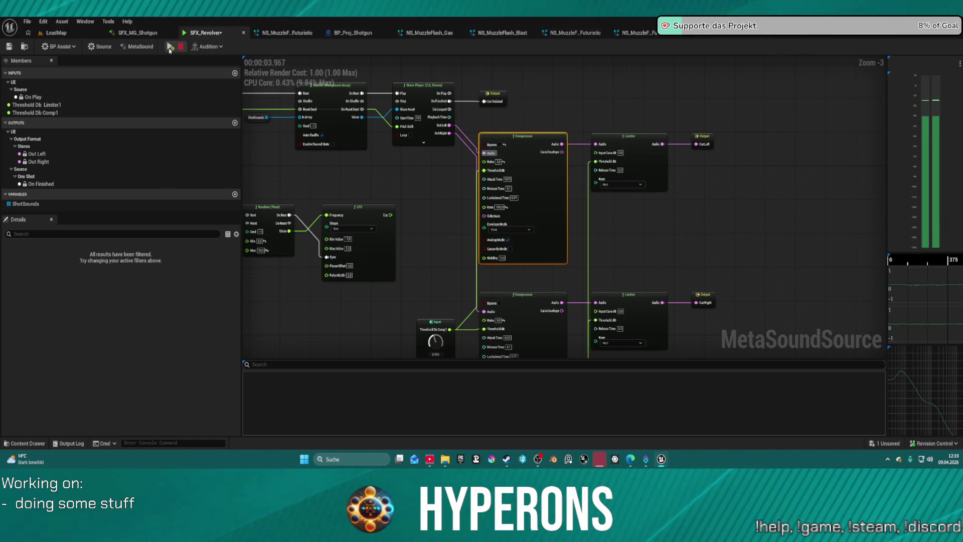
mouse_move(443, 172)
left_mouse_down()
mouse_move(591, 142)
mouse_move(542, 231)
left_mouse_up()
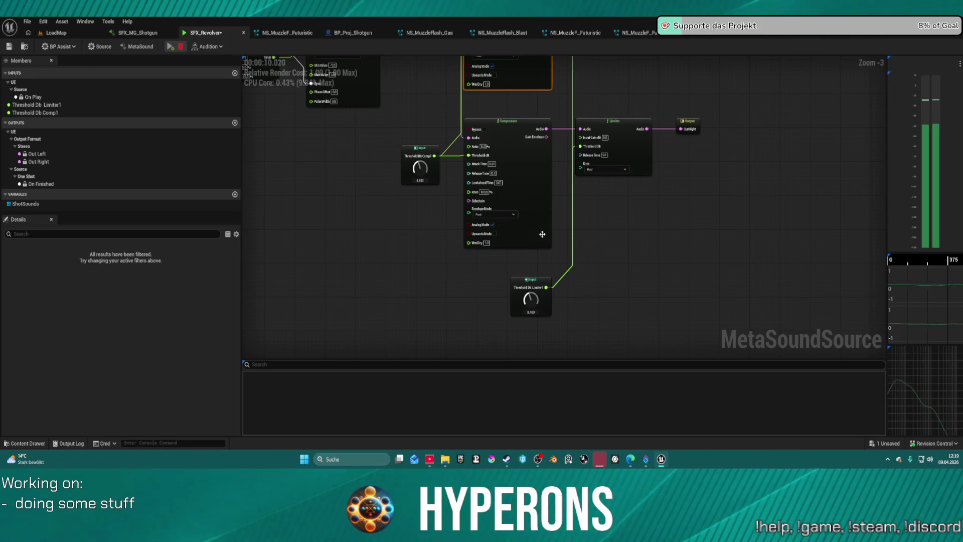
left_click_drag(533, 297, 529, 302)
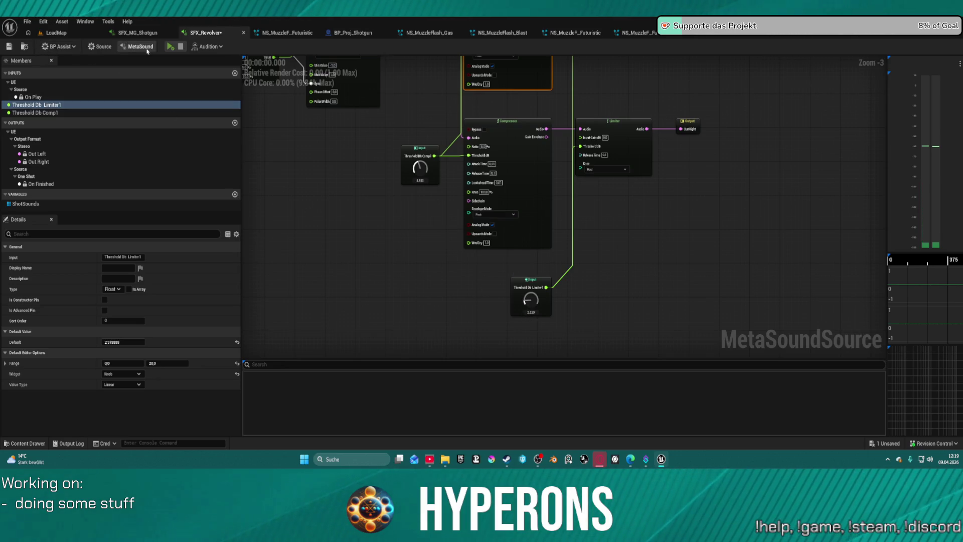
left_click(172, 48)
mouse_move(576, 73)
left_mouse_down()
mouse_move(592, 104)
mouse_move(547, 230)
left_mouse_up()
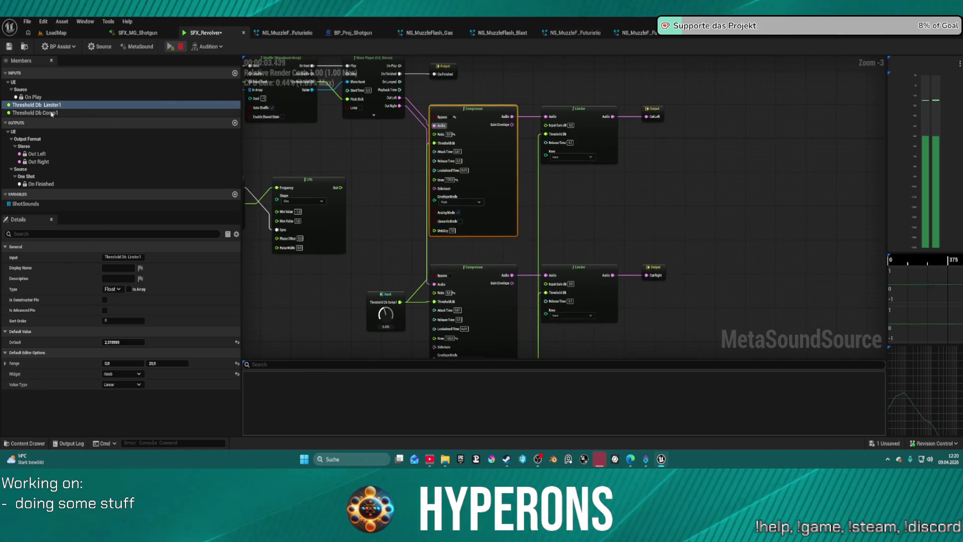
key("ctrl+z")
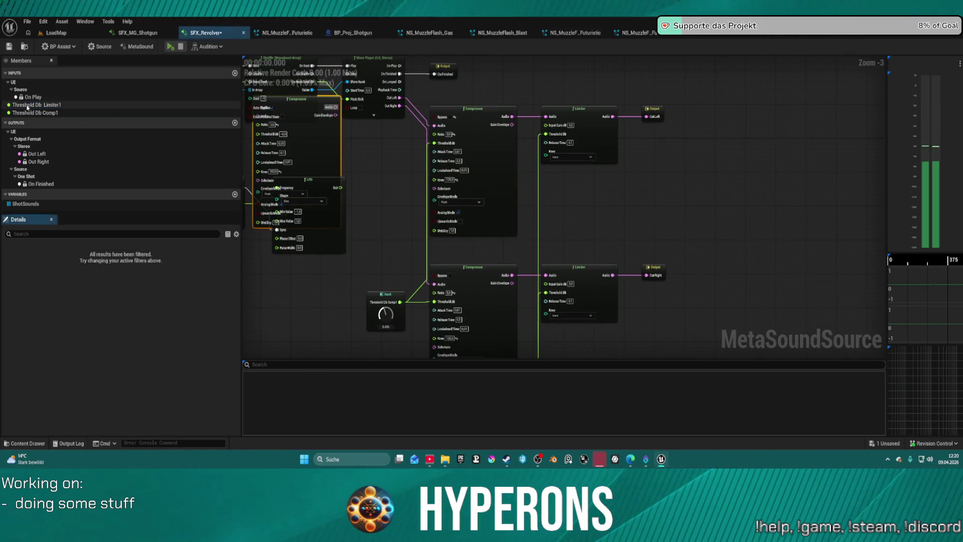
Duplicate the Threshold Db Limiter1 input and name the copy Threshold Db Gain1 1
left_click(28, 106)
scroll(505, 208, "down", 3)
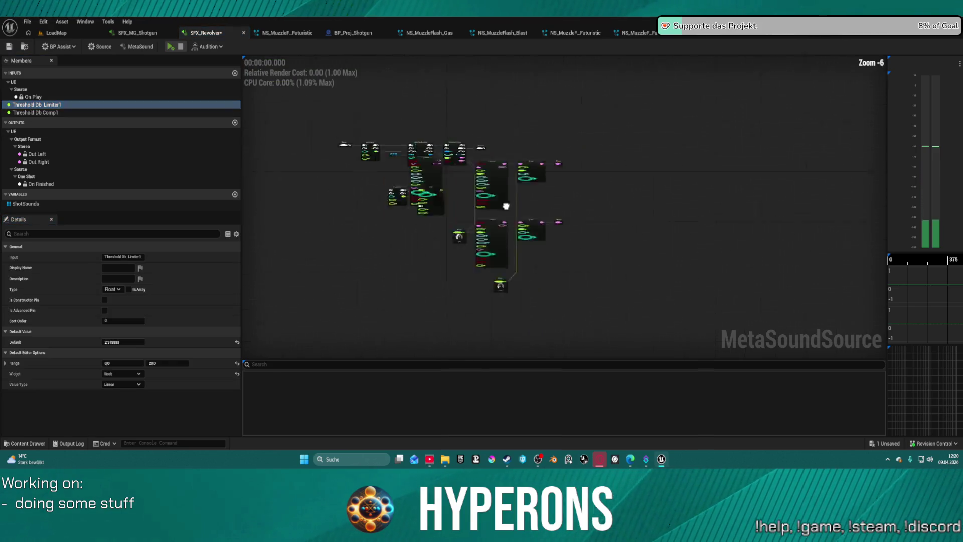
left_click(29, 106)
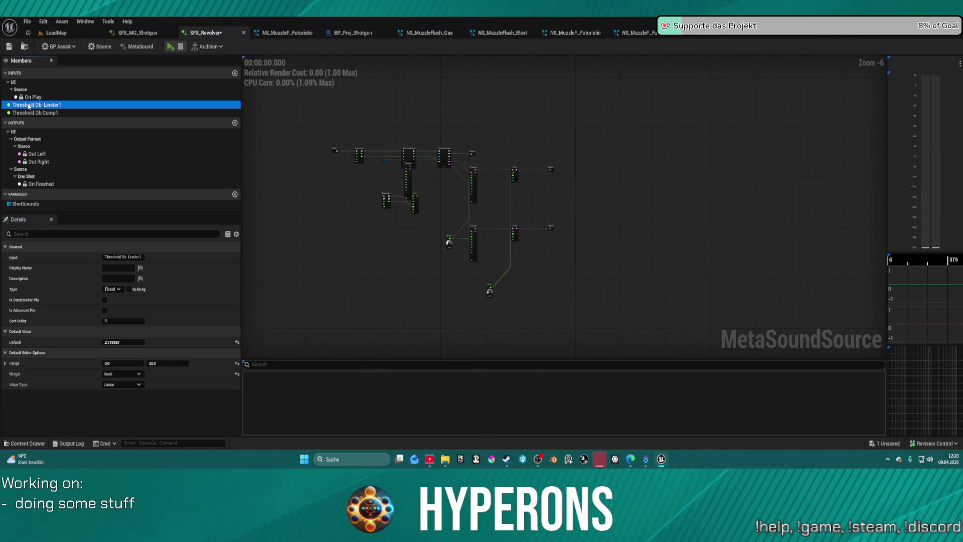
key("ctrl+d")
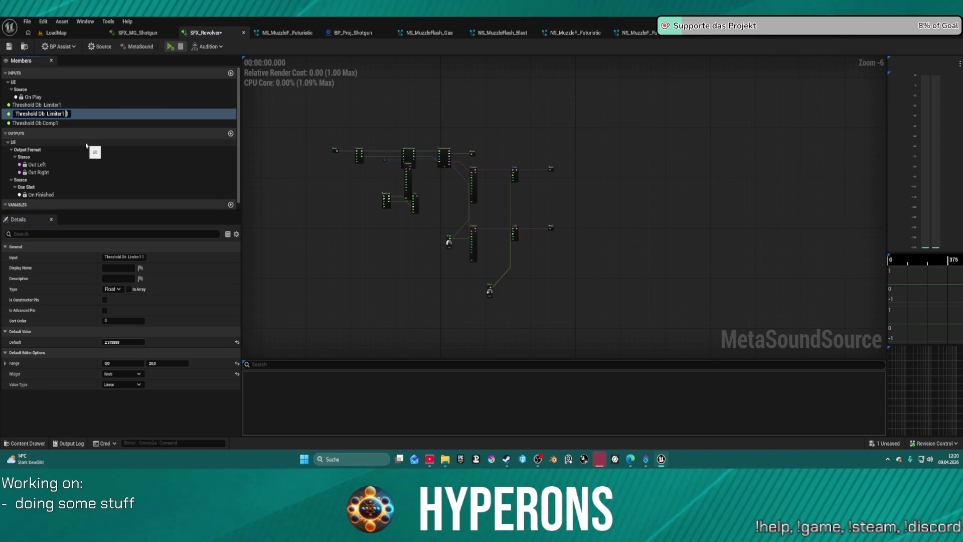
scroll(508, 191, "up", 1)
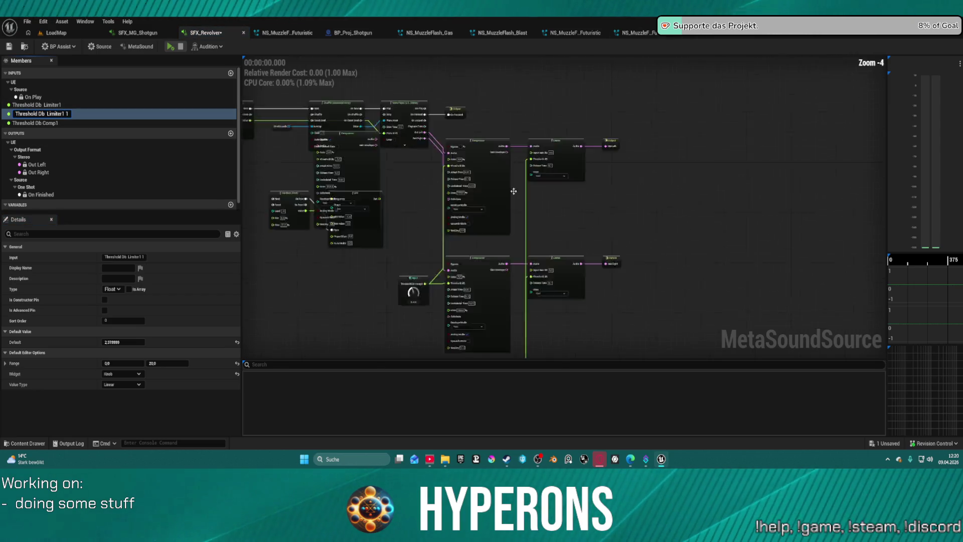
scroll(508, 191, "up", 5)
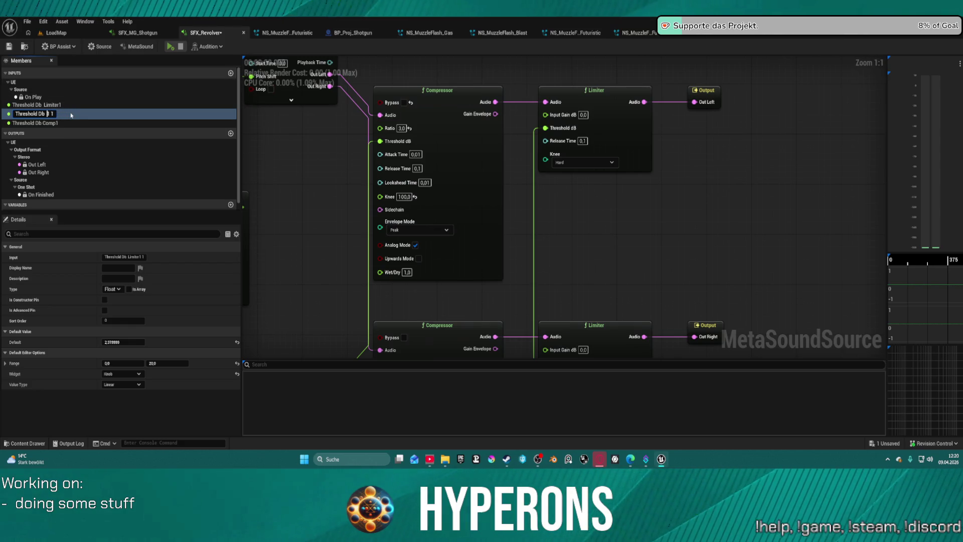
type("Gain1")
key("Return")
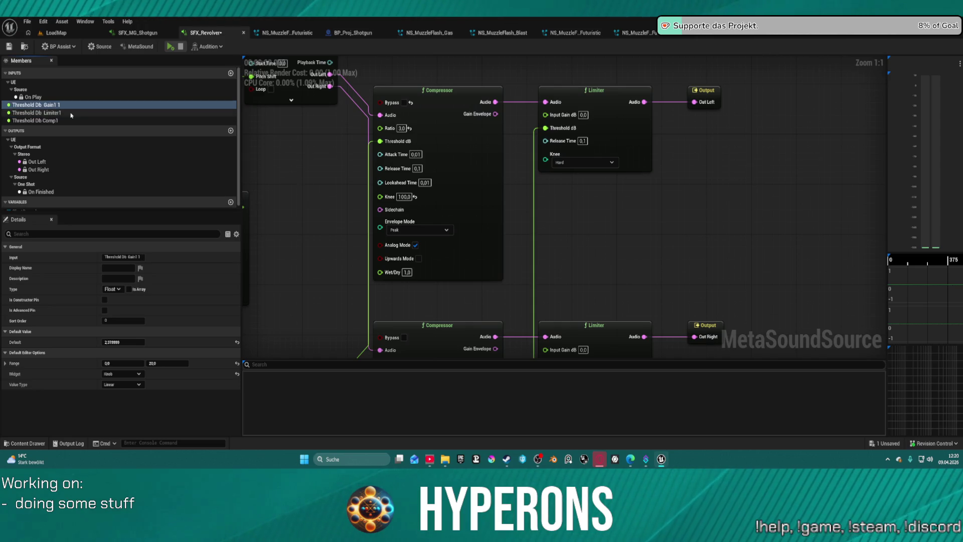
Place Threshold Db Gain1 1 on the graph, wire it to the Limiter's Input Gain dB, and save
mouse_move(30, 105)
left_mouse_down()
mouse_move(546, 115)
mouse_move(552, 347)
left_mouse_up()
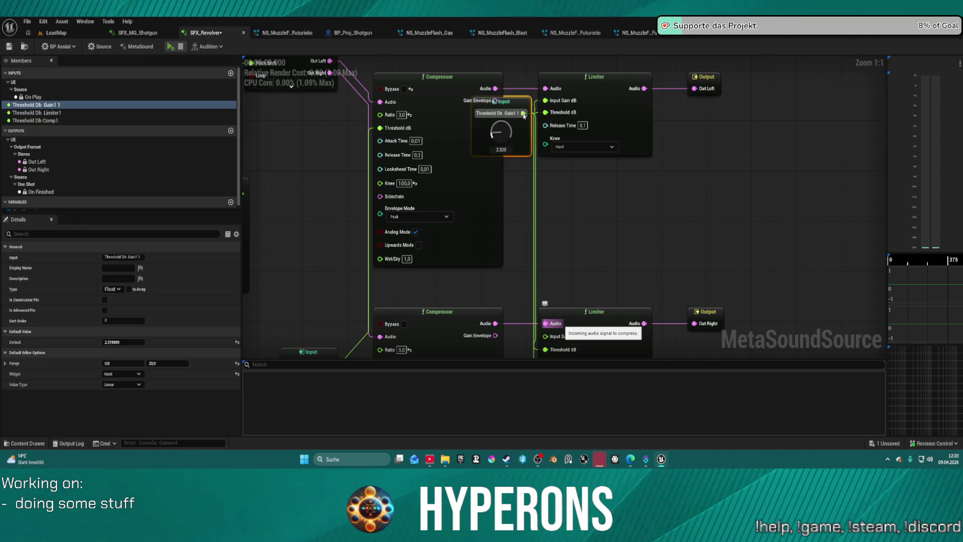
left_click_drag(524, 115, 564, 336)
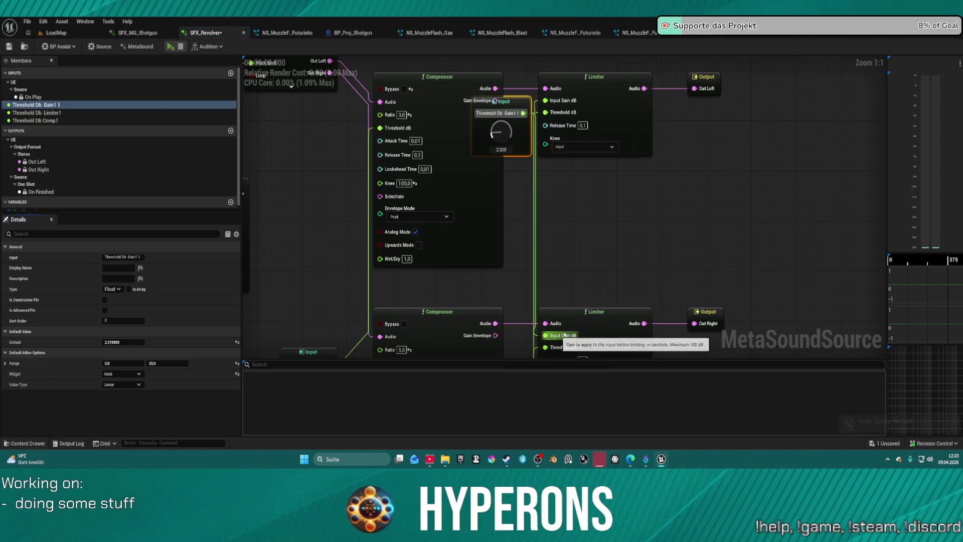
key("ctrl+s")
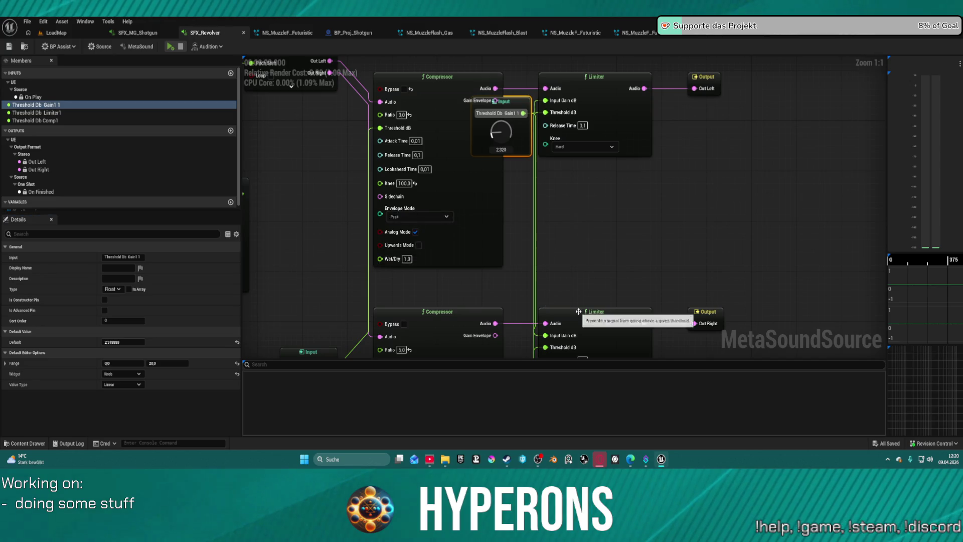
scroll(579, 311, "down", 3)
left_click(621, 176)
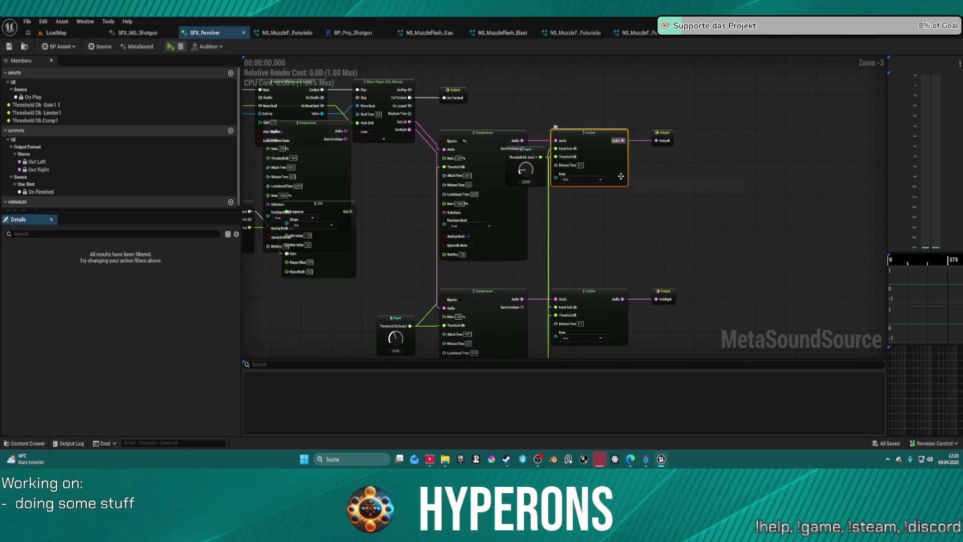
Remove the floating Threshold Db Gain1 1 node and browse the Functions node list without adding anything
key("ctrl+z")
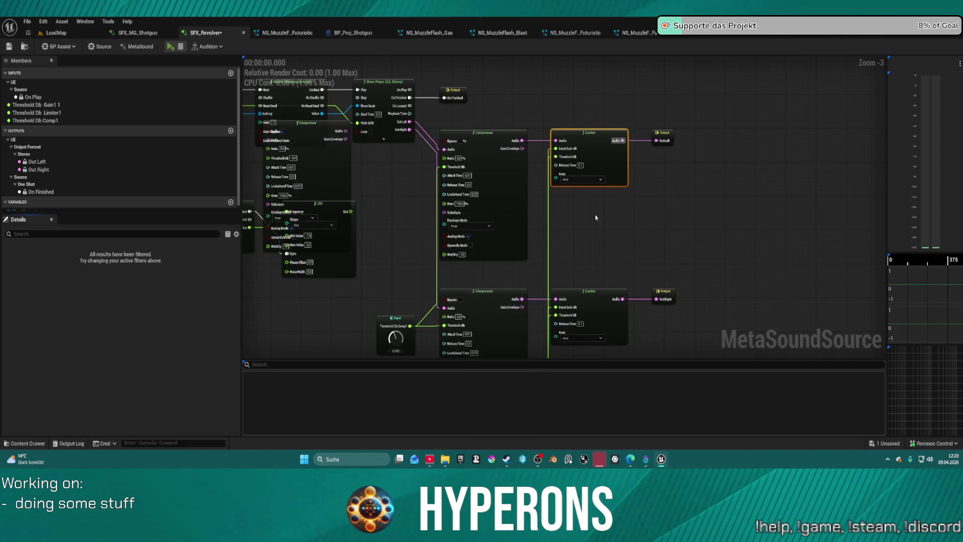
right_click(709, 172)
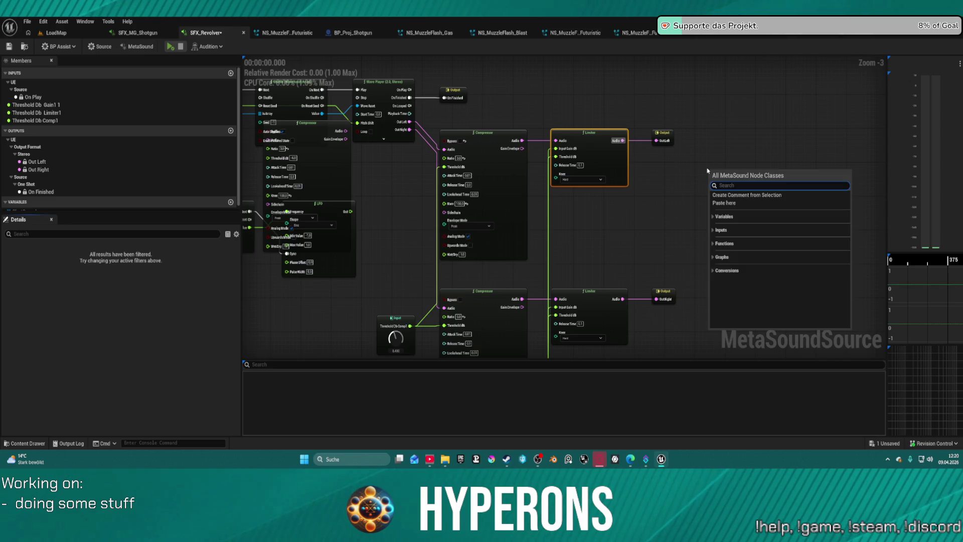
left_click(715, 244)
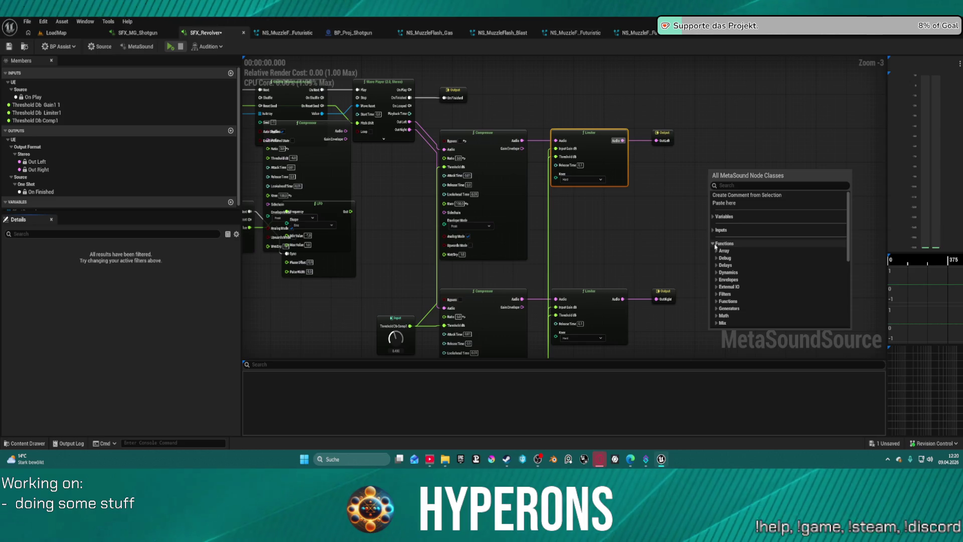
scroll(717, 250, "down", 5)
scroll(722, 259, "down", 3)
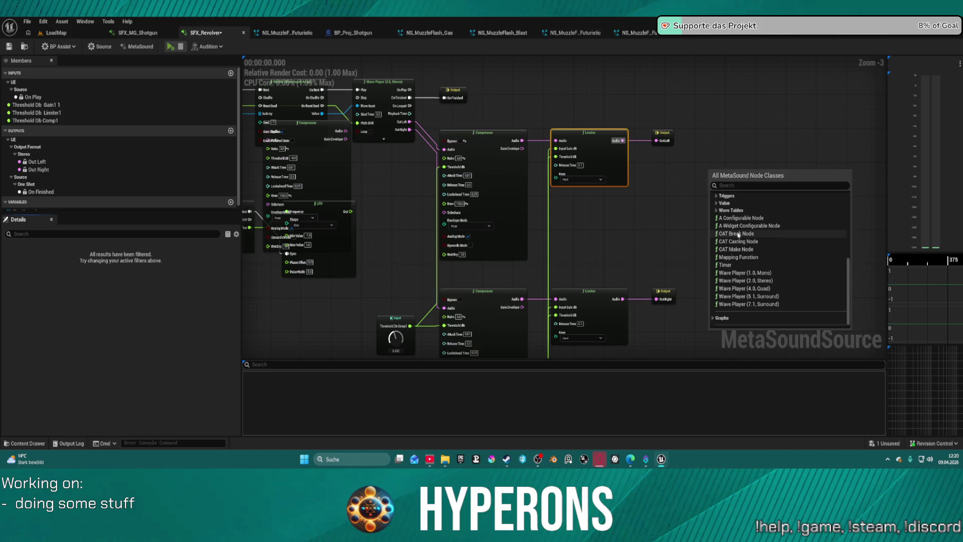
scroll(738, 231, "up", 3)
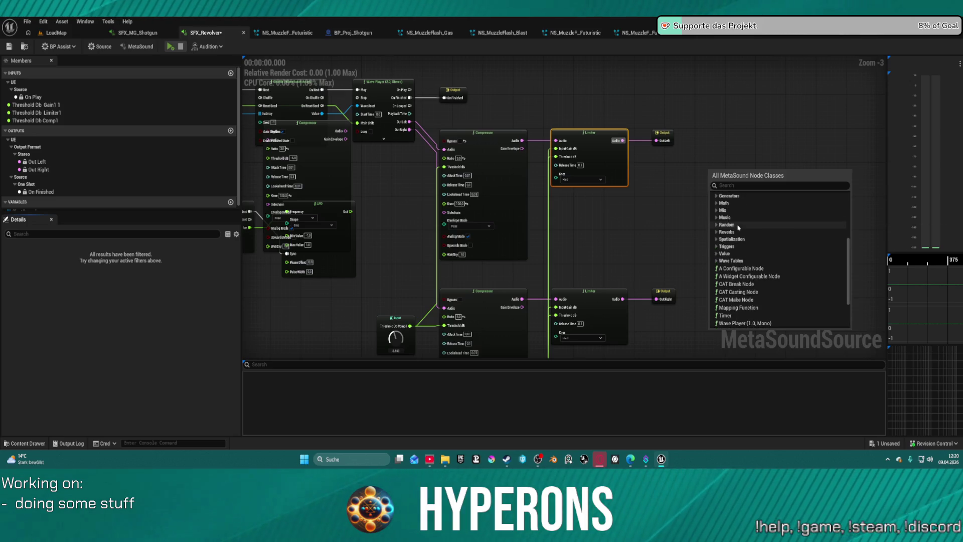
left_click(766, 79)
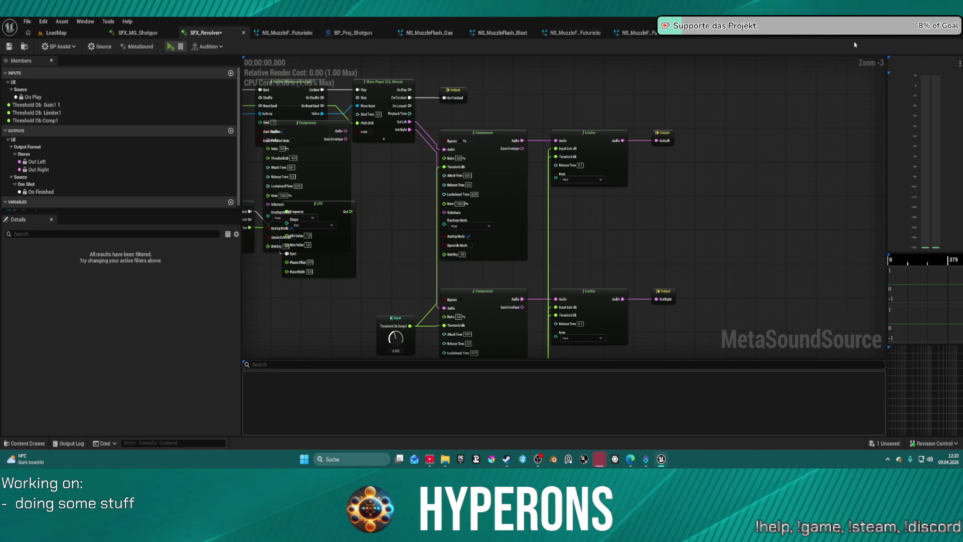
Select both compressor-limiter chains and locate SFX_Revolver in its content folder
mouse_move(385, 154)
left_mouse_down()
mouse_move(552, 351)
mouse_move(600, 367)
mouse_move(616, 309)
left_mouse_up()
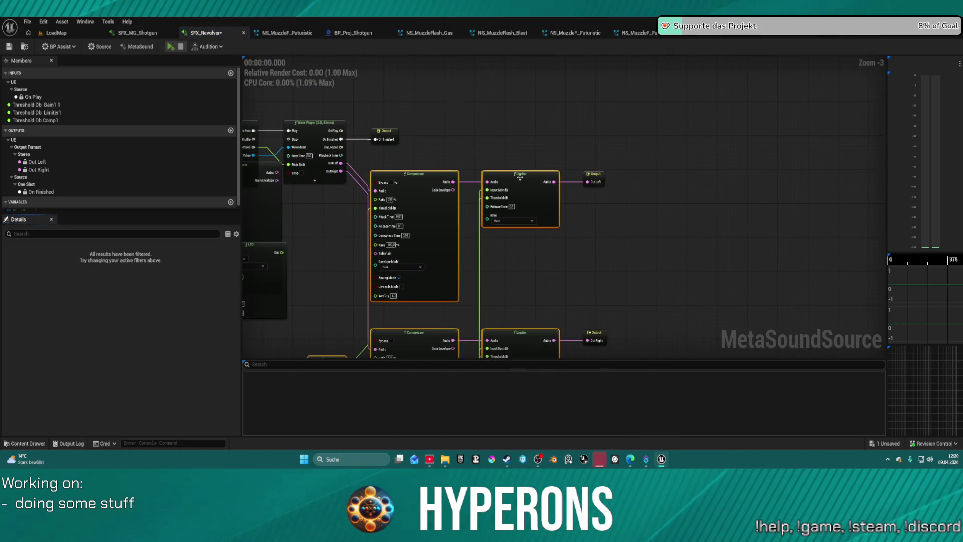
right_click(512, 186)
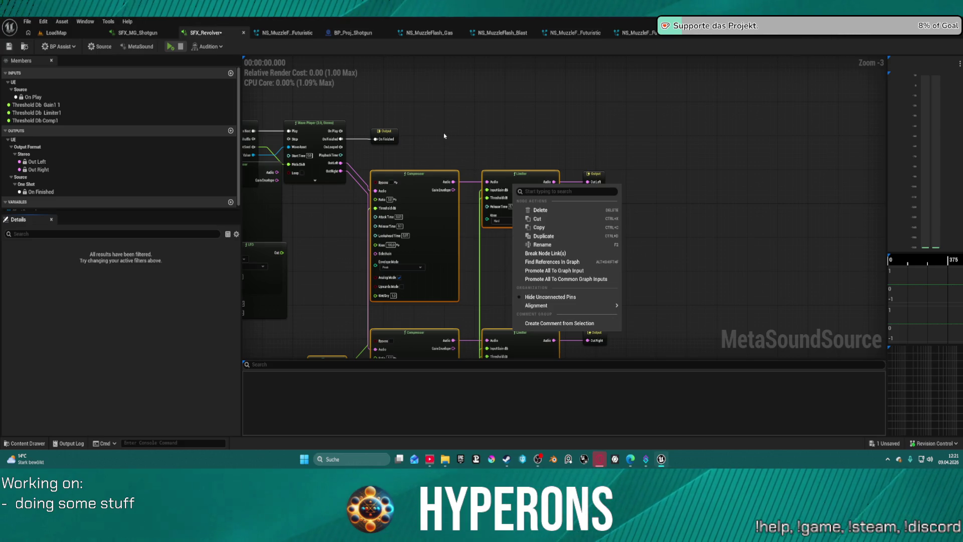
left_click(23, 46)
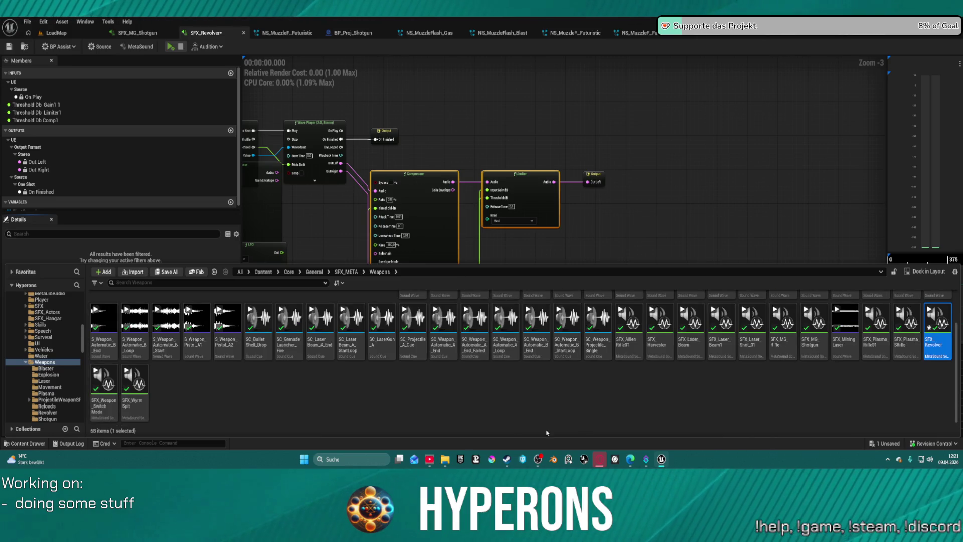
Create a new MetaSound Patch asset in the Weapons folder
right_click(212, 395)
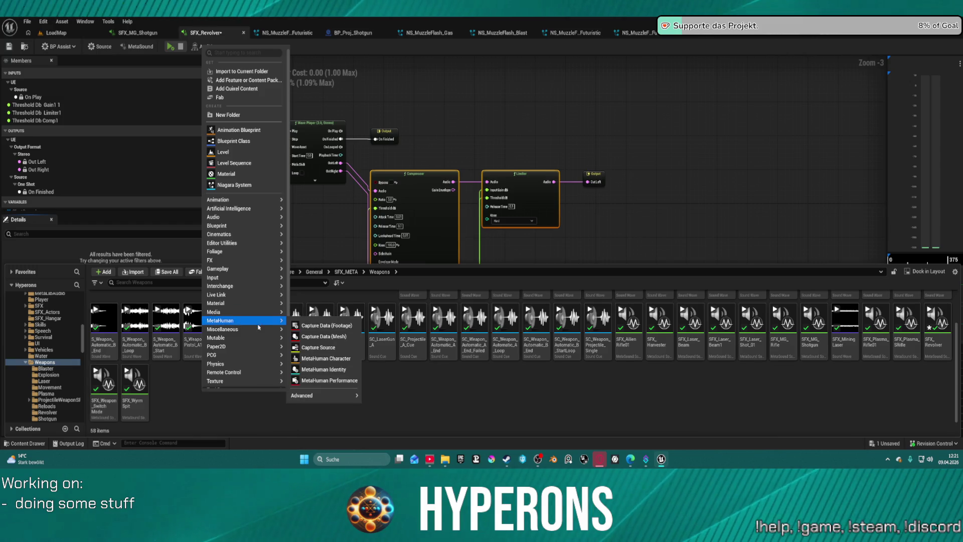
mouse_move(246, 339)
mouse_move(251, 208)
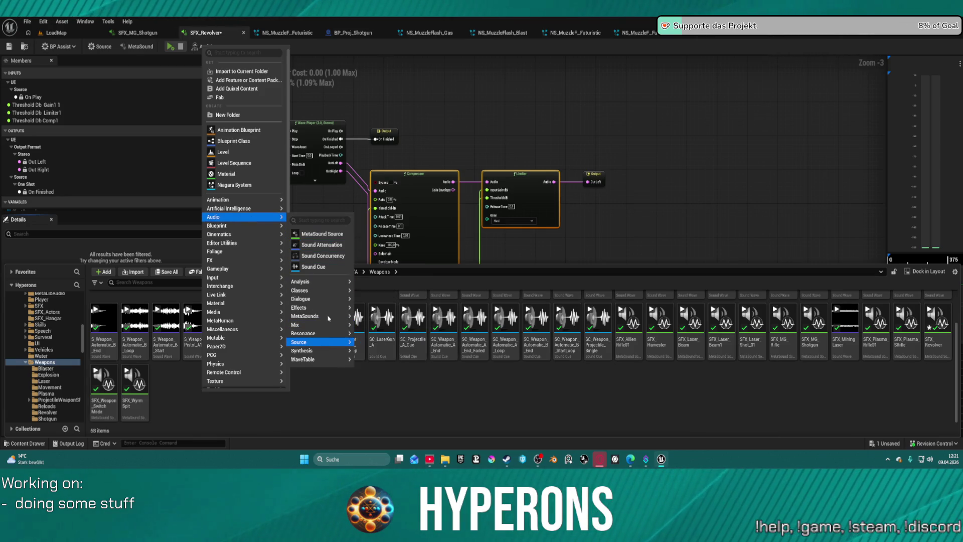
type("meta")
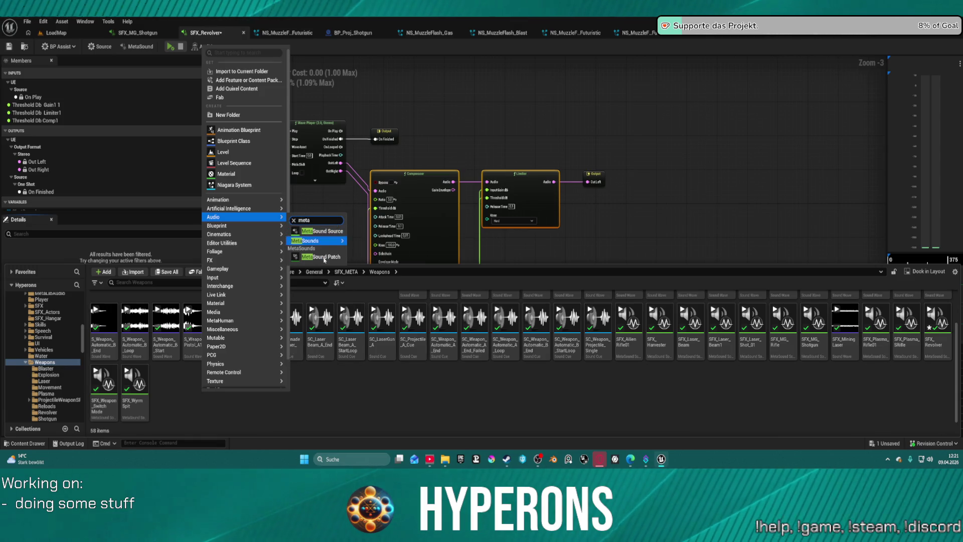
left_click(321, 257)
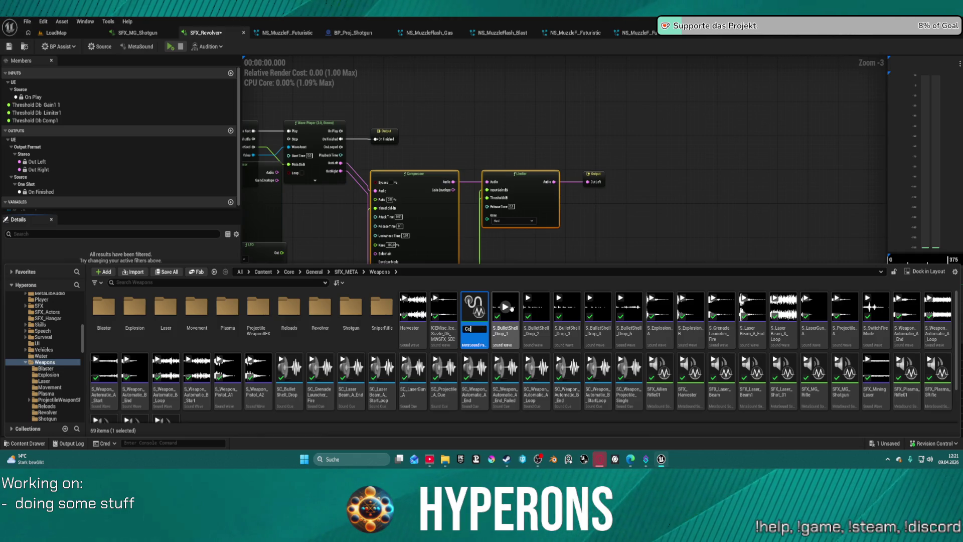
type("Compressor")
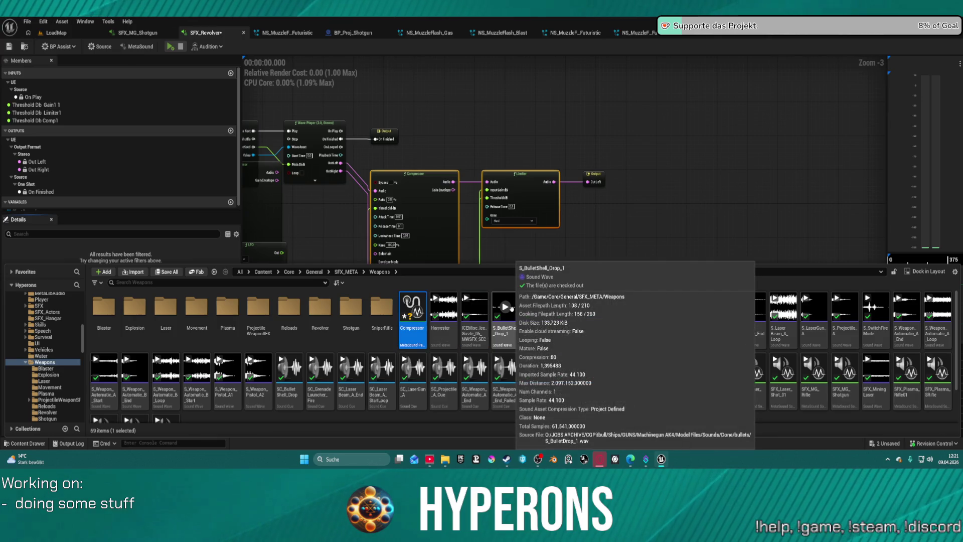
key("Return")
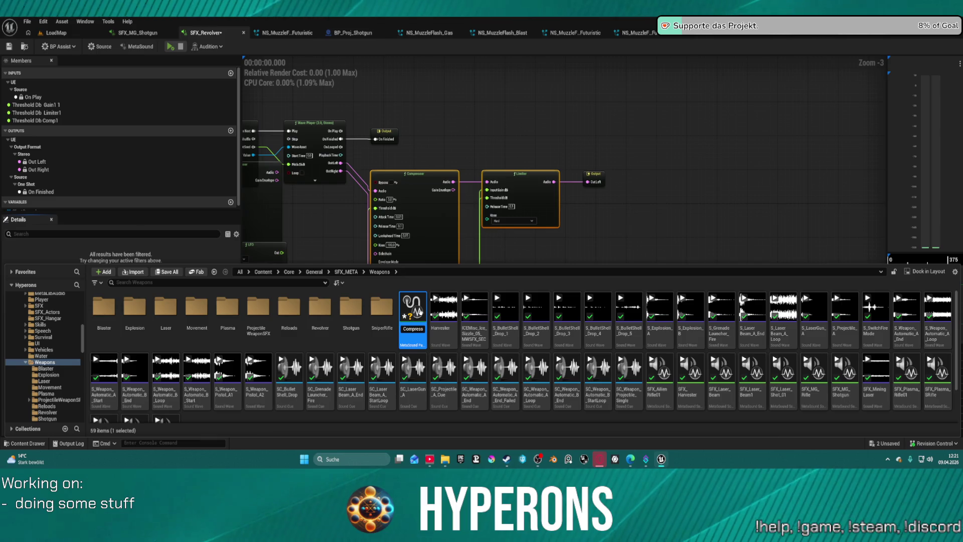
key("Return")
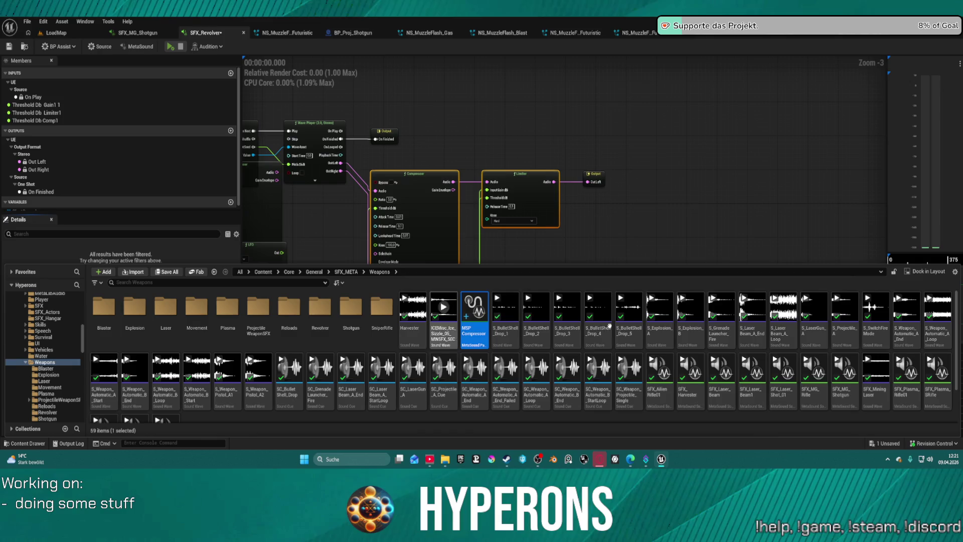
Rename the patch to Meta_P_Compressor and open it for editing
key("F2")
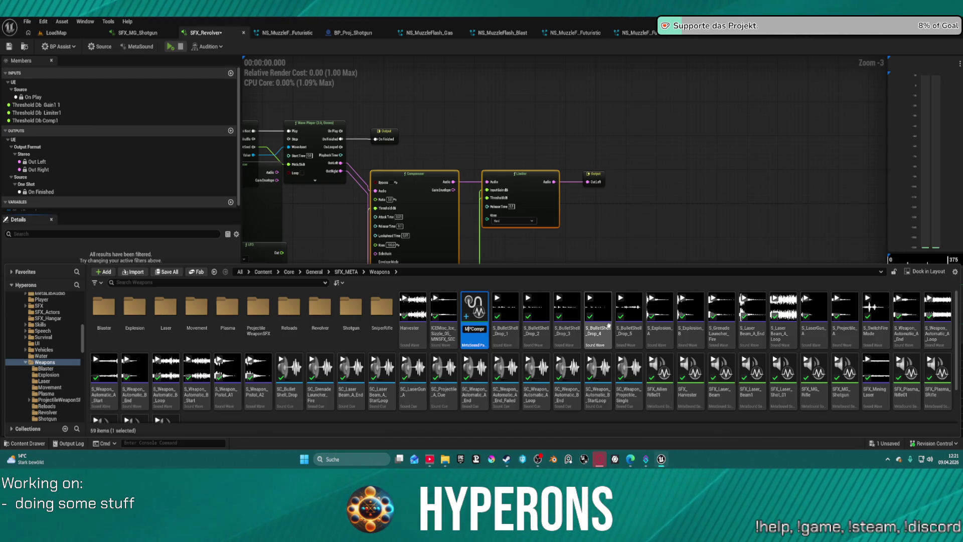
key("Delete")
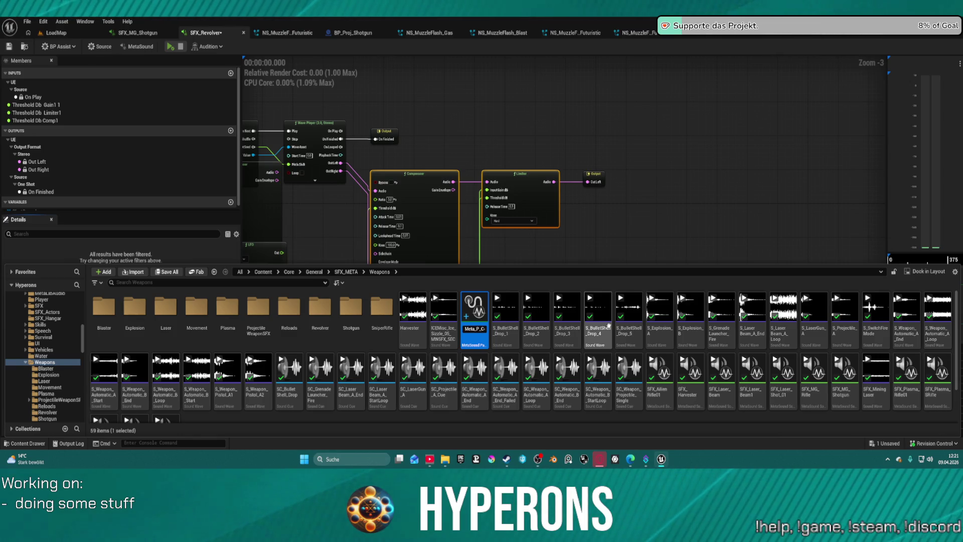
key("Return")
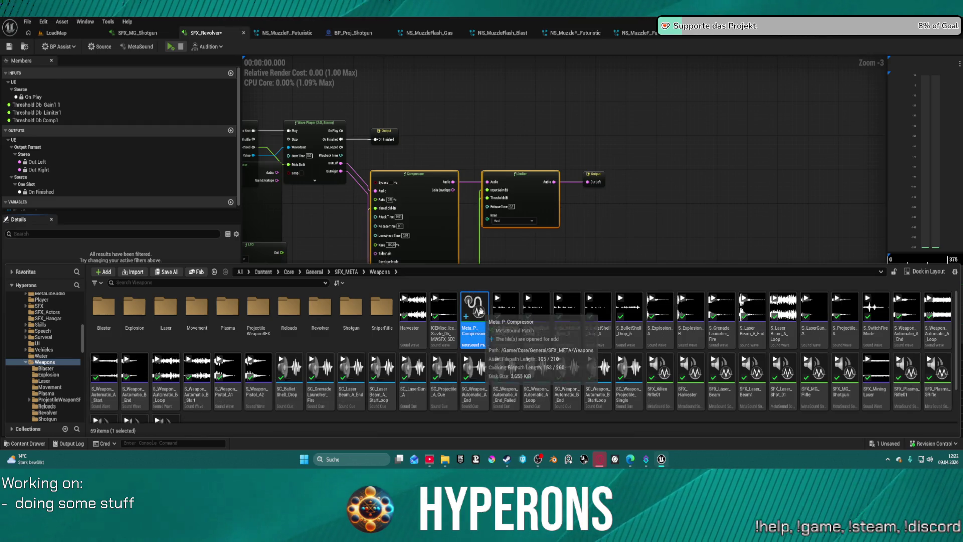
double_click(480, 312)
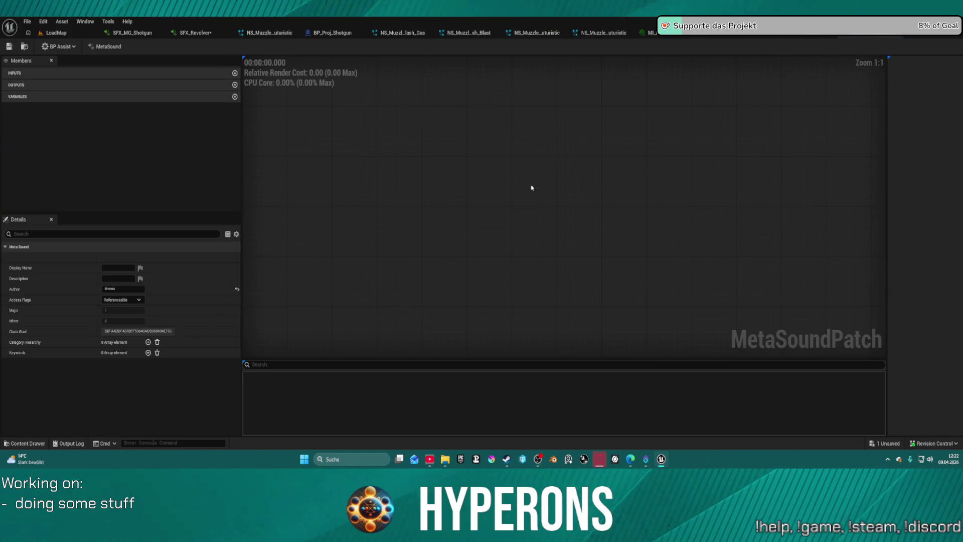
Paste two Compressor-and-Limiter pairs into Meta_P_Compressor, placing the second below the first
key("ctrl+v")
scroll(506, 176, "down", 4)
scroll(476, 148, "up", 2)
scroll(476, 148, "down", 2)
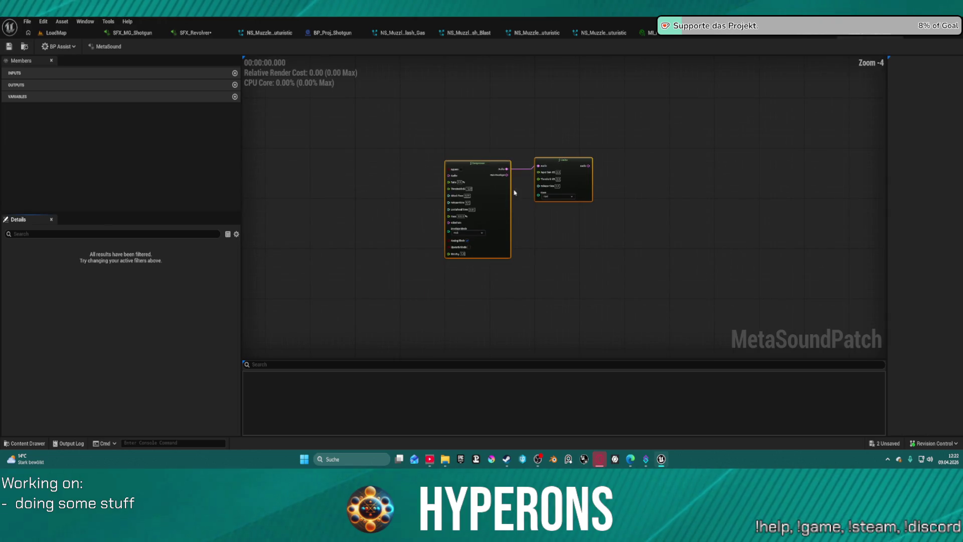
left_click(525, 285)
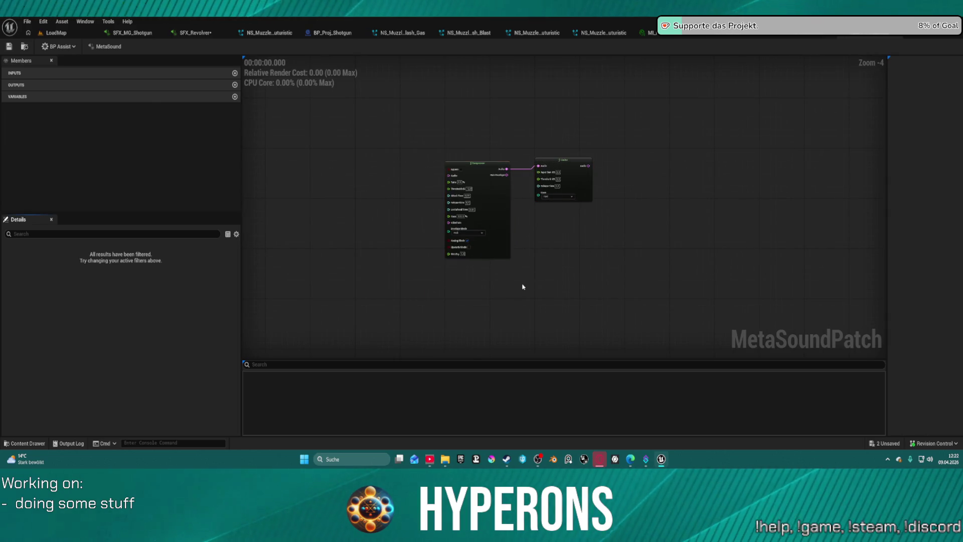
key("ctrl+v")
left_click_drag(531, 282, 504, 264)
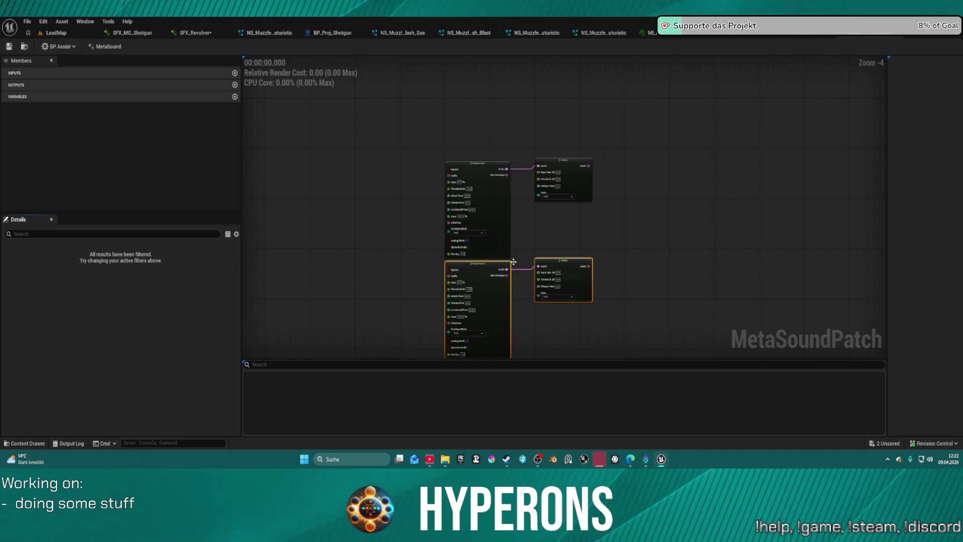
scroll(492, 262, "down", 2)
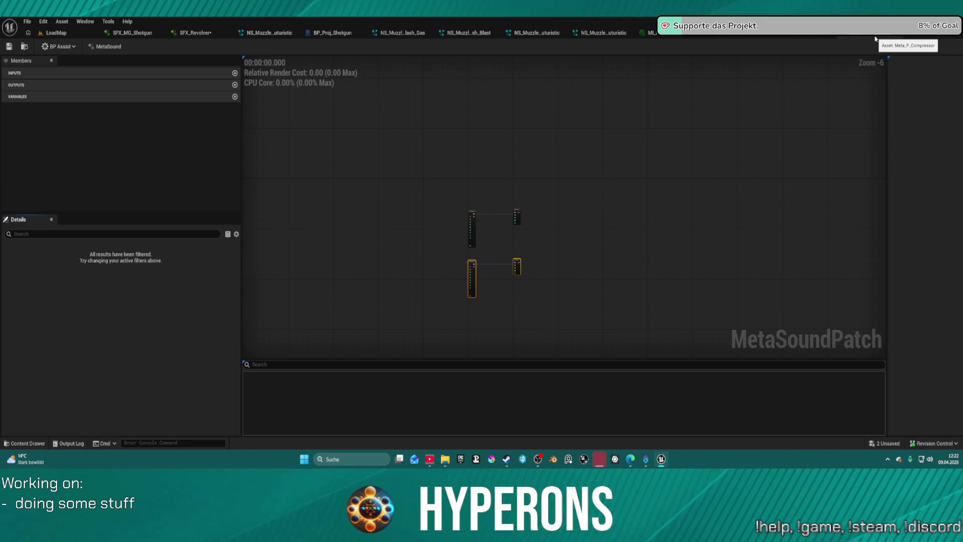
left_click(196, 33)
Inspect the Threshold Db Gain1 1, Limiter1 and Comp1 inputs in the Members list
left_click(30, 104)
left_click(27, 113)
left_click(24, 121)
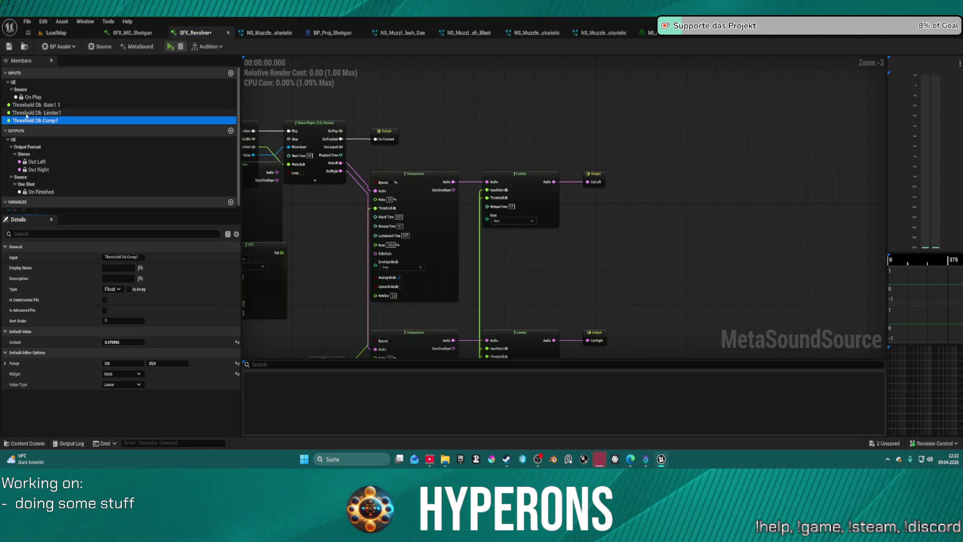
right_click(28, 106)
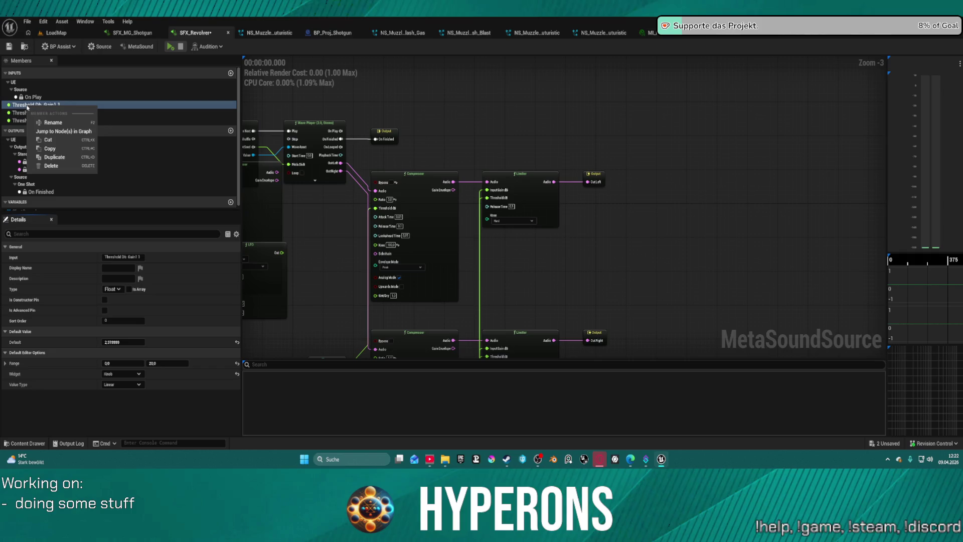
left_click(809, 89)
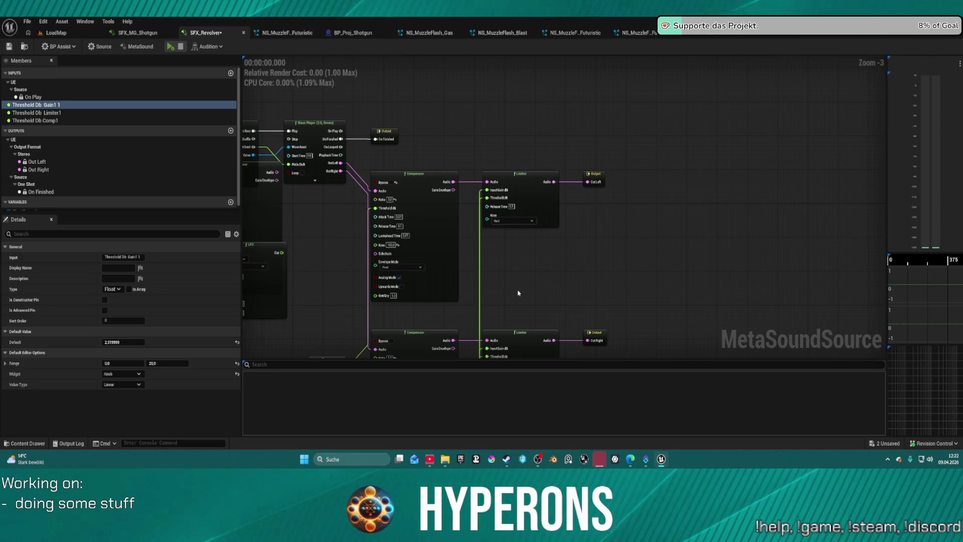
Move both threshold input nodes beside the upper Compressor, audition the revolver, and switch to LoadMap
mouse_move(415, 246)
left_mouse_down()
mouse_move(538, 101)
mouse_move(576, 131)
mouse_move(436, 213)
mouse_move(494, 331)
left_mouse_up()
mouse_move(484, 292)
left_mouse_down()
mouse_move(592, 221)
mouse_move(332, 182)
mouse_move(346, 206)
mouse_move(469, 226)
mouse_move(452, 356)
left_mouse_up()
left_click(433, 184)
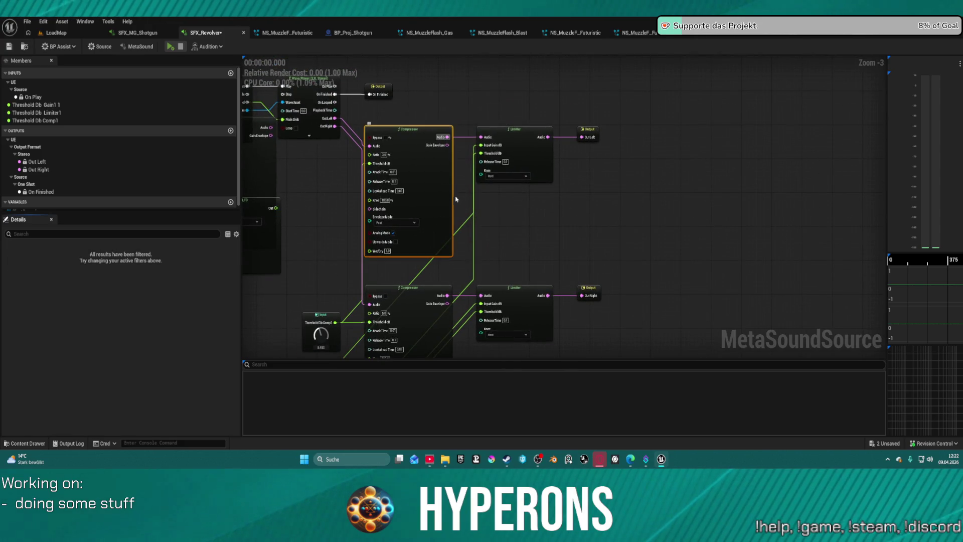
mouse_move(465, 212)
left_mouse_down()
mouse_move(500, 191)
mouse_move(509, 82)
left_mouse_up()
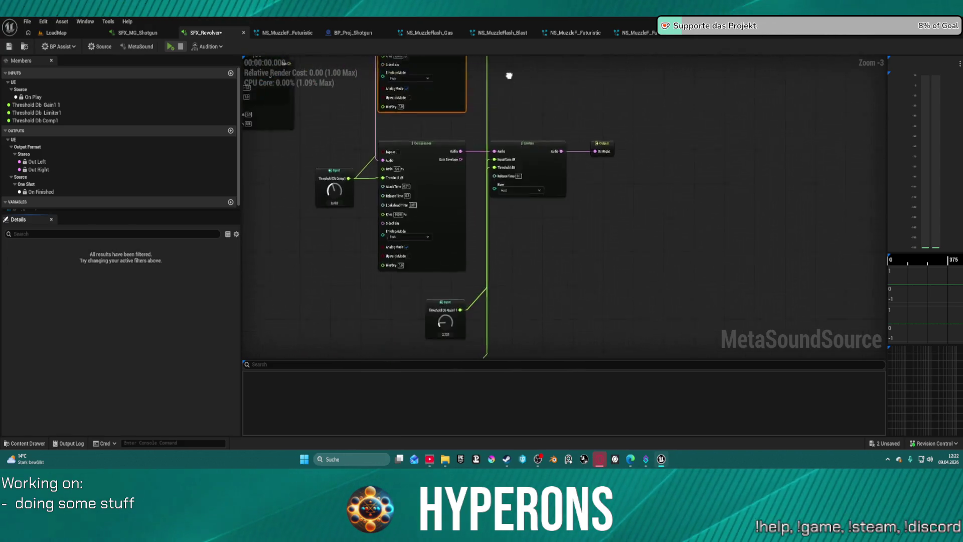
scroll(502, 151, "up", 3)
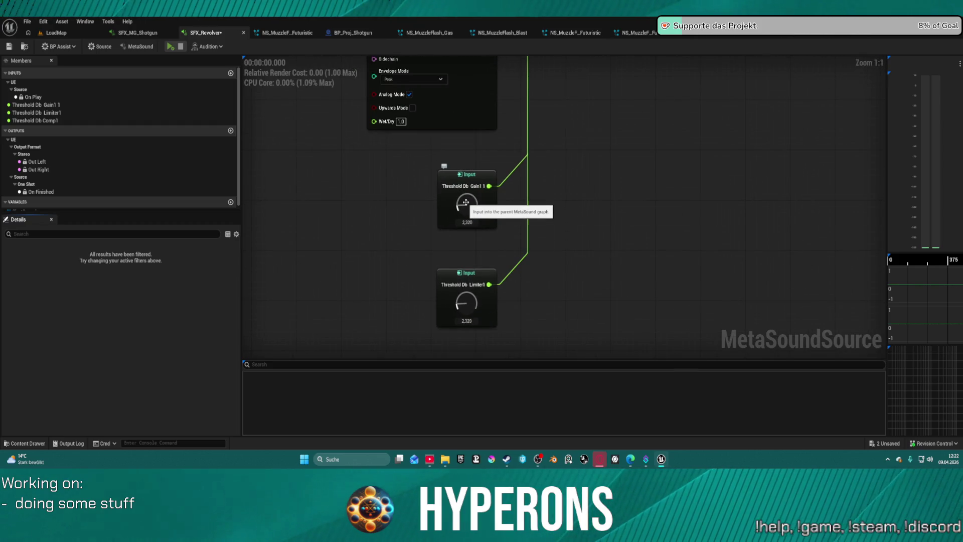
left_click(169, 49)
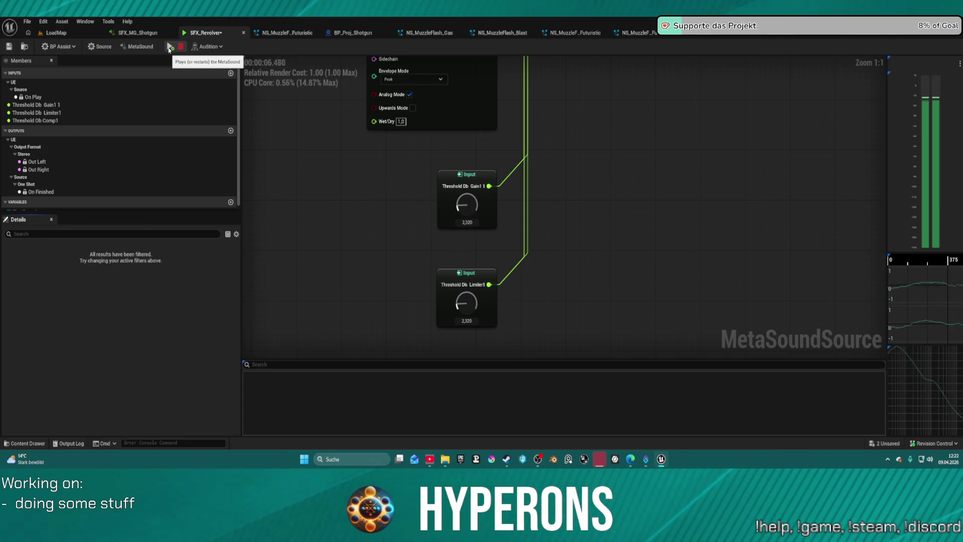
left_click(55, 33)
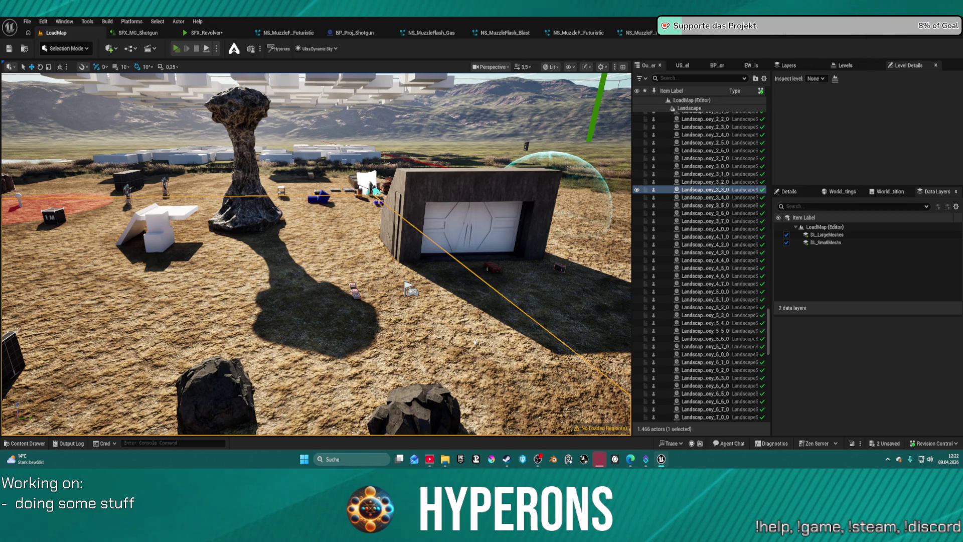
Play the LoadMap level in the editor, proceeding past the blueprint compile errors
key("alt+p")
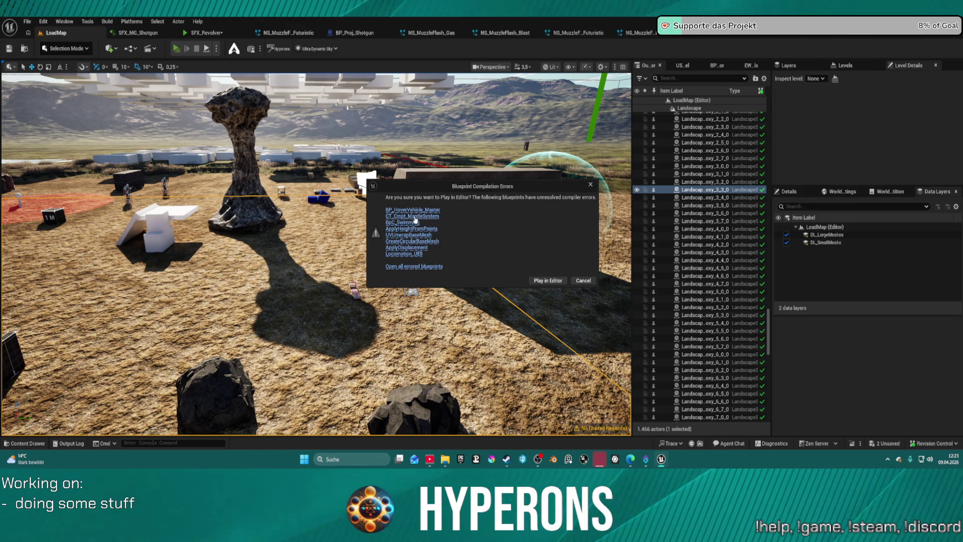
left_click(547, 279)
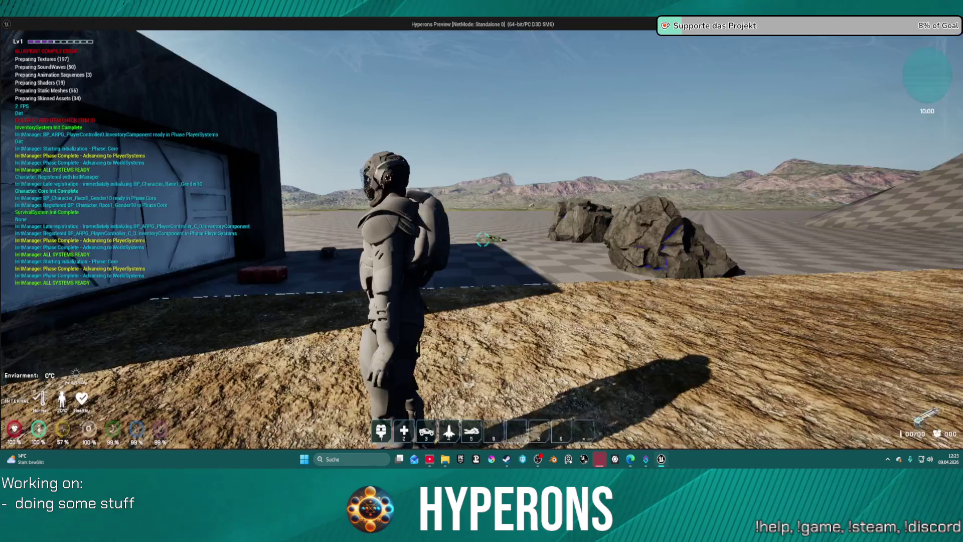
Open the red crate, equip and return the LaserMP, then take an SPM PR ammo stack
key("w")
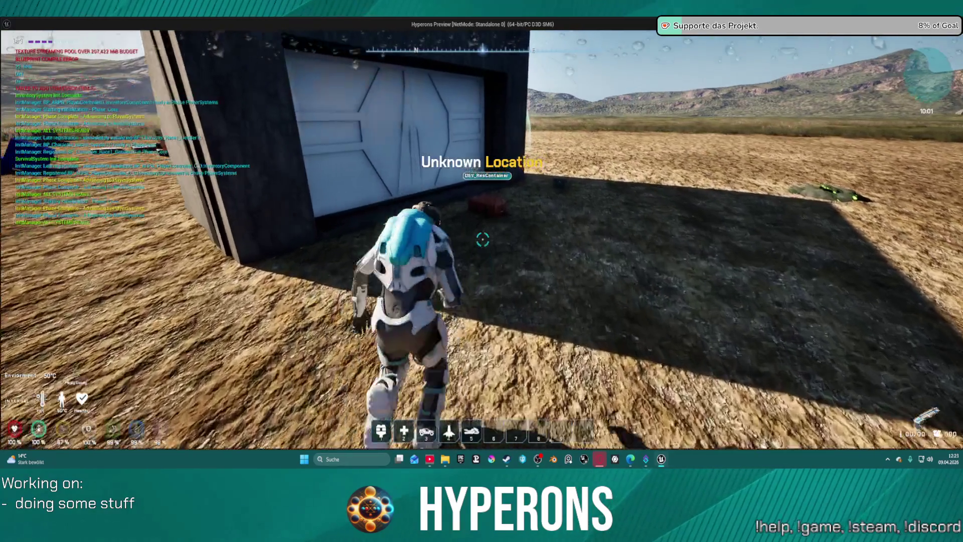
key("f")
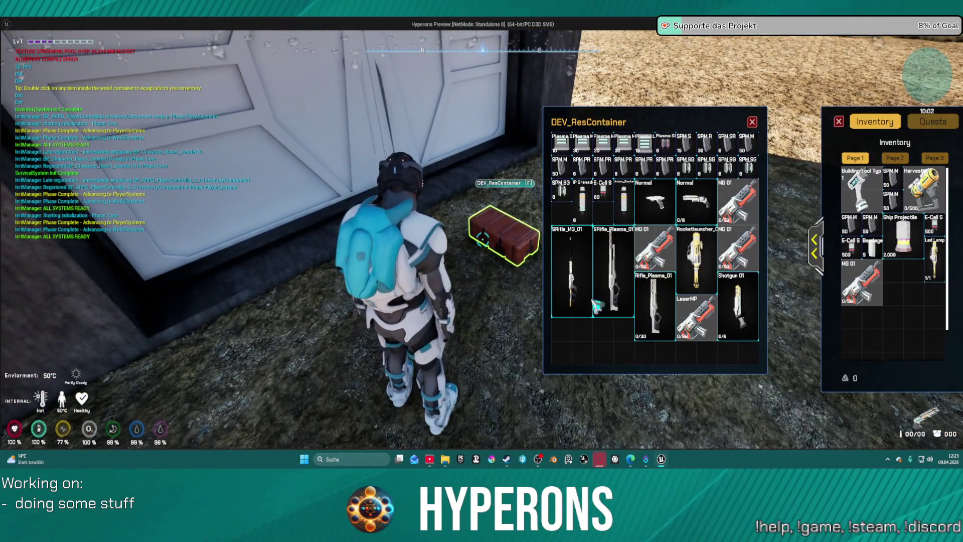
double_click(697, 317)
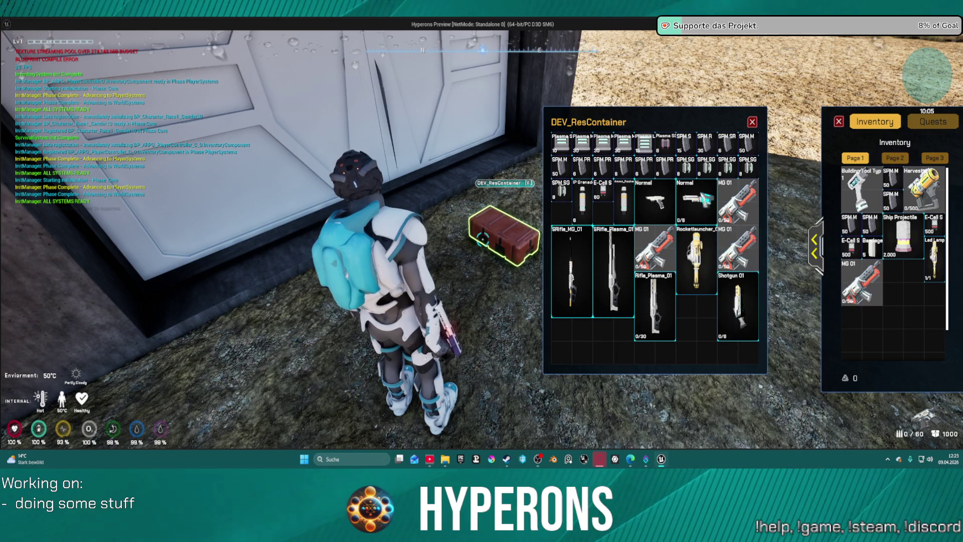
double_click(696, 201)
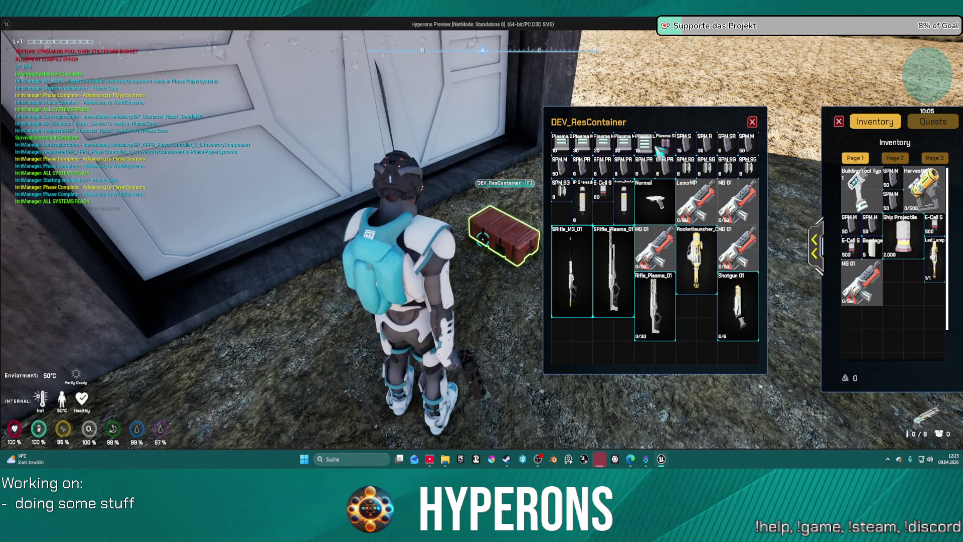
double_click(644, 168)
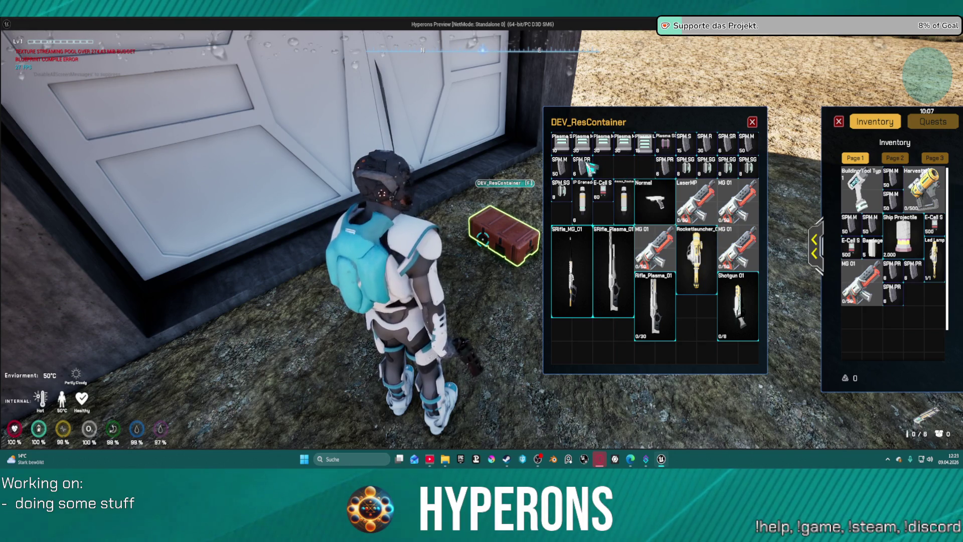
Close the inventory, run toward the rock pillars firing the revolver, then reload and fire again
key("i")
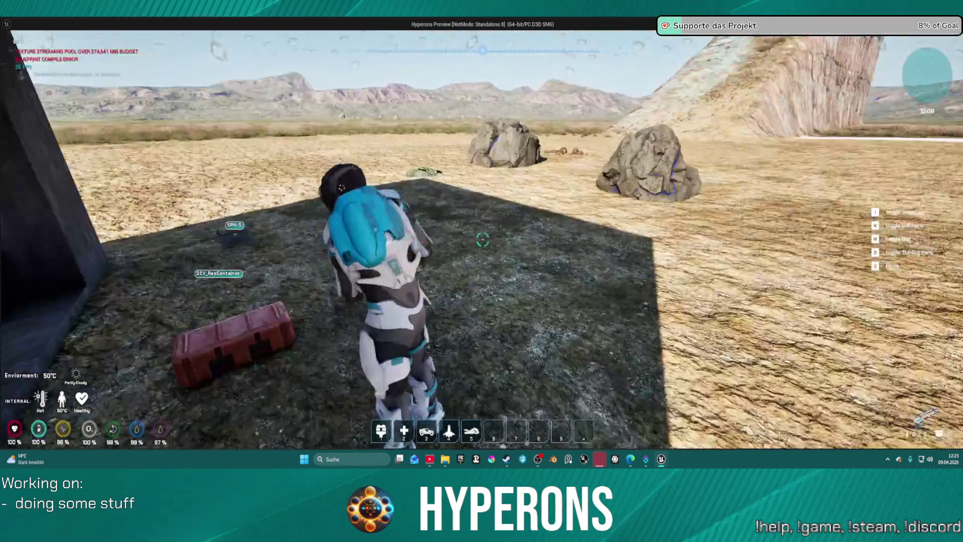
key("w")
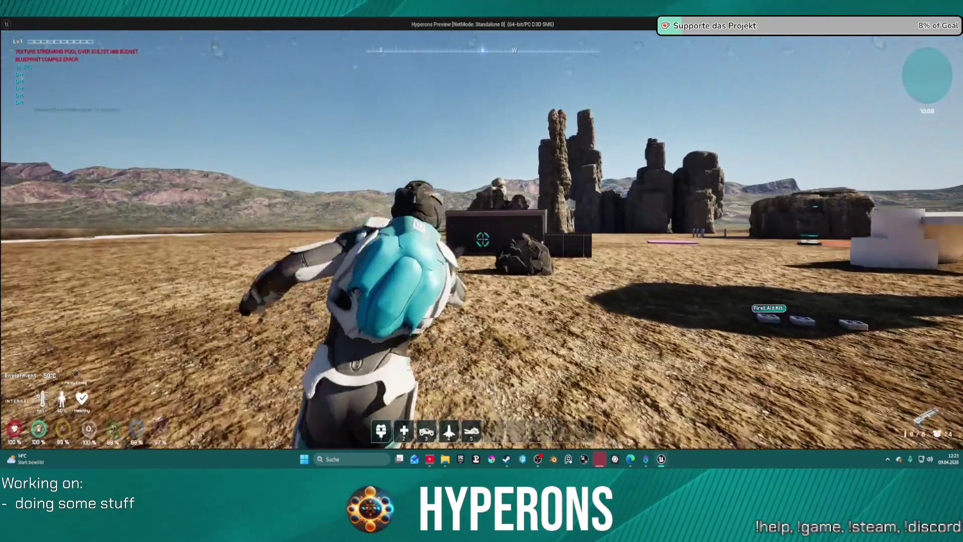
key("w")
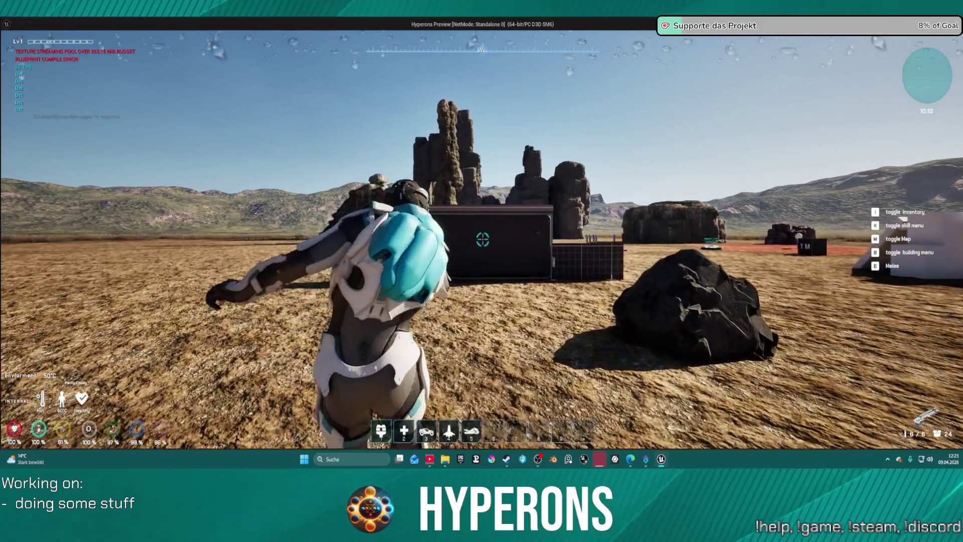
left_click(483, 239)
left_click(483, 240)
left_click(482, 239)
left_click(483, 240)
left_click(483, 239)
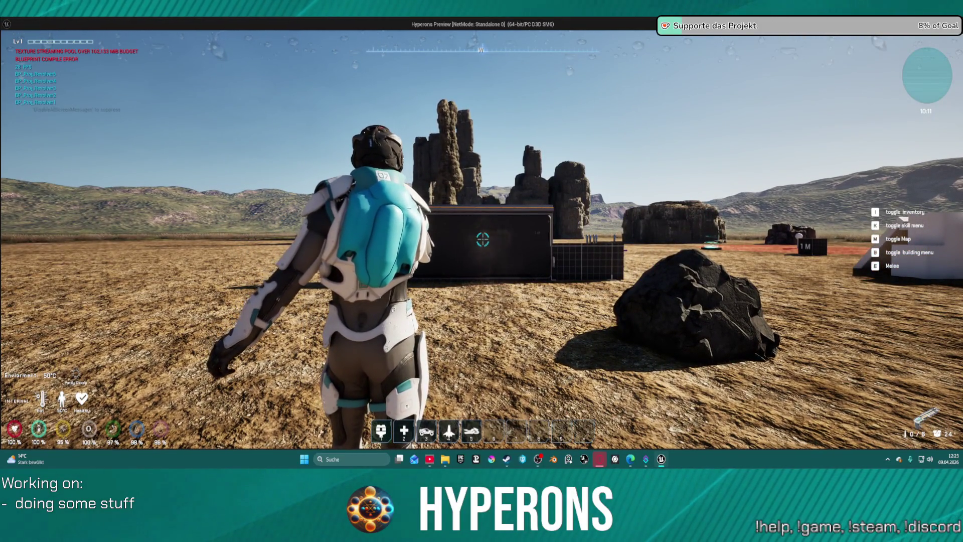
key("w")
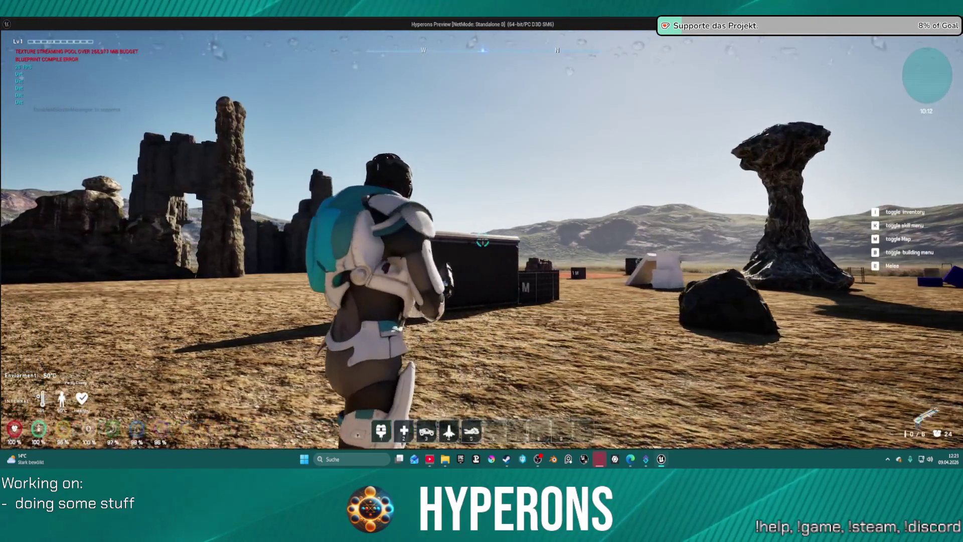
key("r")
left_click(482, 239)
left_click(483, 239)
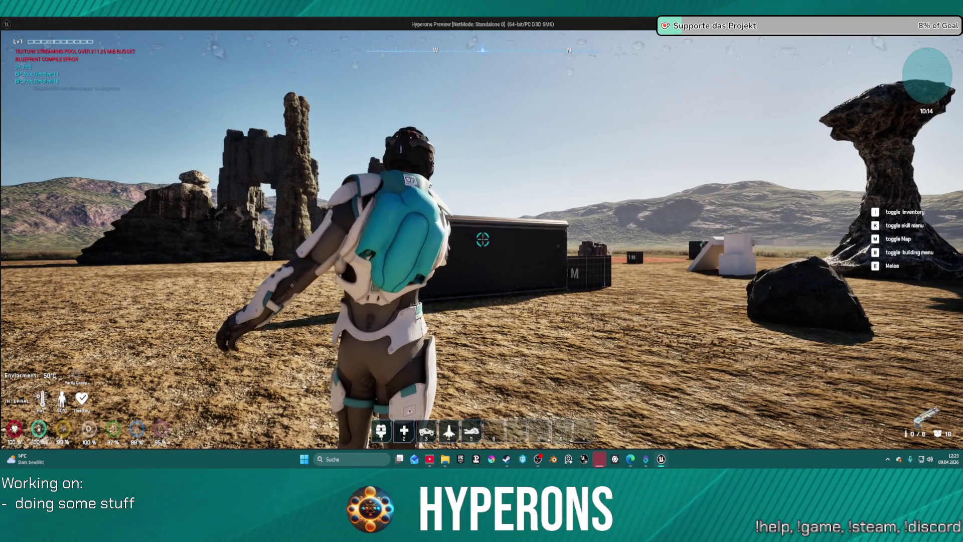
Walk past the white blocks, reloading and firing the revolver until the last round
key("w")
key("w")
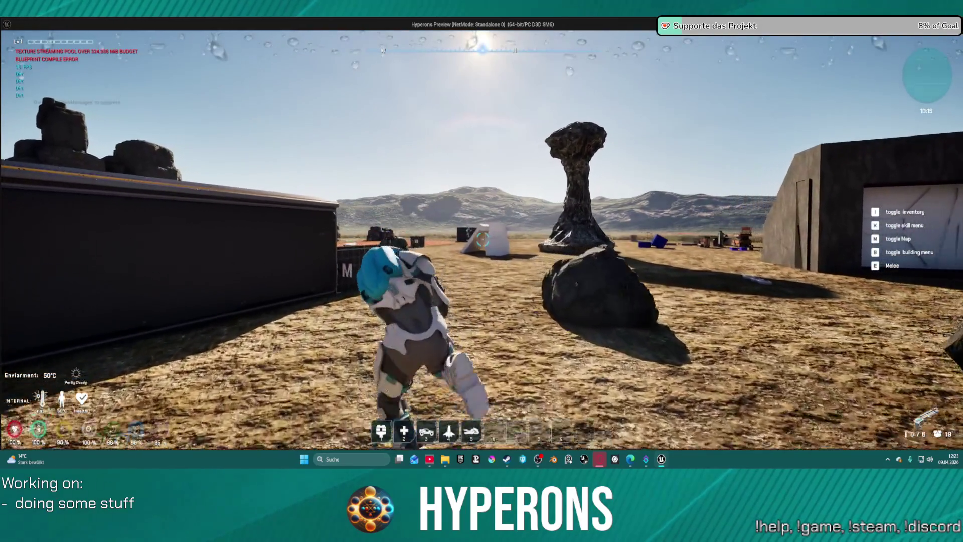
key("r")
key("w")
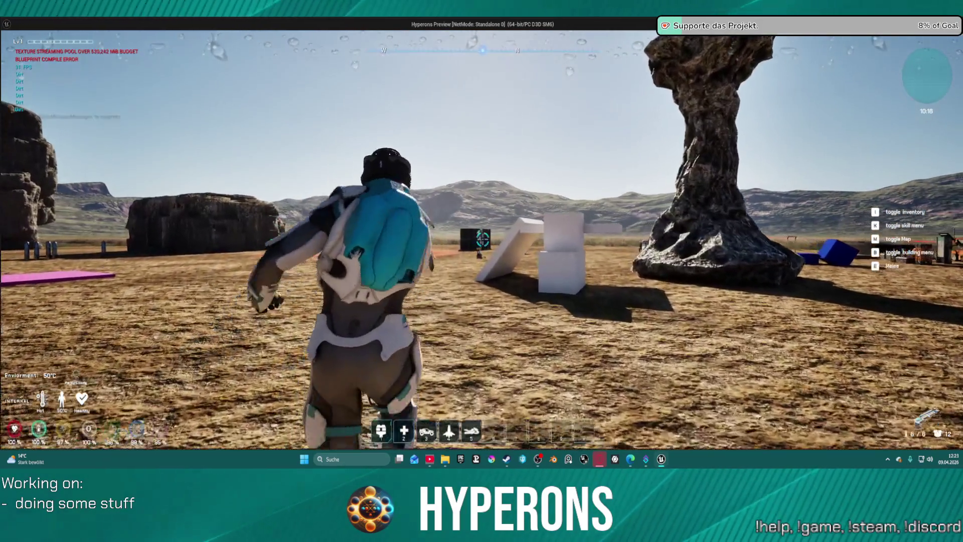
left_click(482, 240)
key("w")
left_click(483, 239)
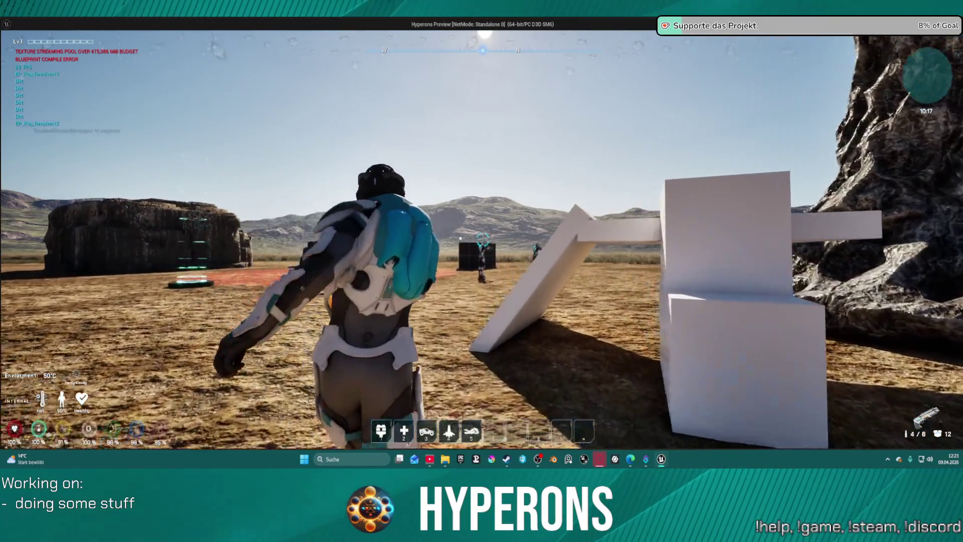
left_click(483, 239)
key("w")
left_click(482, 240)
left_click(483, 239)
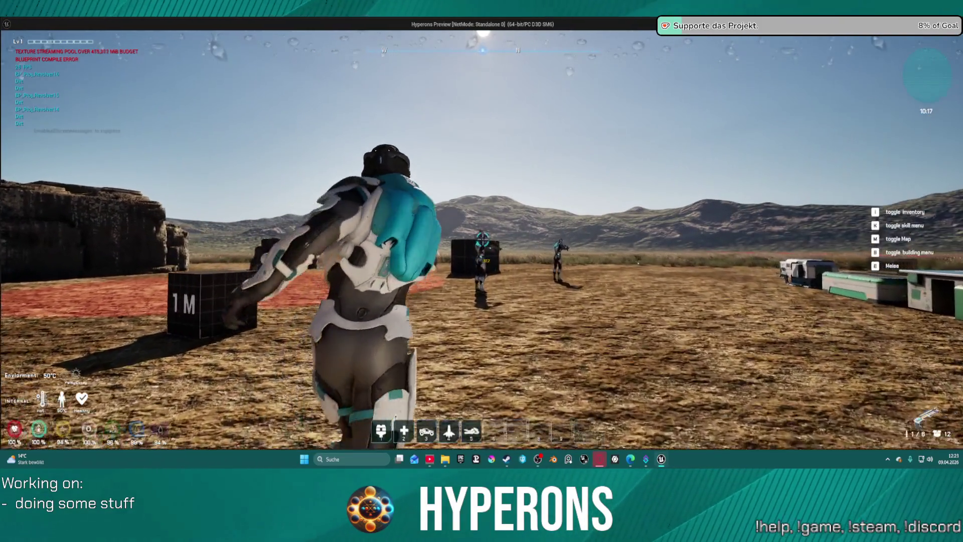
key("w")
left_click(483, 239)
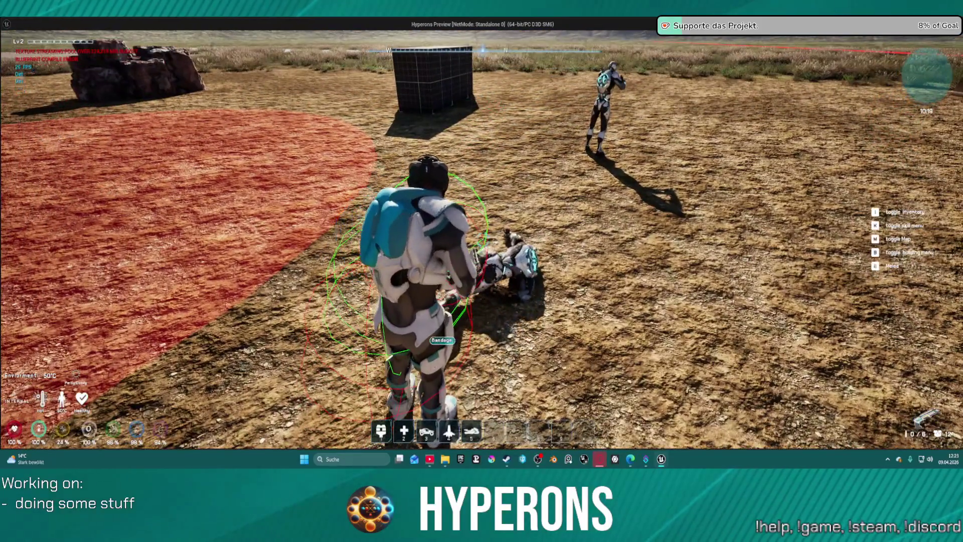
Reload, empty the revolver into the target character, then open the inventory
key("r")
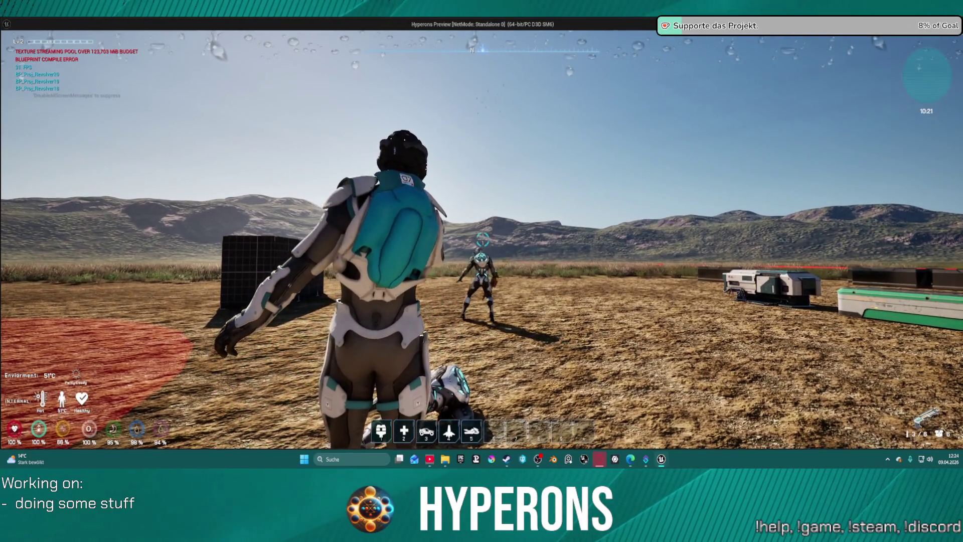
left_click(483, 239)
left_click(483, 240)
left_click(483, 240)
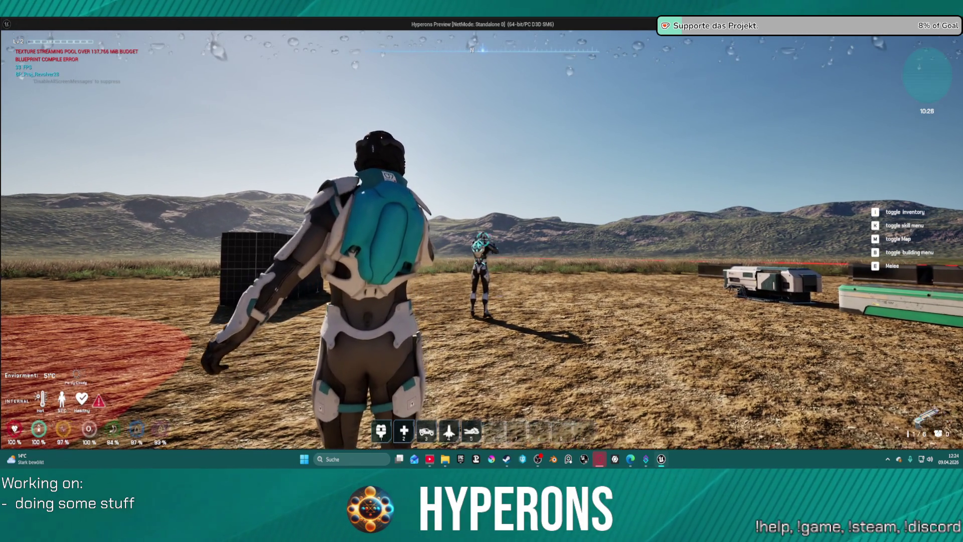
key("w")
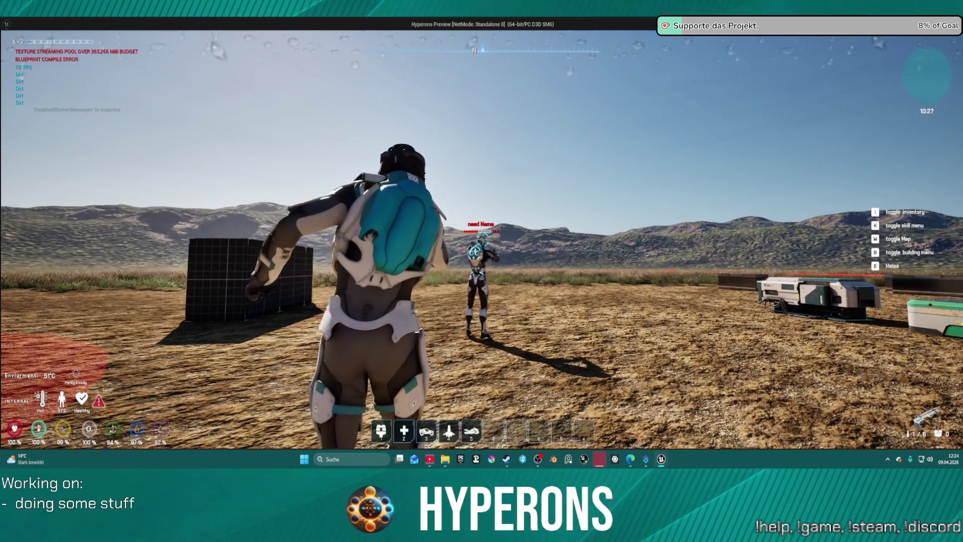
left_click(481, 233)
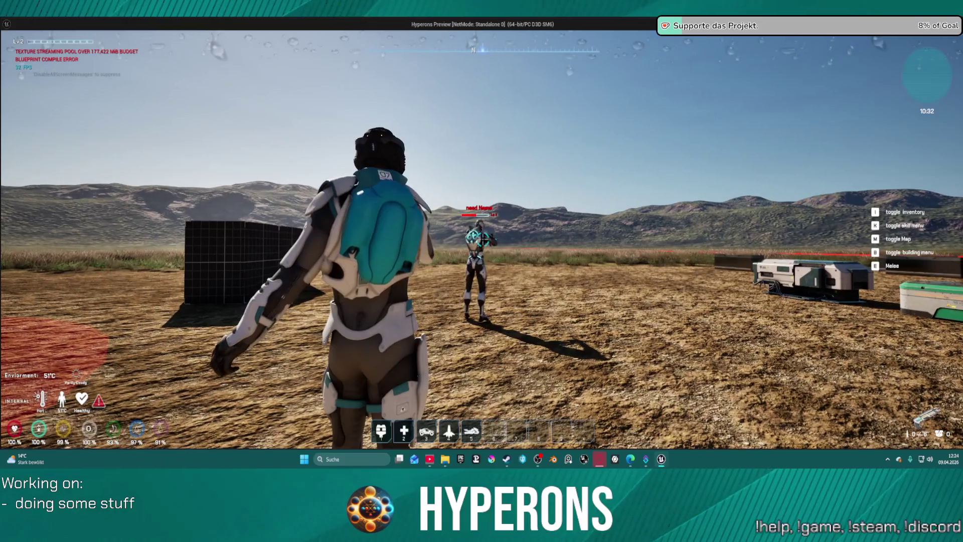
key("i")
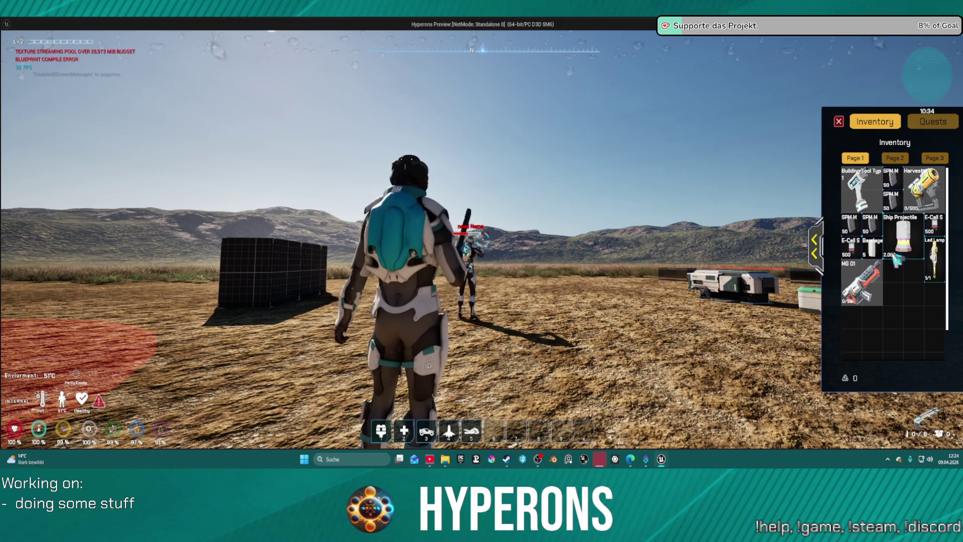
Equip the MG 01 from the inventory, then fire, jump and reload it
left_click(874, 284)
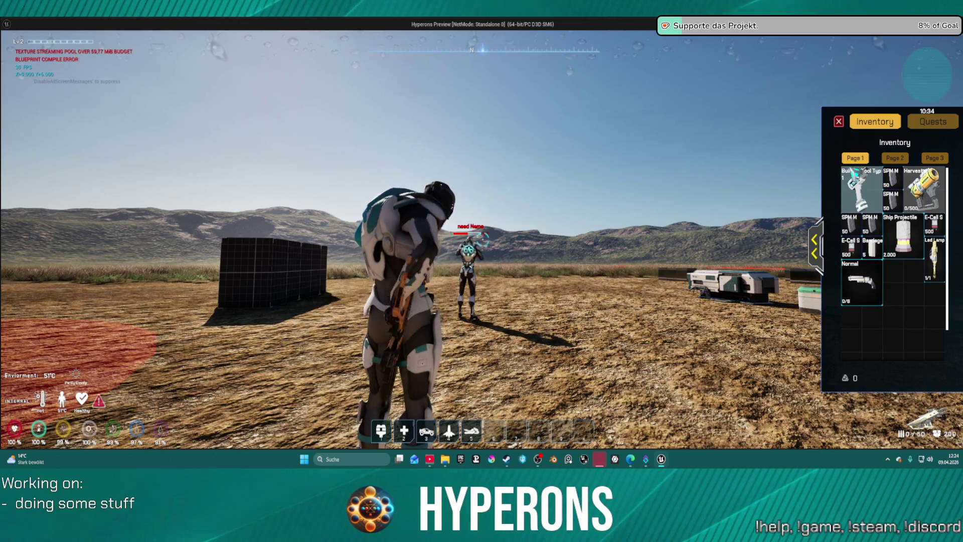
left_click(840, 123)
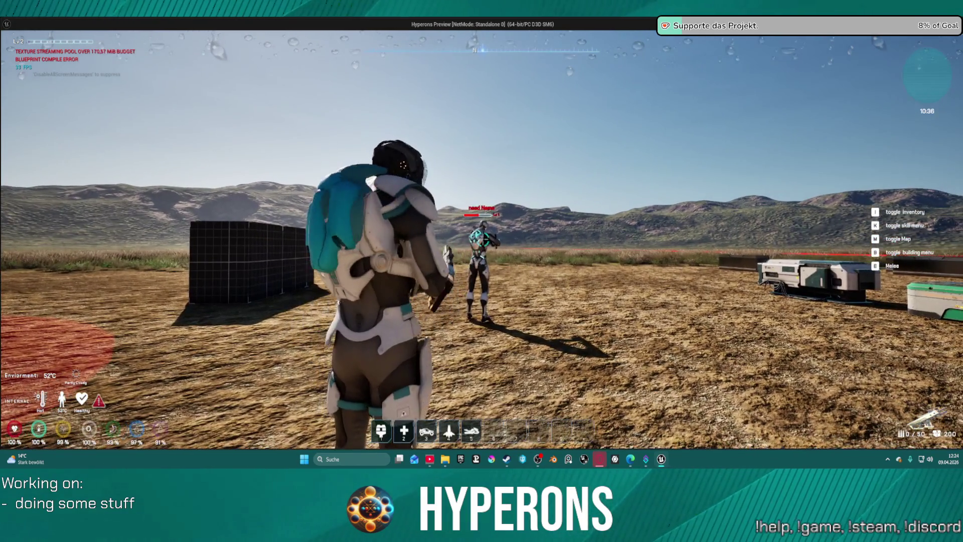
key("r")
left_click(481, 241)
key("w")
key("space")
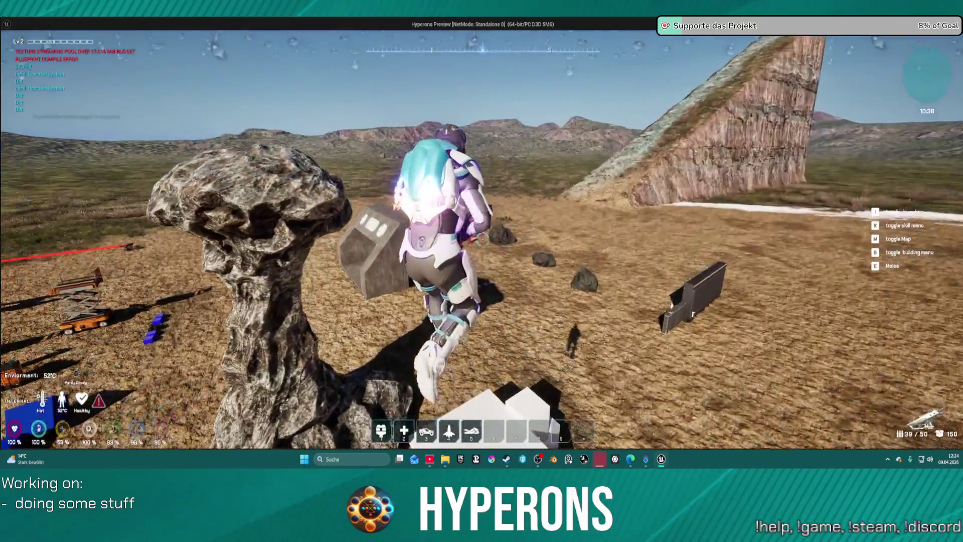
key("r")
Run past the first aid kits to the building and open the DEV_ResContainer
key("w")
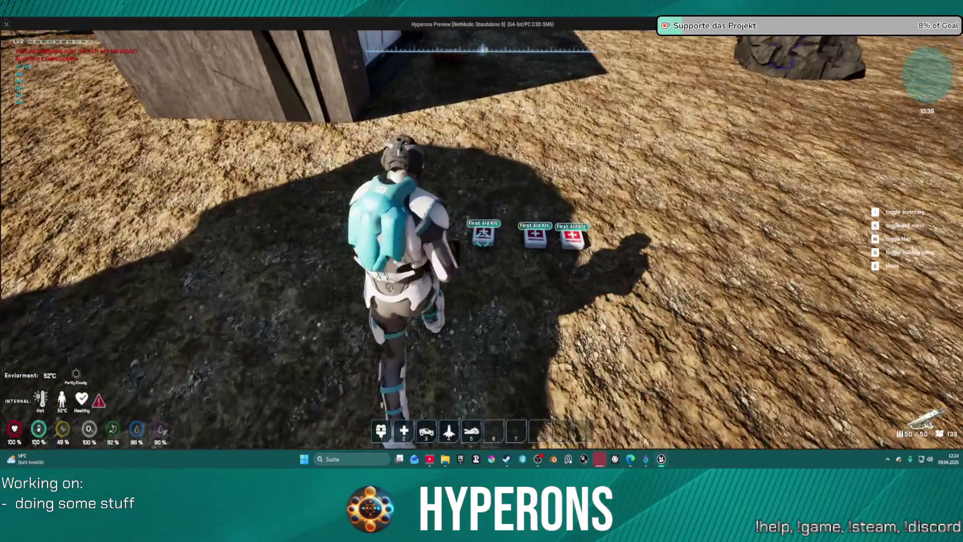
key("w")
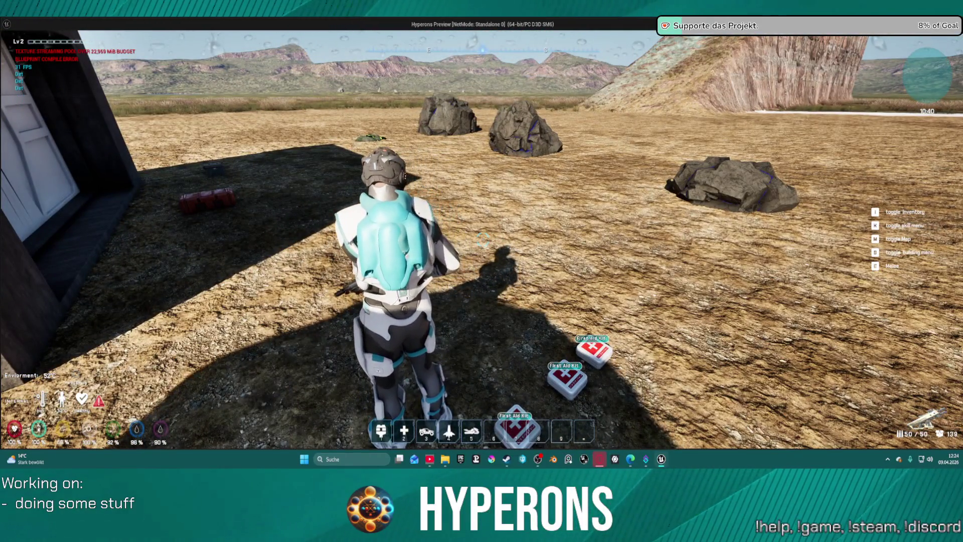
key("w")
key("w")
key("f")
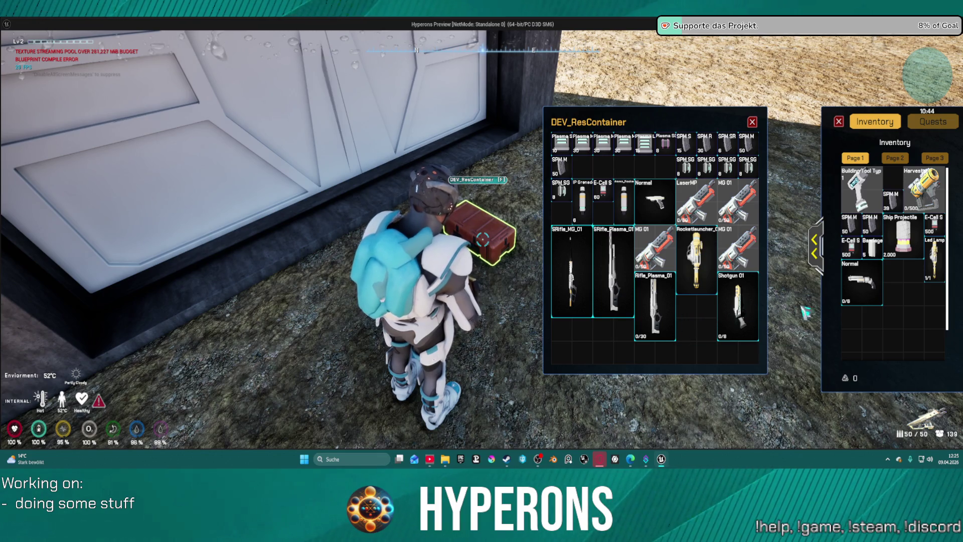
Confirm LaserMP is in the Primary slot, then close the crate and inventory and walk on
left_click(816, 247)
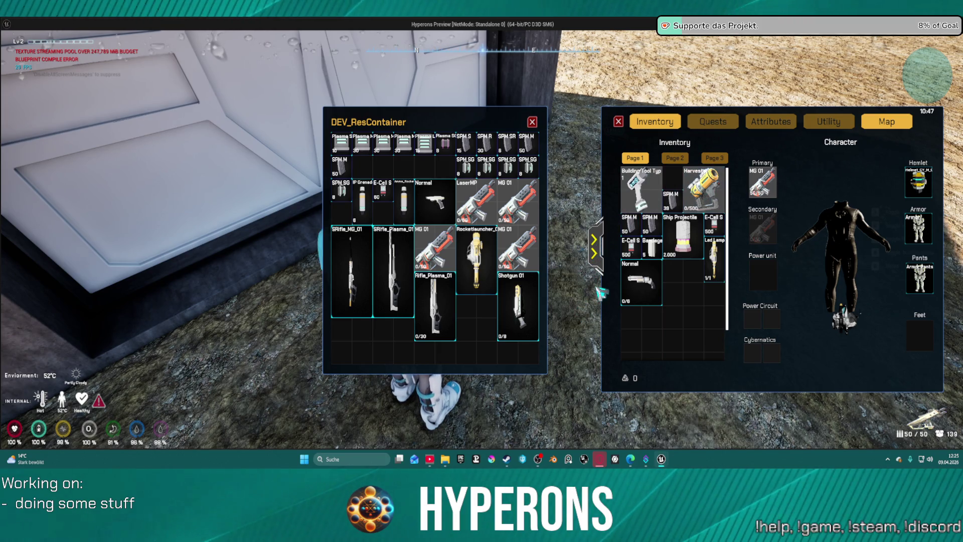
left_click(533, 122)
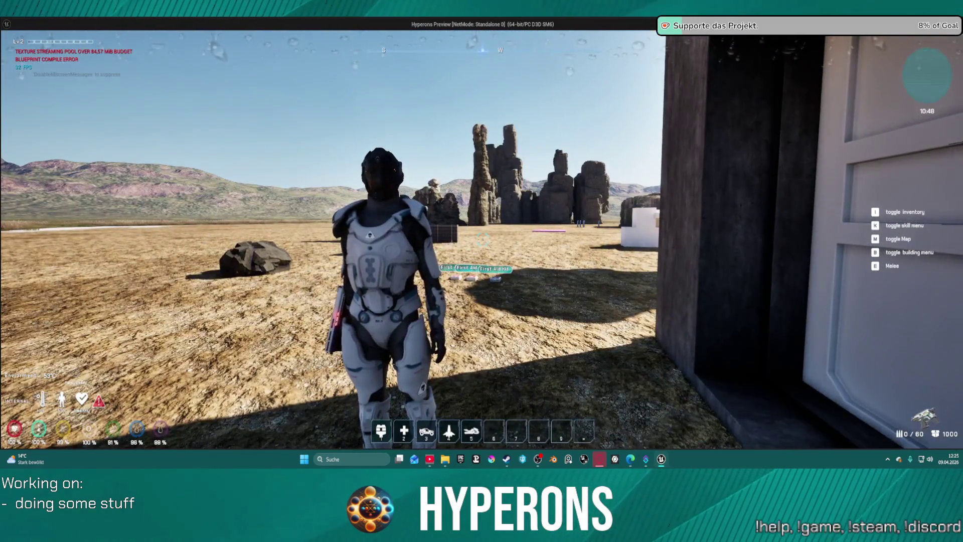
key("w")
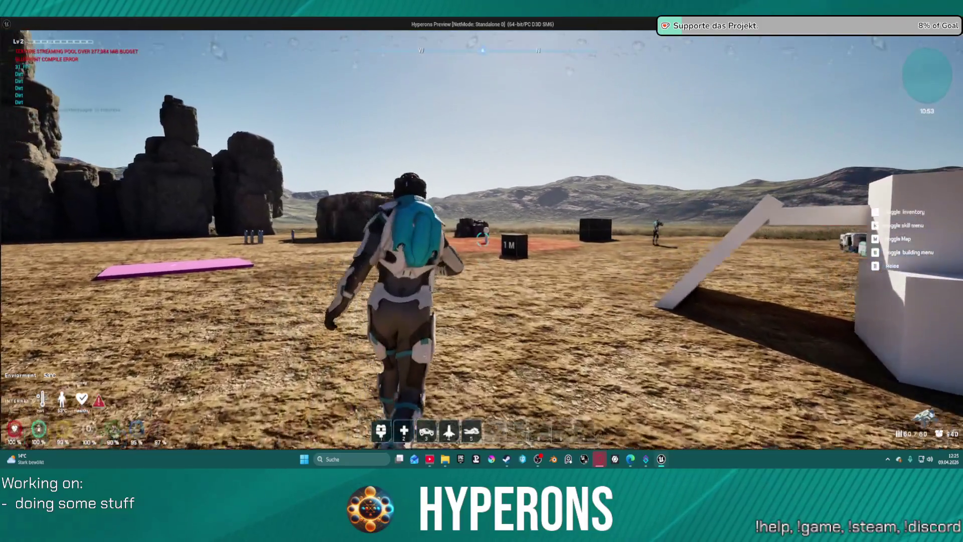
Fire the laser at the targets, then end the Hyperons play session
left_click(483, 240)
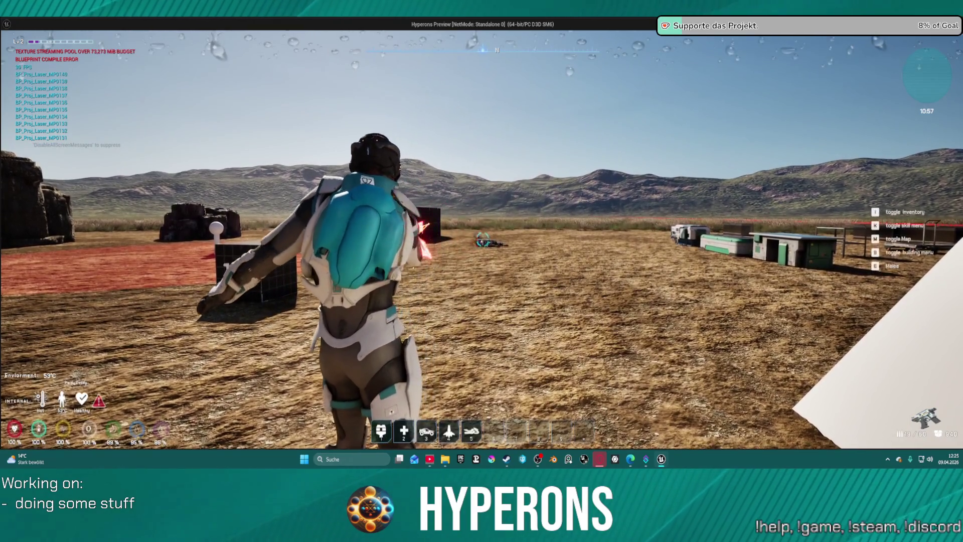
key("Escape")
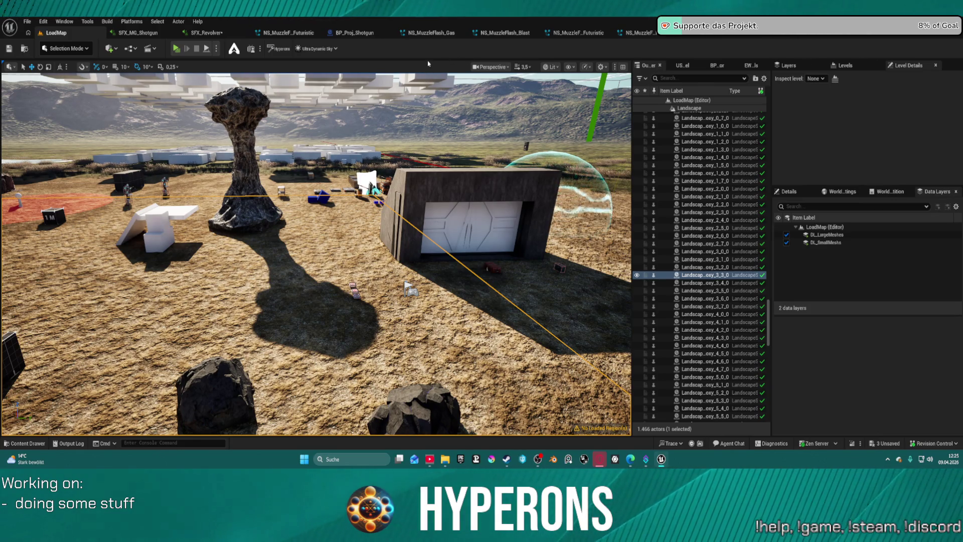
Save all assets and locate NS_MuzzleFlashLaserMP in the Effects > Muzzle_Flashes folder
key("ctrl+s")
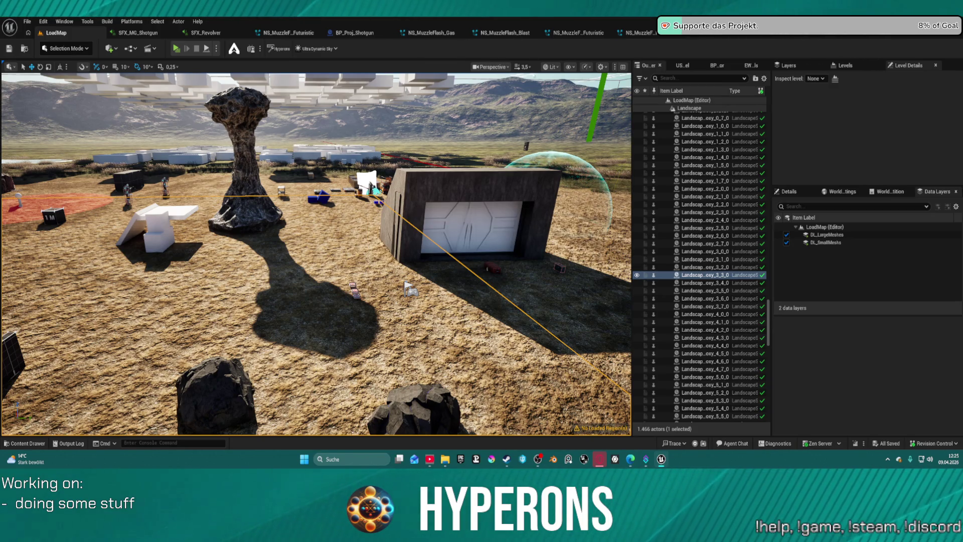
left_click(806, 34)
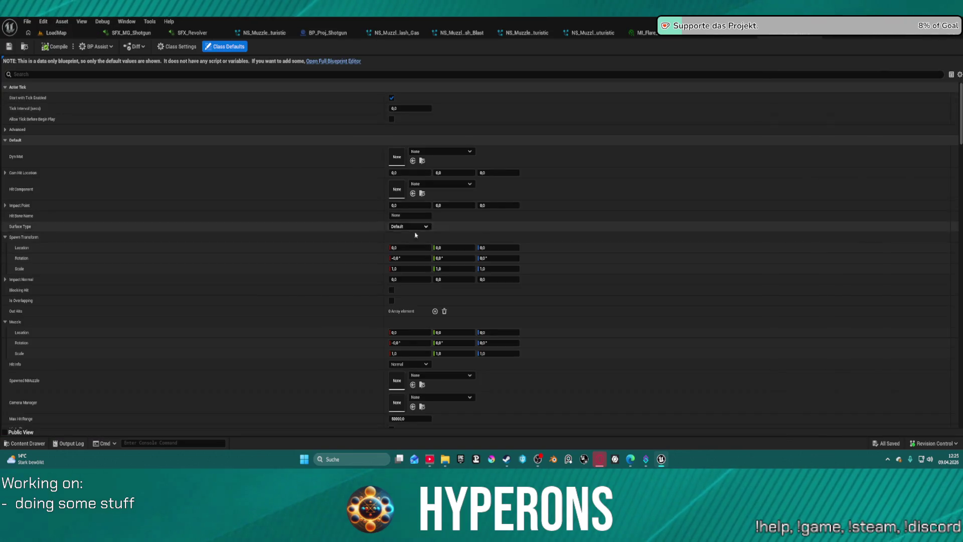
scroll(448, 228, "down", 15)
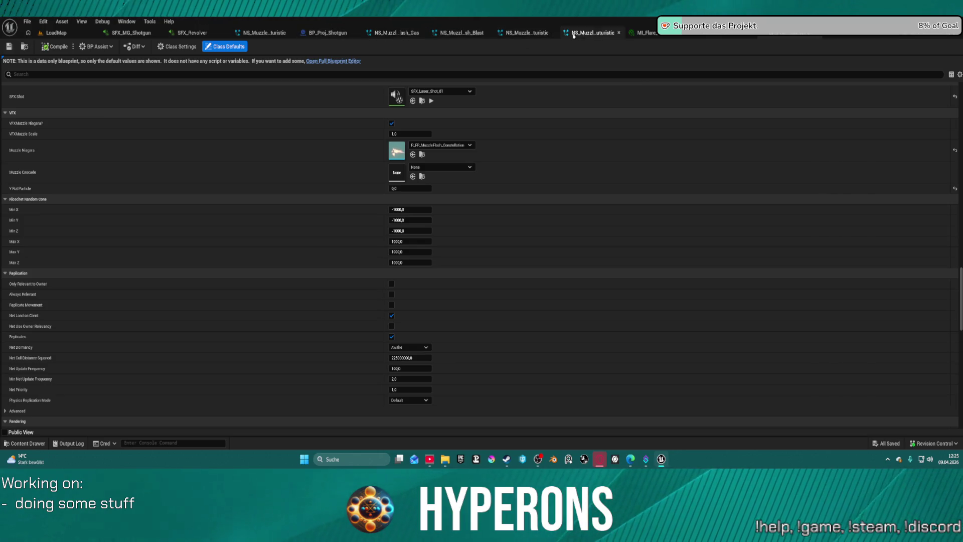
key("ctrl+space")
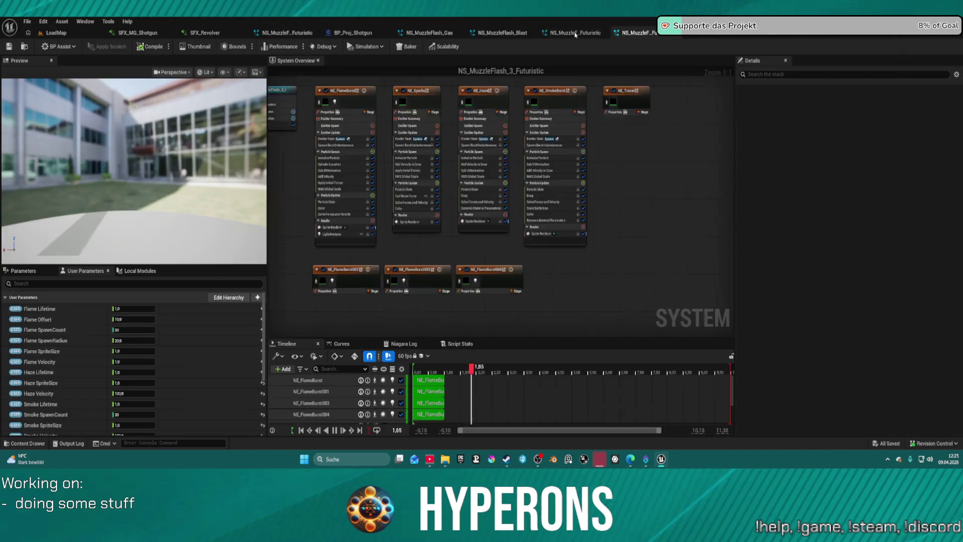
left_click(592, 33)
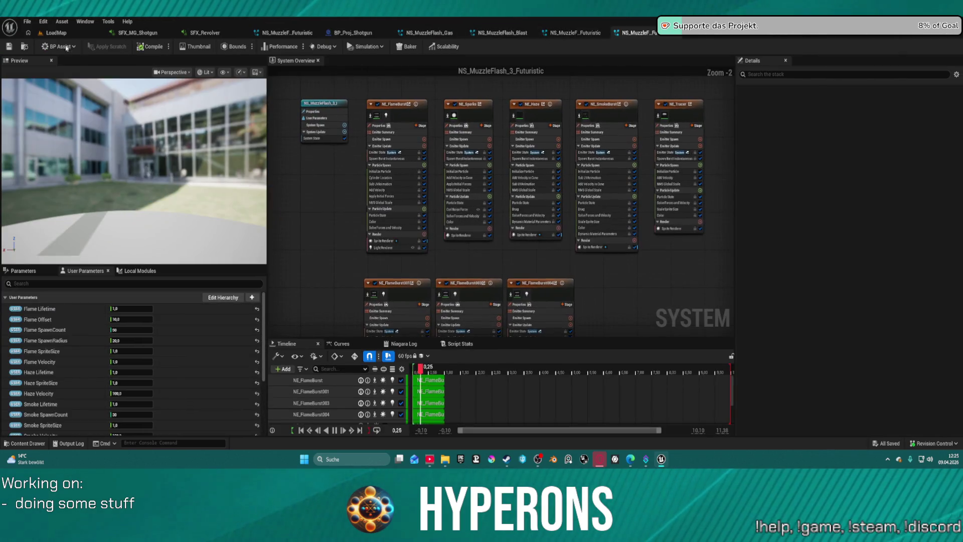
left_click(25, 47)
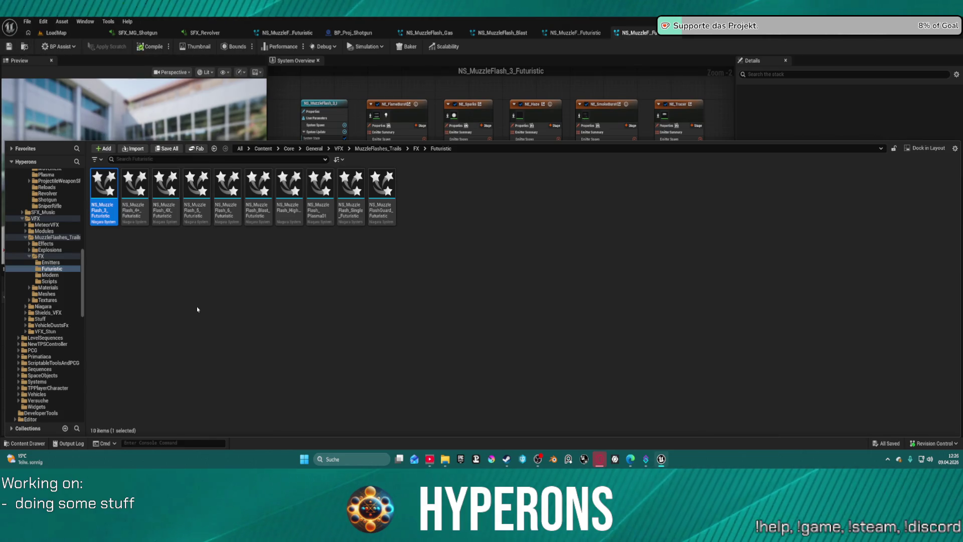
left_click(45, 243)
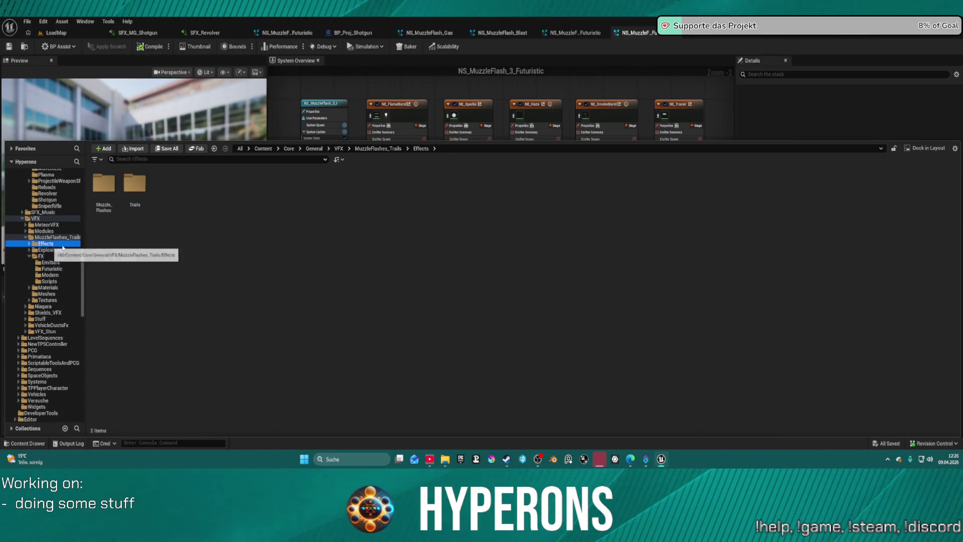
double_click(111, 184)
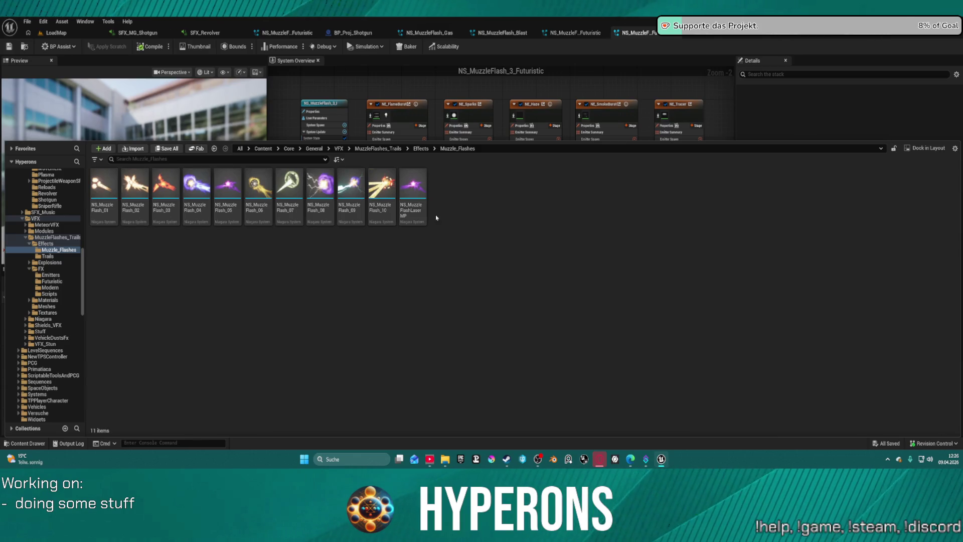
Set the blueprint's Muzzle Niagara to NS_MuzzleFlashLaserMP and save it
left_click(690, 85)
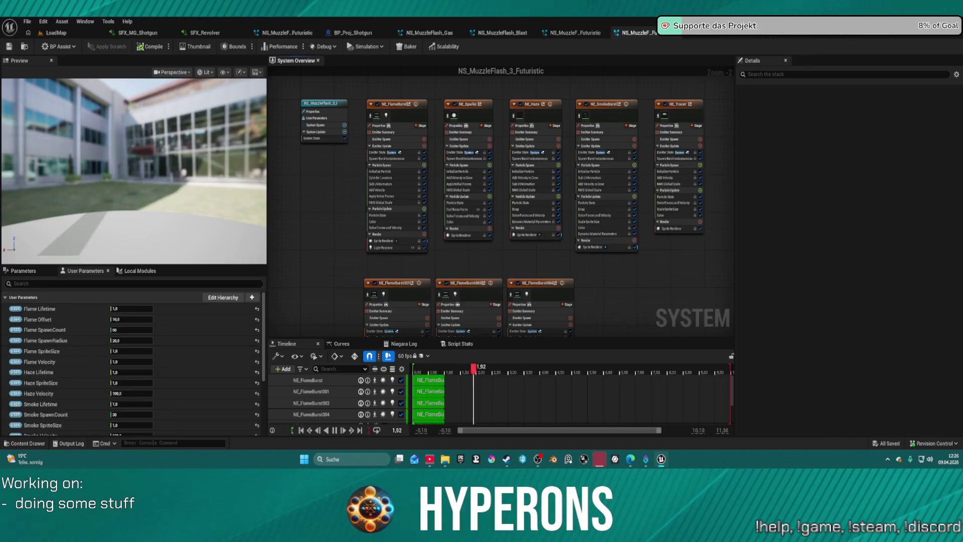
left_click(856, 33)
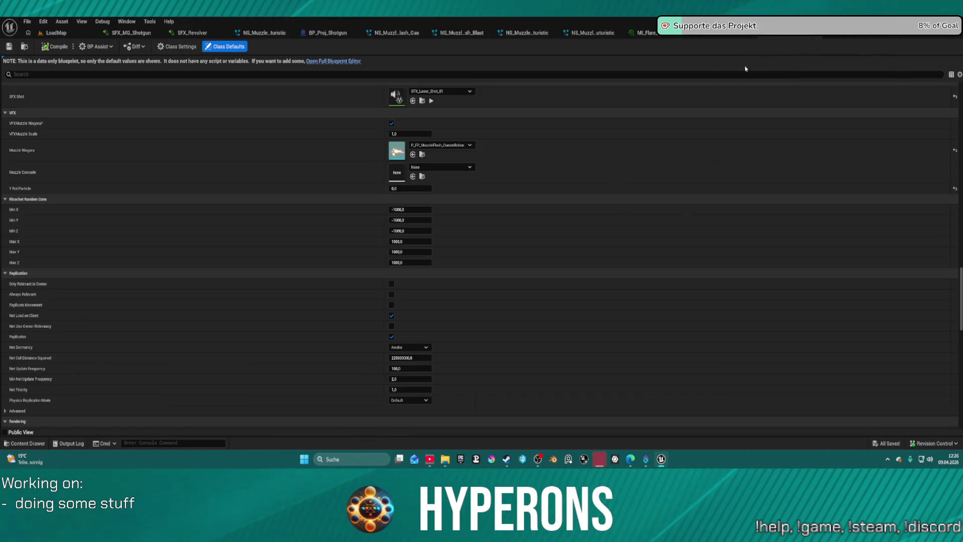
left_click(414, 154)
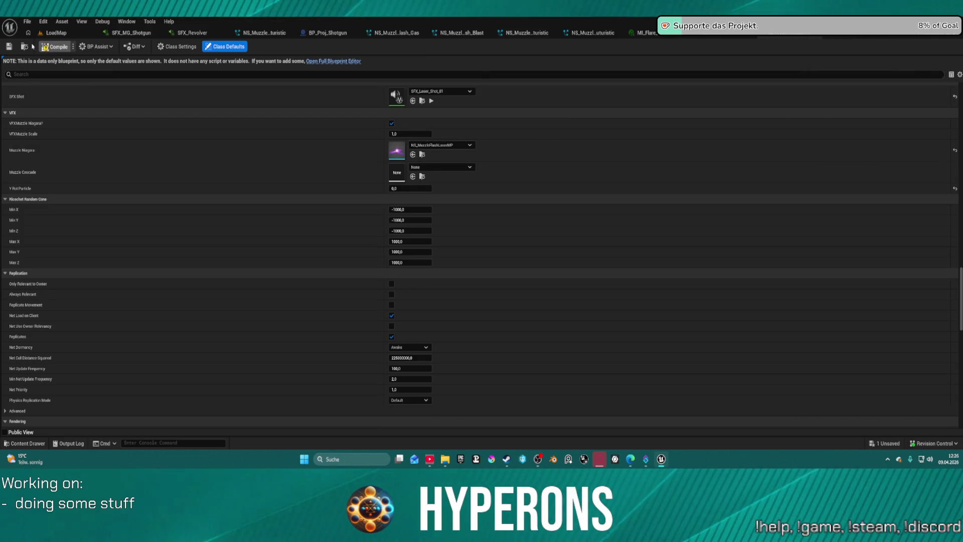
key("ctrl+s")
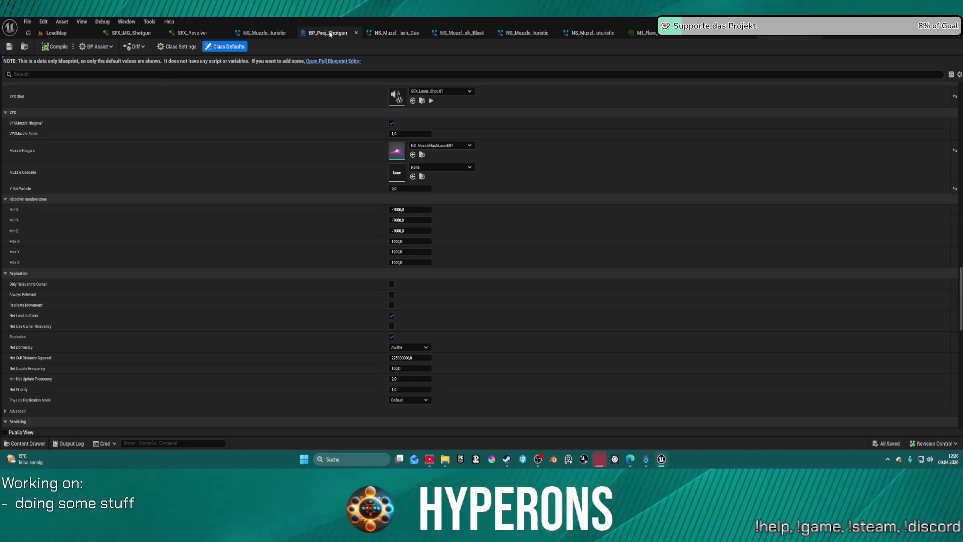
Set BP_Proj_Shotgun's Muzzle Niagara to NS_MuzzleFlash_Blast from the Modern folder and save
left_click(333, 61)
key("ctrl+space")
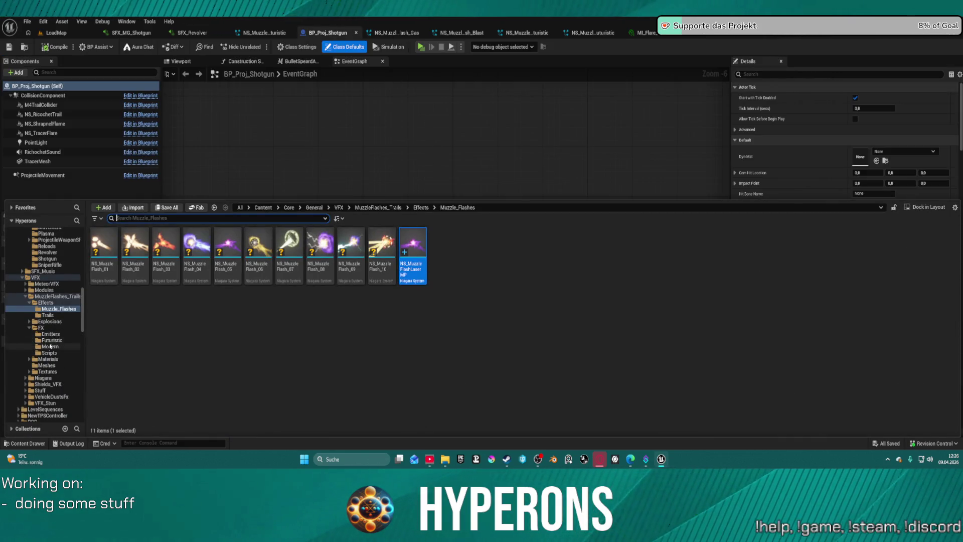
left_click(51, 340)
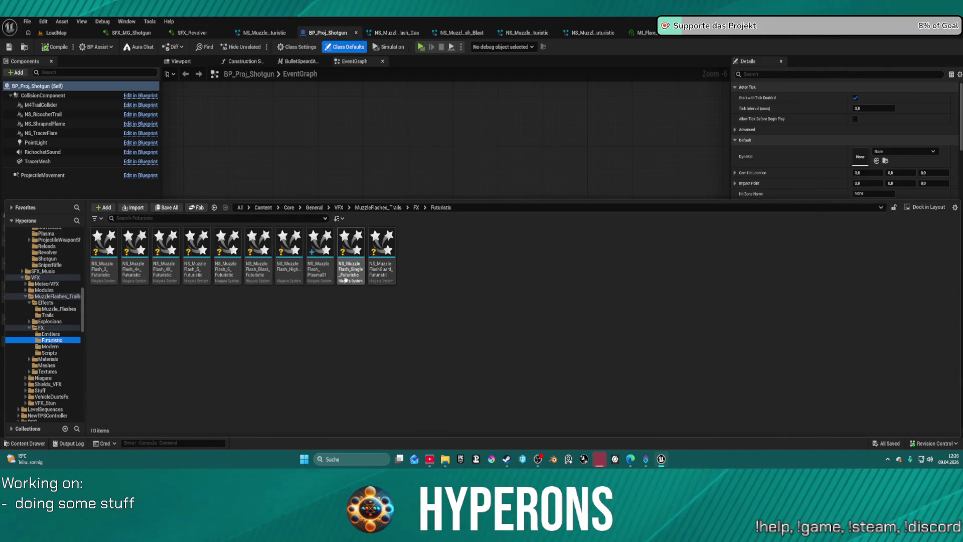
left_click(51, 346)
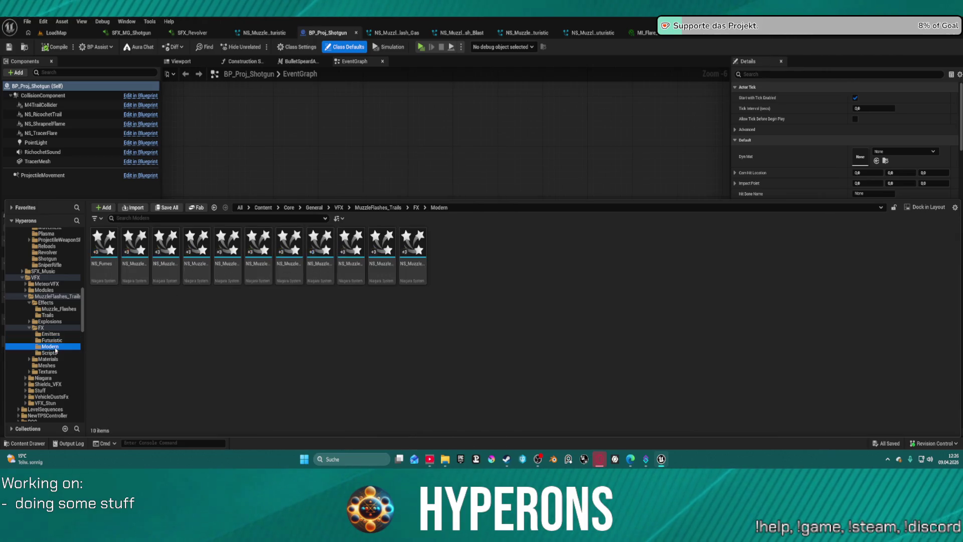
left_click(289, 251)
left_click(425, 113)
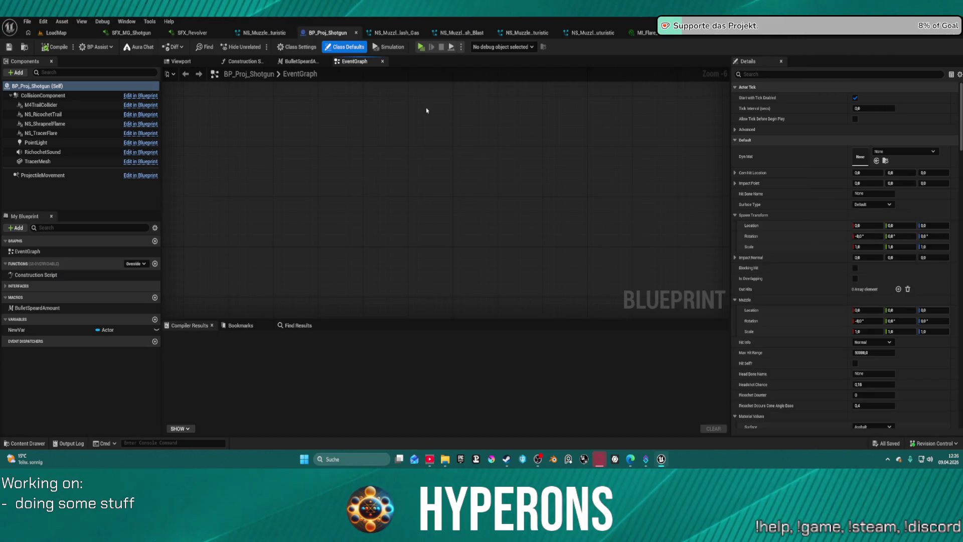
scroll(883, 241, "down", 15)
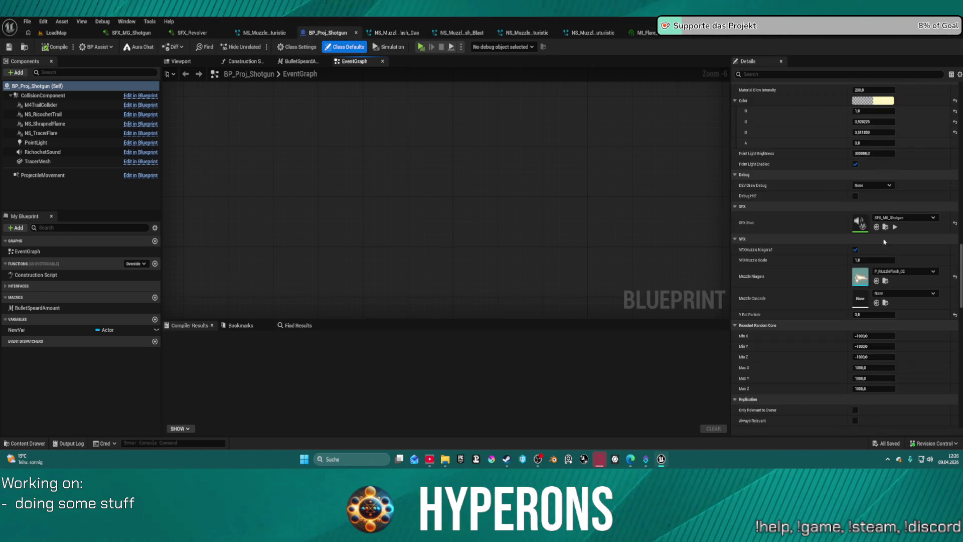
left_click(877, 281)
key("ctrl+s")
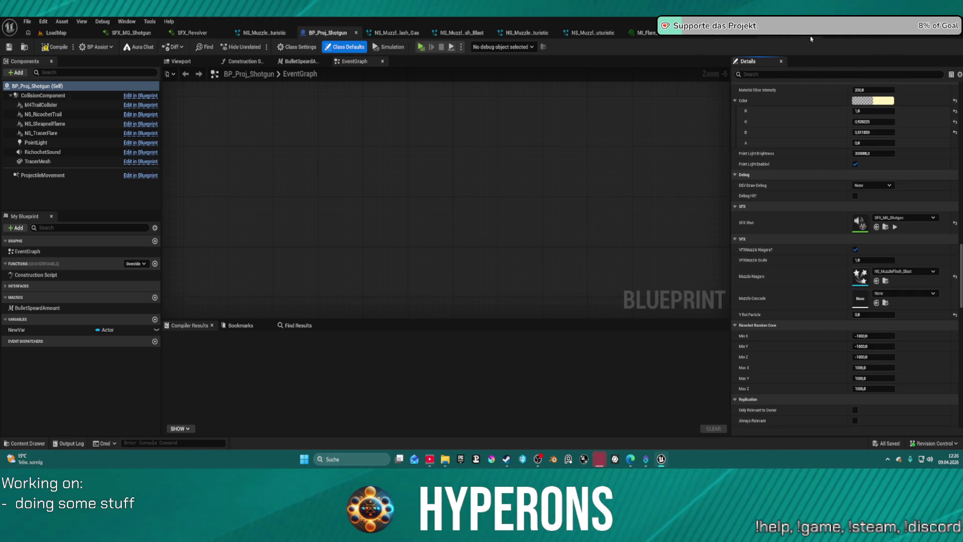
Bring up the SFX_MG_Shotgun MetaSound graph
key("ctrl+space")
key("ctrl+tab")
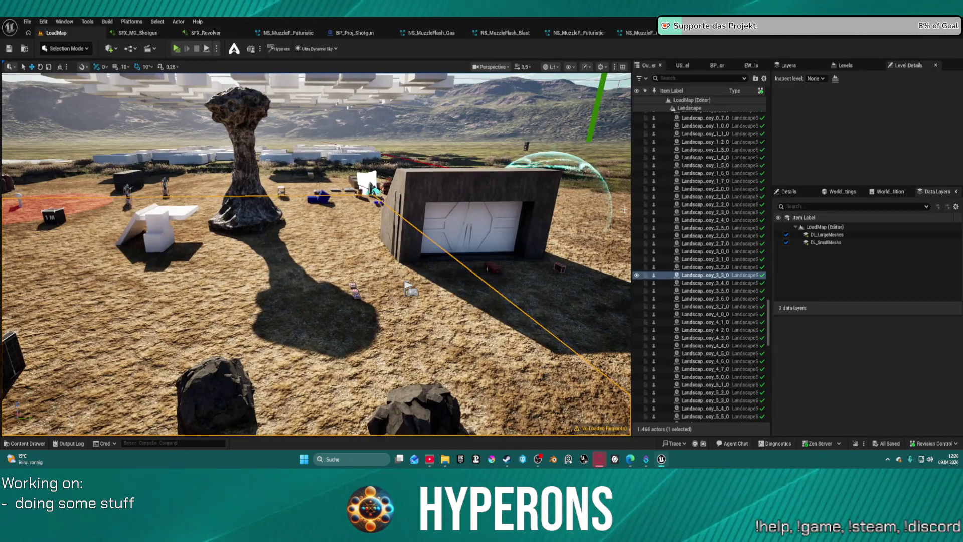
key("ctrl+space")
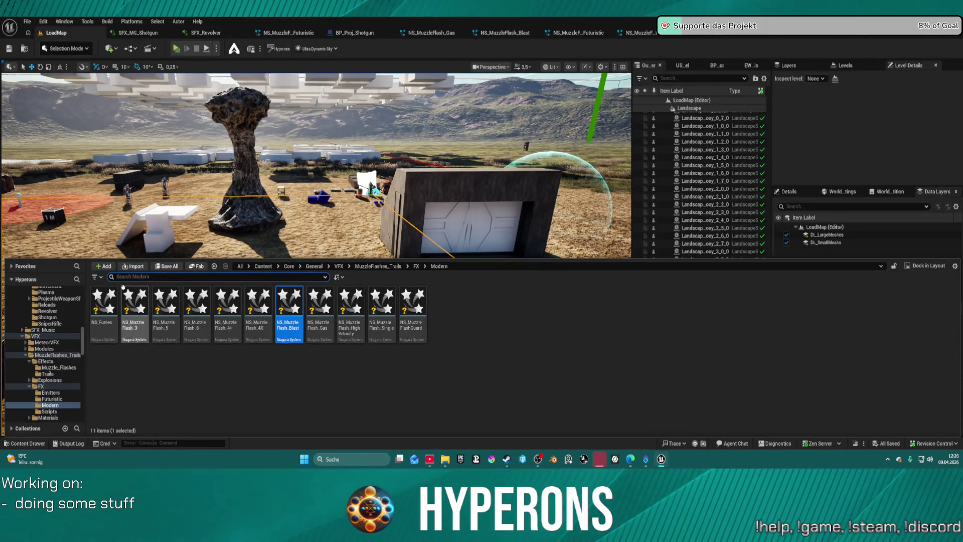
left_click(137, 33)
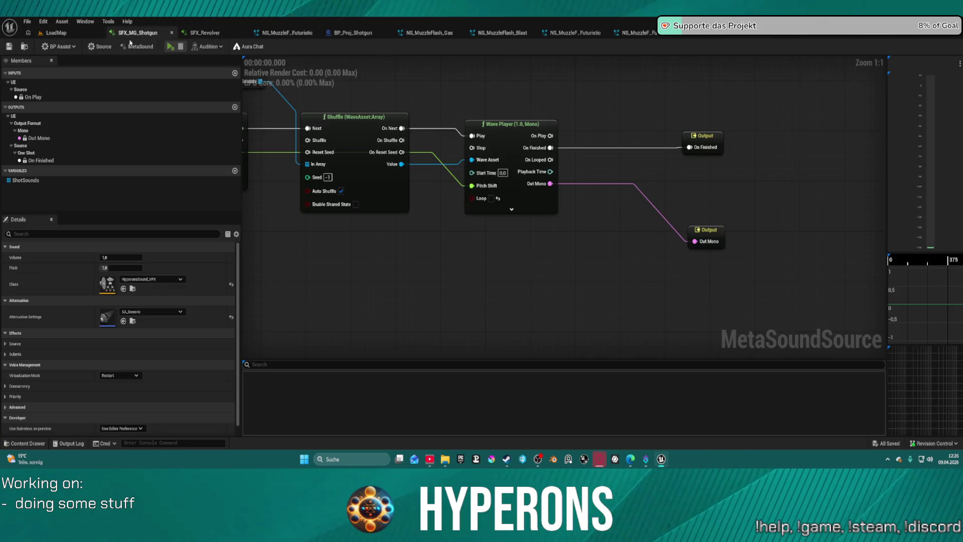
Open the SFX_Laser_Shot_01 MetaSound and select its output and Wave Player nodes
left_click(24, 47)
scroll(783, 352, "down", 1)
left_click(789, 369)
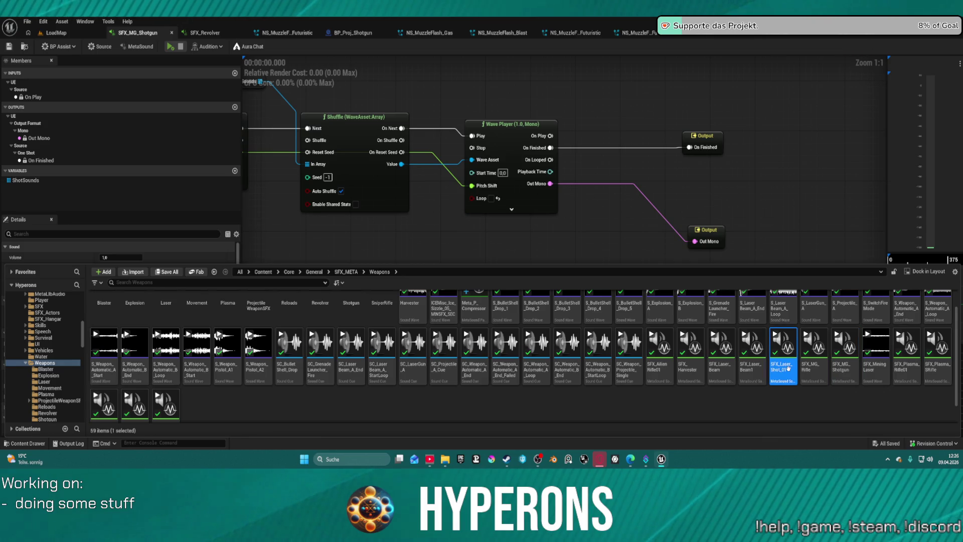
double_click(792, 339)
left_click_drag(520, 215, 581, 286)
left_click(548, 171)
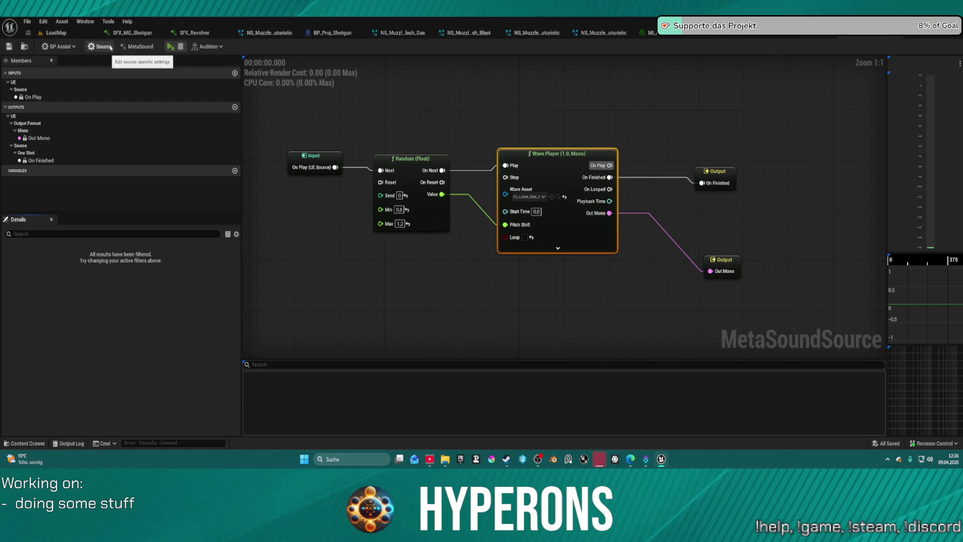
Set the MetaSound's Output Format to Stereo and move the Out Left/Out Right outputs right
left_click(137, 46)
left_click(122, 267)
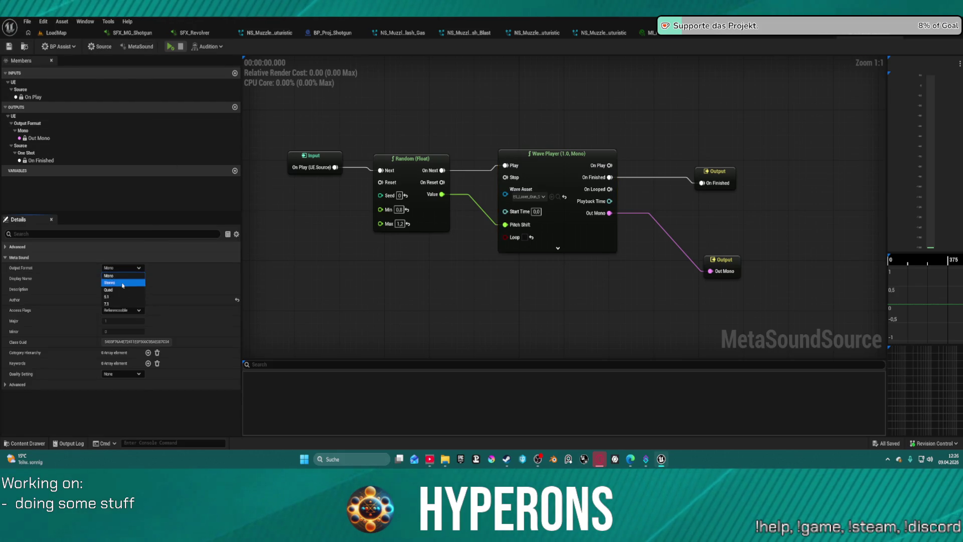
left_click(115, 279)
mouse_move(497, 213)
left_mouse_down()
mouse_move(534, 279)
mouse_move(730, 225)
left_mouse_up()
mouse_move(471, 183)
left_mouse_down()
mouse_move(611, 133)
mouse_move(558, 235)
left_mouse_up()
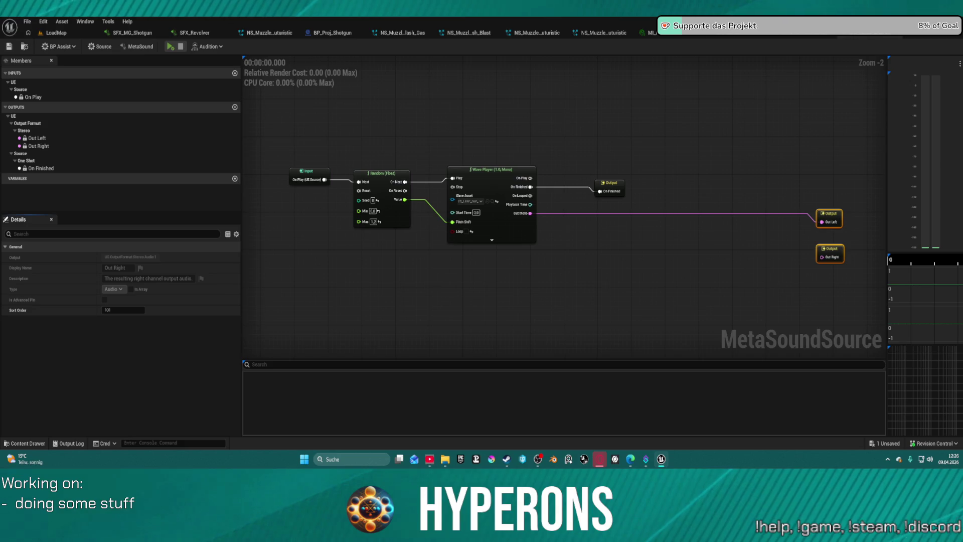
Copy SFX_Revolver's compressor and limiter nodes and paste them into the laser shot graph
left_click(89, 24)
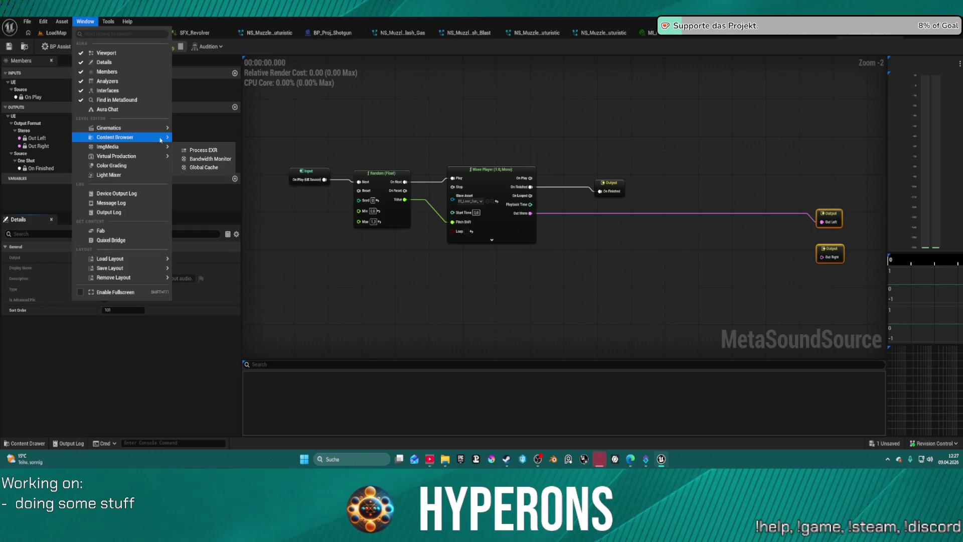
mouse_move(179, 137)
left_click(209, 150)
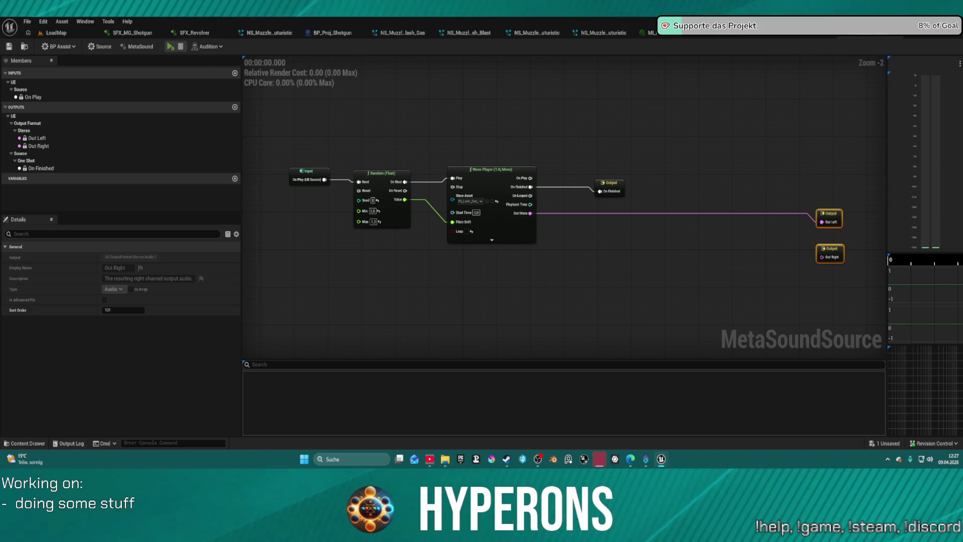
left_click(203, 35)
scroll(499, 288, "down", 5)
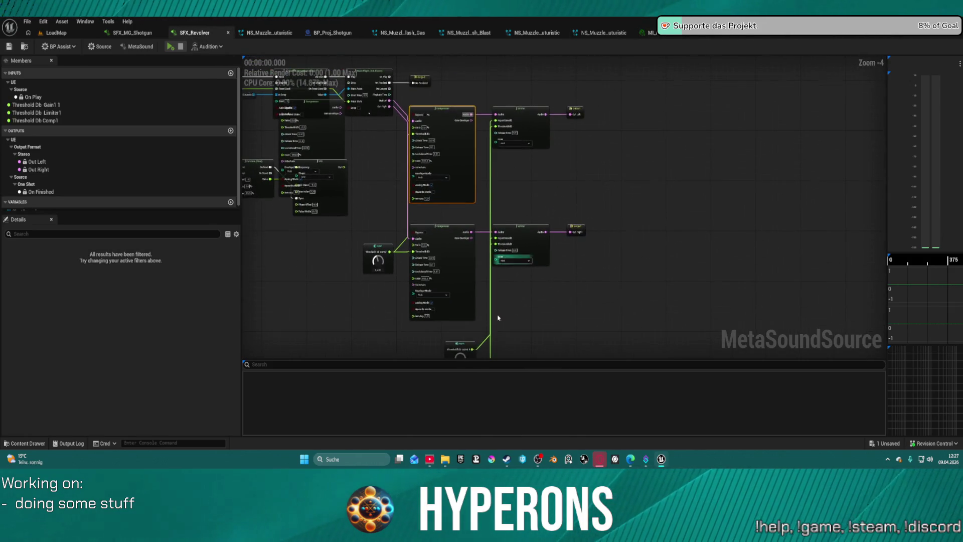
mouse_move(372, 162)
left_mouse_down()
mouse_move(387, 166)
mouse_move(527, 346)
mouse_move(535, 332)
left_mouse_up()
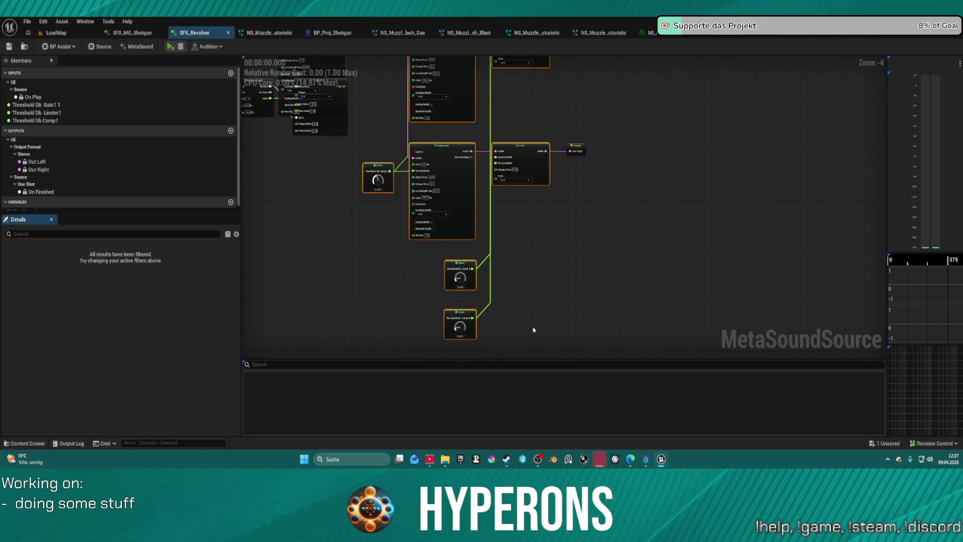
key("ctrl+Tab")
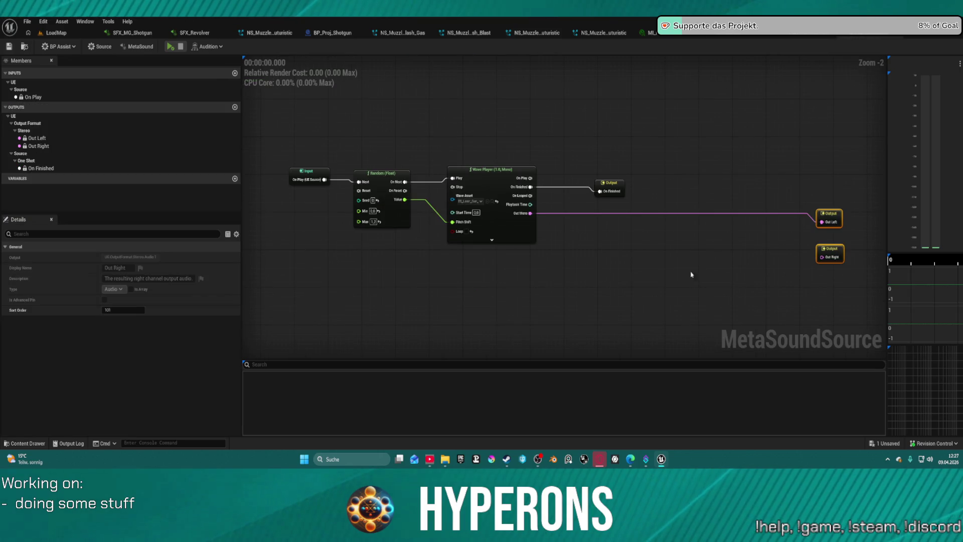
mouse_move(677, 295)
left_mouse_down()
mouse_move(643, 161)
mouse_move(612, 127)
left_mouse_up()
key("ctrl+v")
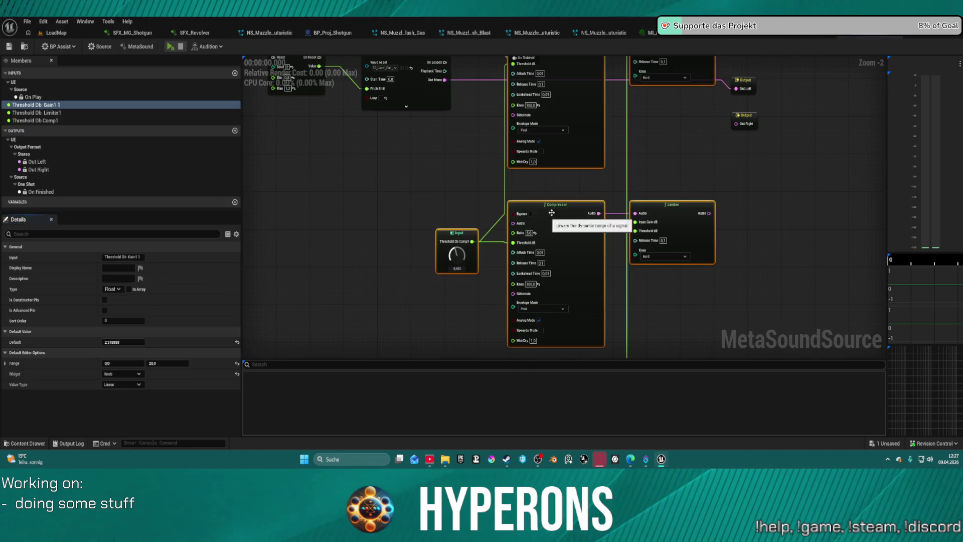
Undo the extra compressor/limiter copy and add a Wave Player (2.0, Stereo) from Random's Value
left_click_drag(673, 211, 663, 282)
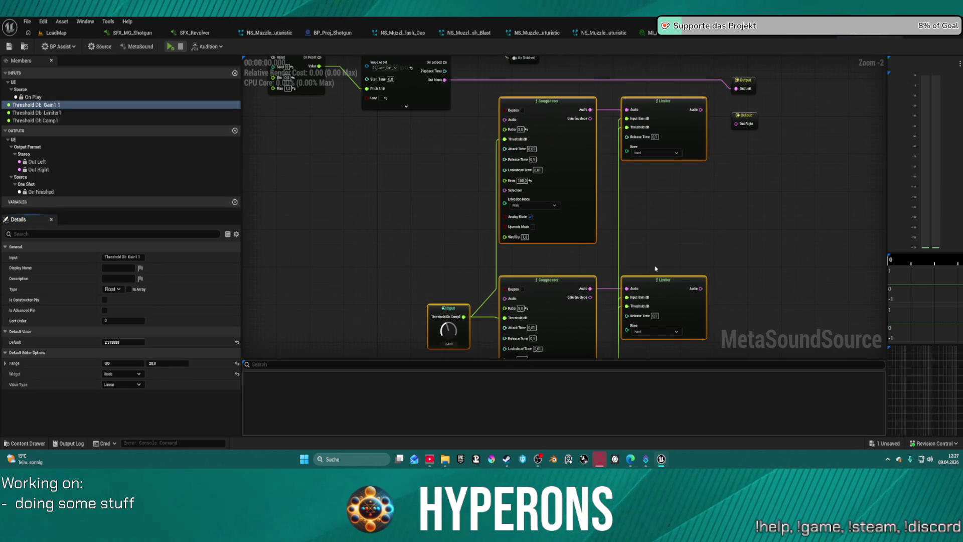
key("ctrl+z")
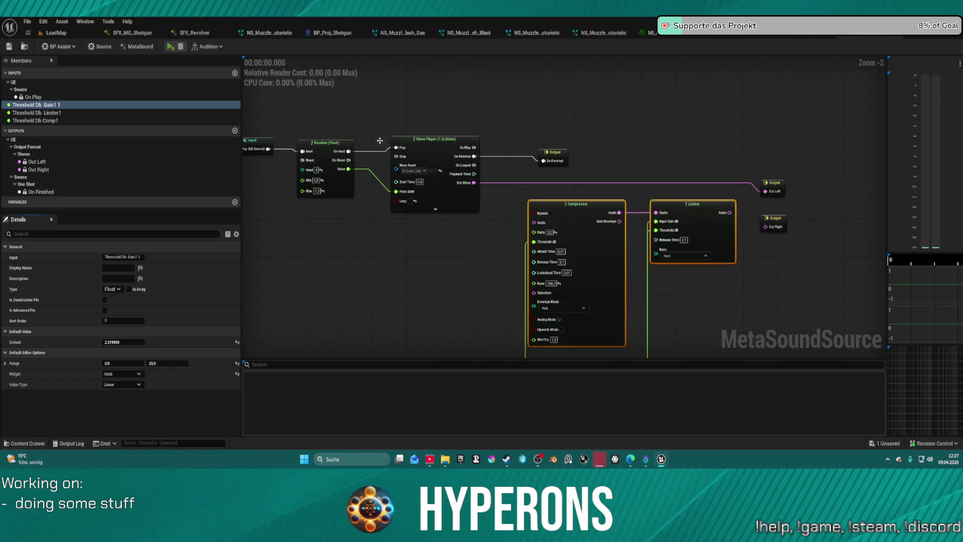
left_click_drag(349, 169, 394, 103)
type("sett")
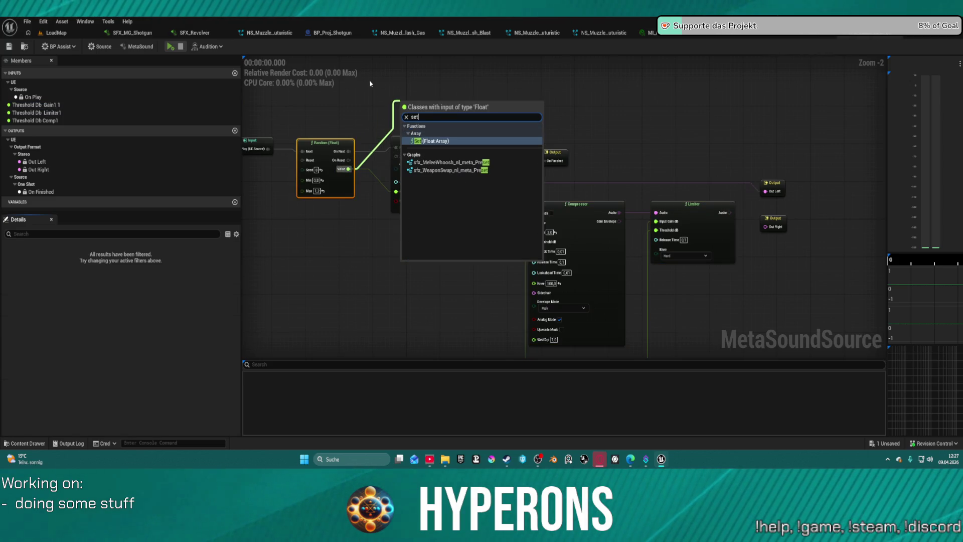
key("BackSpace")
key("BackSpace")
key("BackSpace")
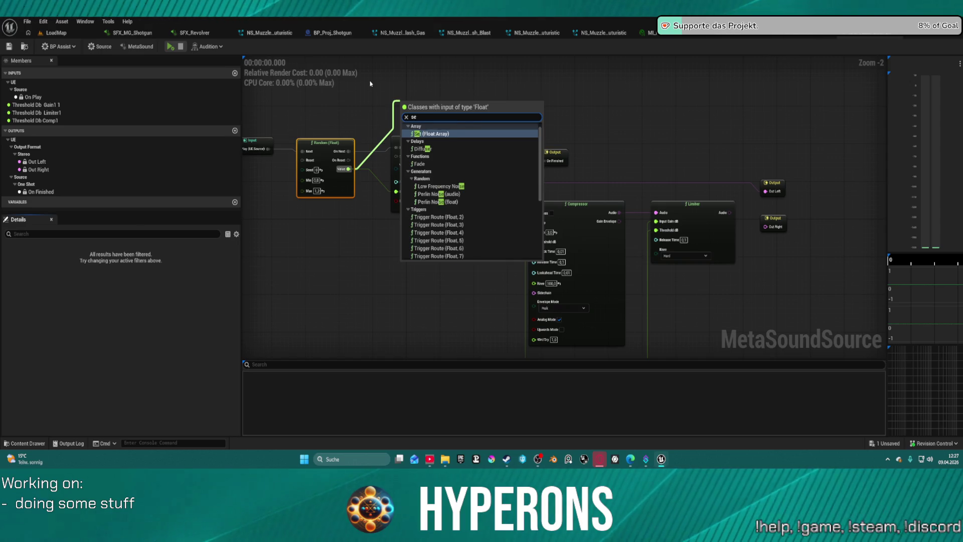
type("tr")
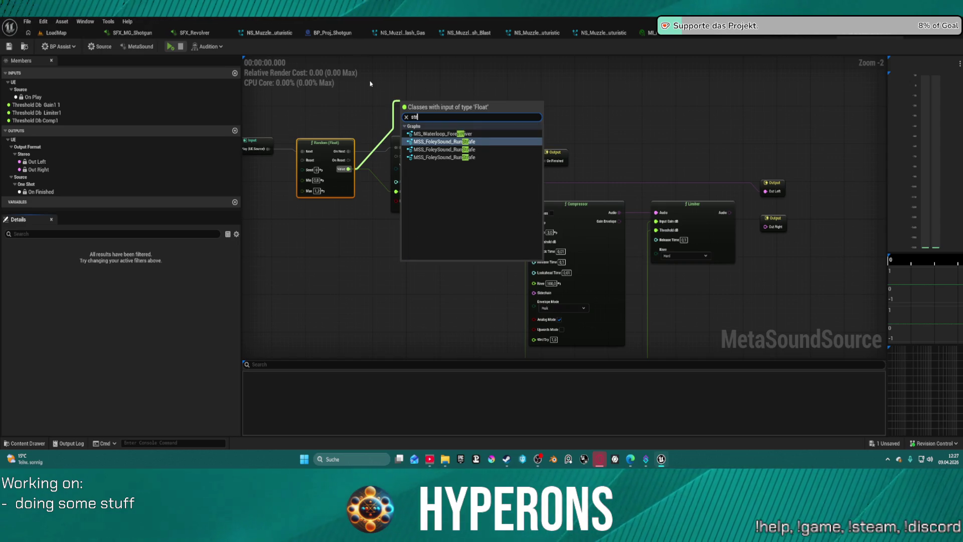
key("BackSpace")
type("e")
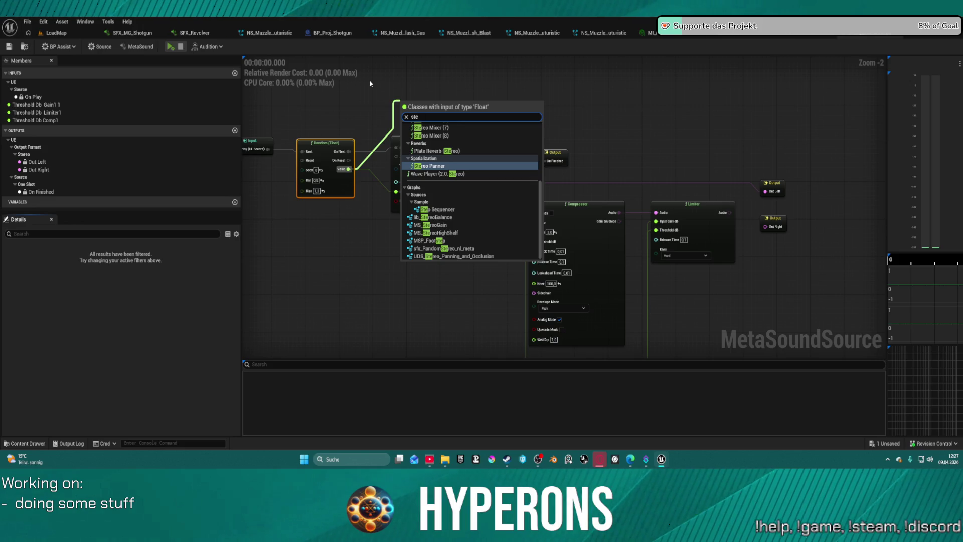
type(" pla")
key("Down")
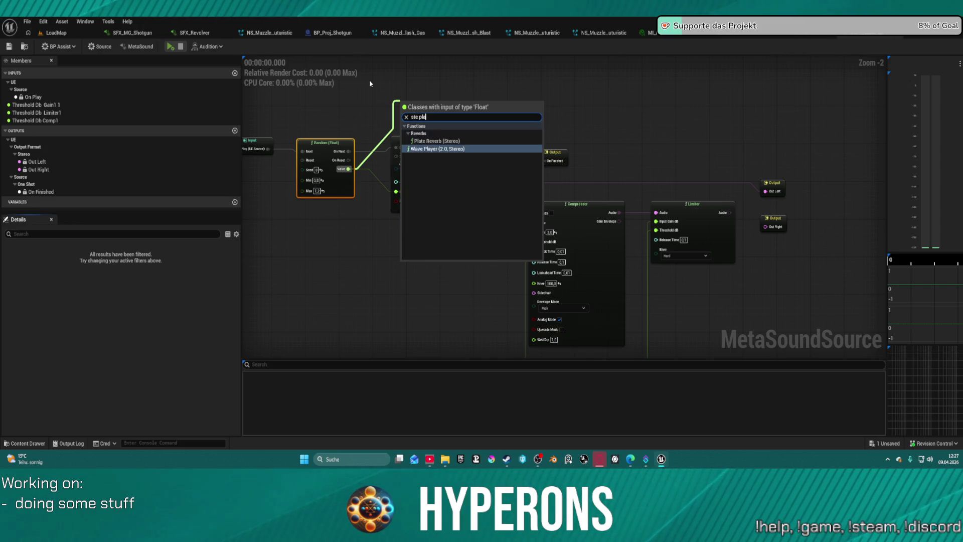
key("Return")
Delete the old mono Wave Player, leaving the stereo one selected
scroll(422, 180, "down", 1)
left_click(468, 209)
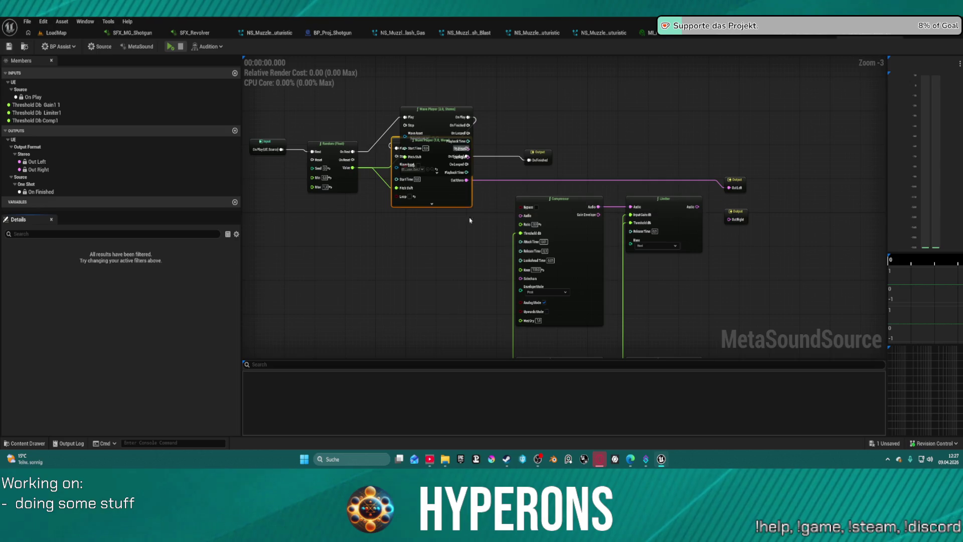
key("Delete")
left_click(450, 151)
Wire the stereo left channel into the Compressor and both limiters into Out Left and Out Right
mouse_move(443, 132)
left_mouse_down()
mouse_move(440, 163)
mouse_move(428, 160)
mouse_move(456, 150)
mouse_move(536, 163)
left_mouse_up()
mouse_move(454, 179)
left_mouse_down()
mouse_move(524, 216)
mouse_move(475, 239)
mouse_move(492, 358)
mouse_move(515, 290)
left_mouse_up()
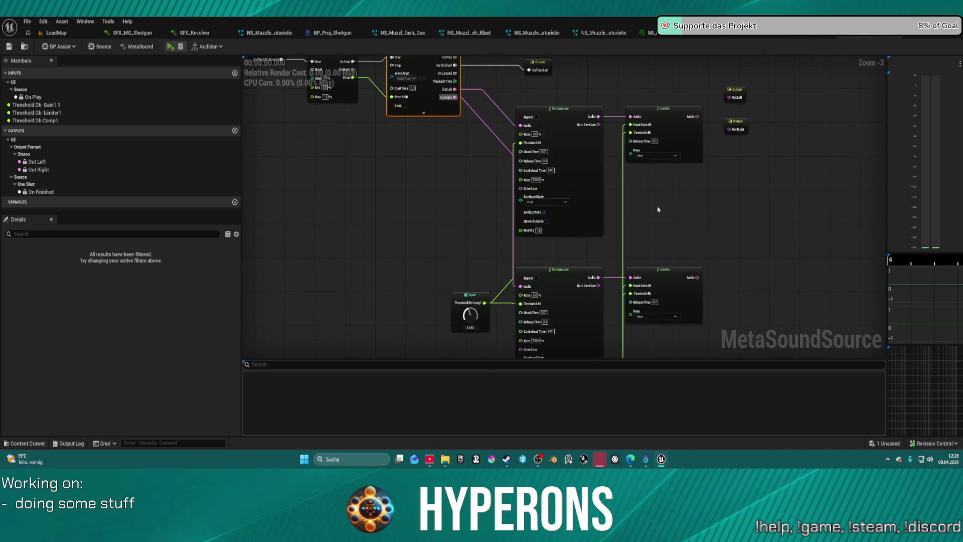
mouse_move(455, 206)
left_mouse_down()
mouse_move(488, 193)
mouse_move(485, 184)
left_mouse_up()
mouse_move(471, 288)
left_mouse_down()
mouse_move(514, 159)
mouse_move(508, 137)
left_mouse_up()
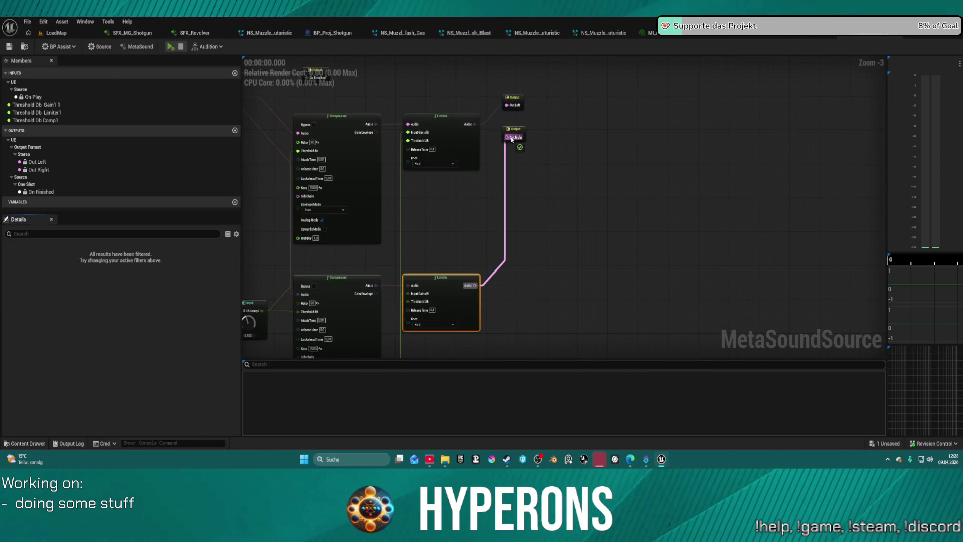
Create a new variable in the Members panel and open its type list
scroll(449, 183, "up", 3)
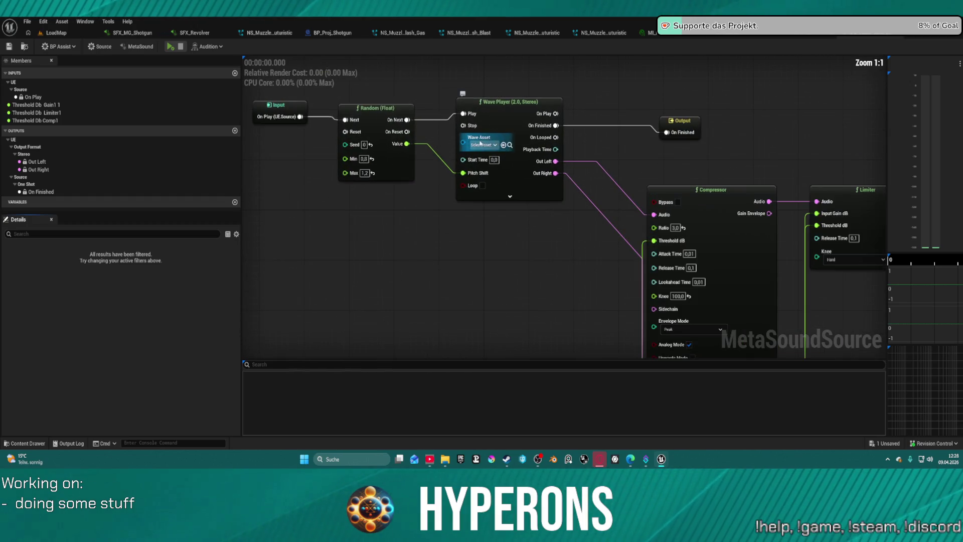
left_click_drag(463, 142, 423, 201)
key("Escape")
left_click(231, 202)
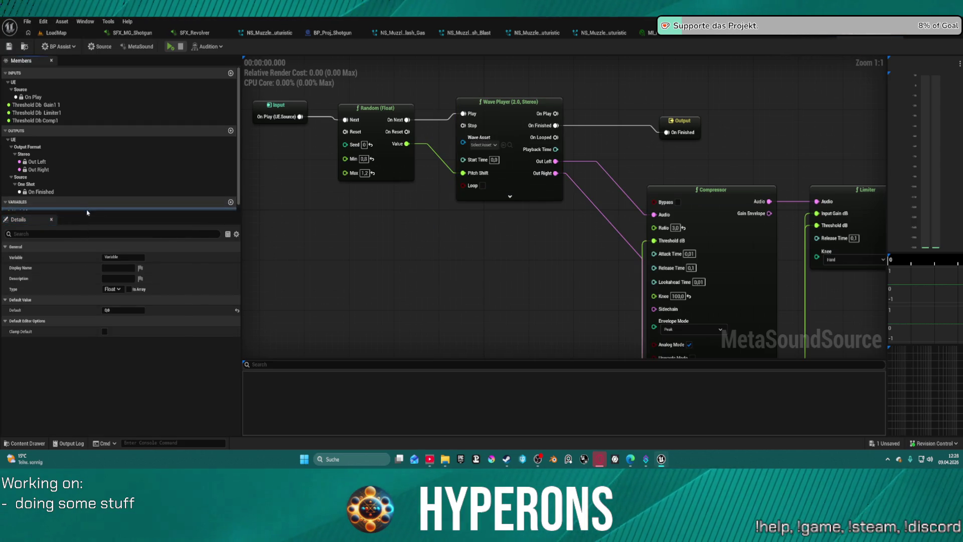
left_click_drag(52, 221, 63, 333)
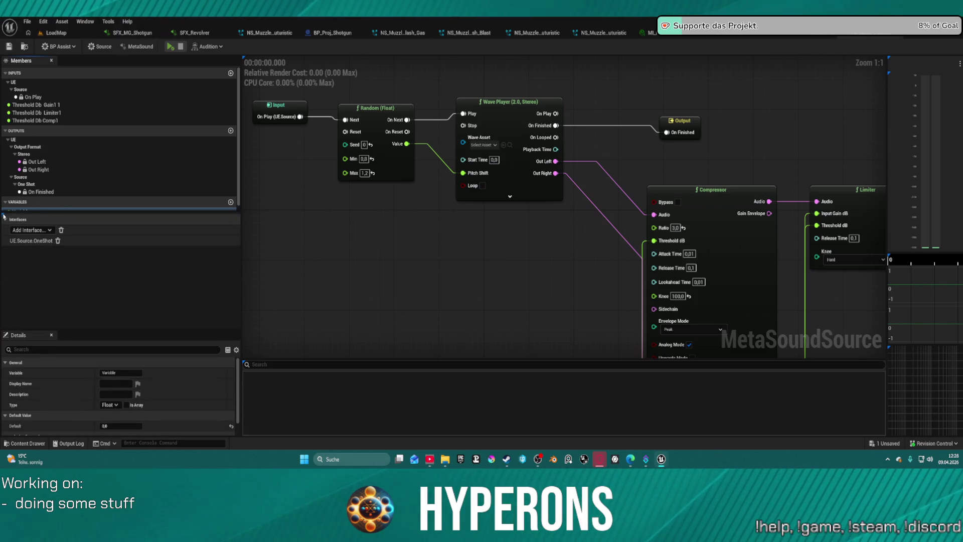
left_click(231, 201)
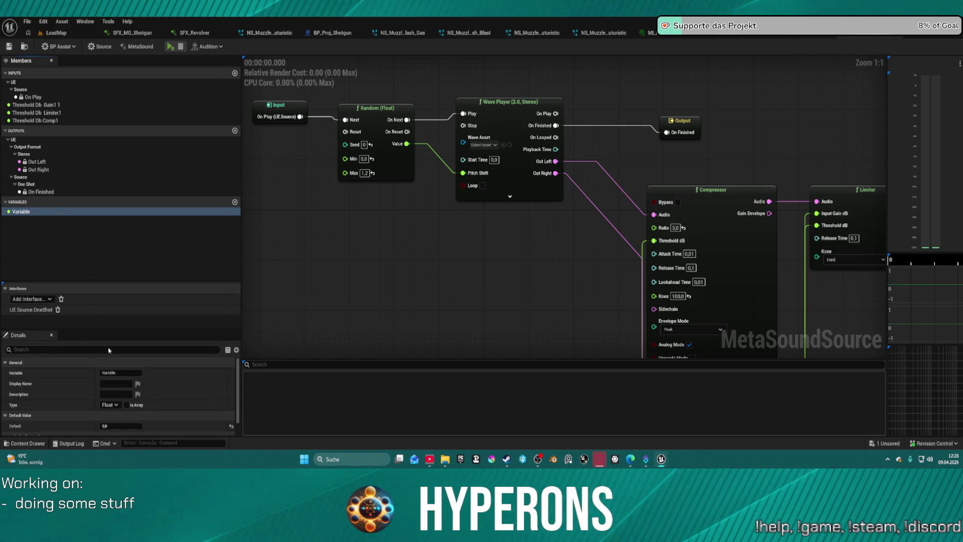
scroll(115, 396, "down", 1)
left_click(114, 394)
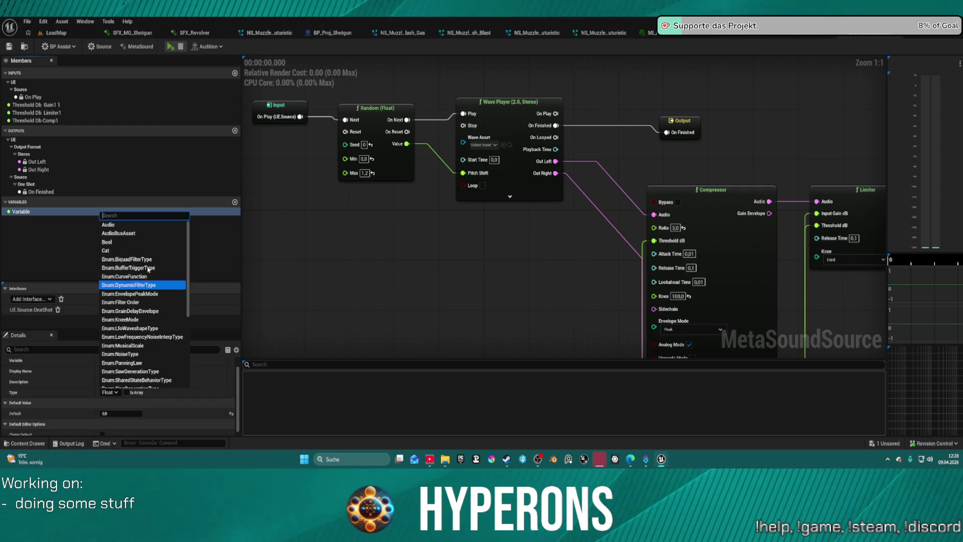
Set the new variable's type to a WaveAsset array
type("w")
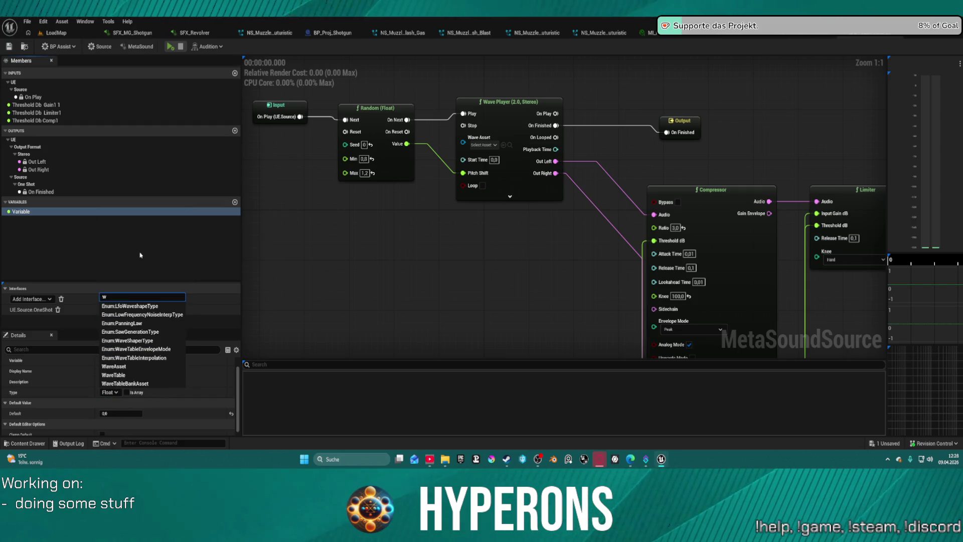
key("BackSpace")
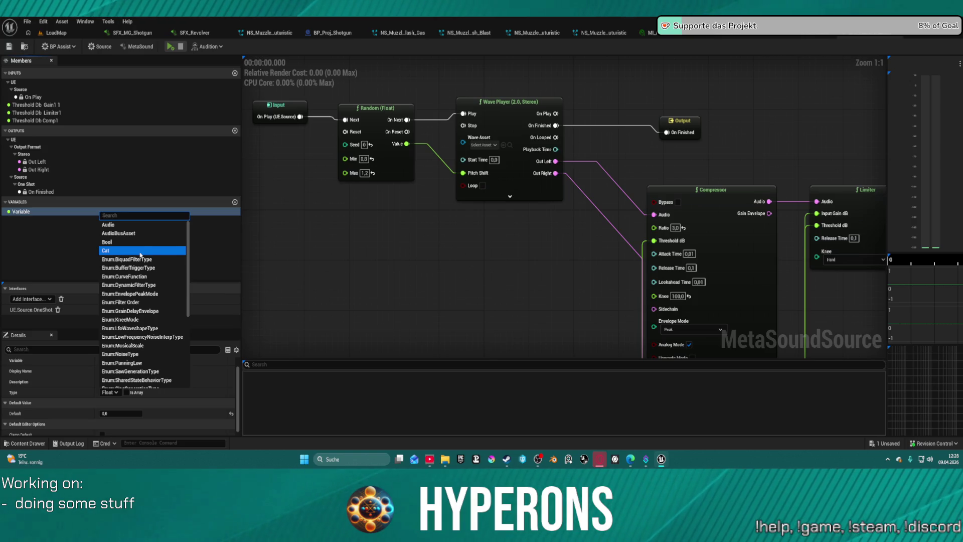
type("aud")
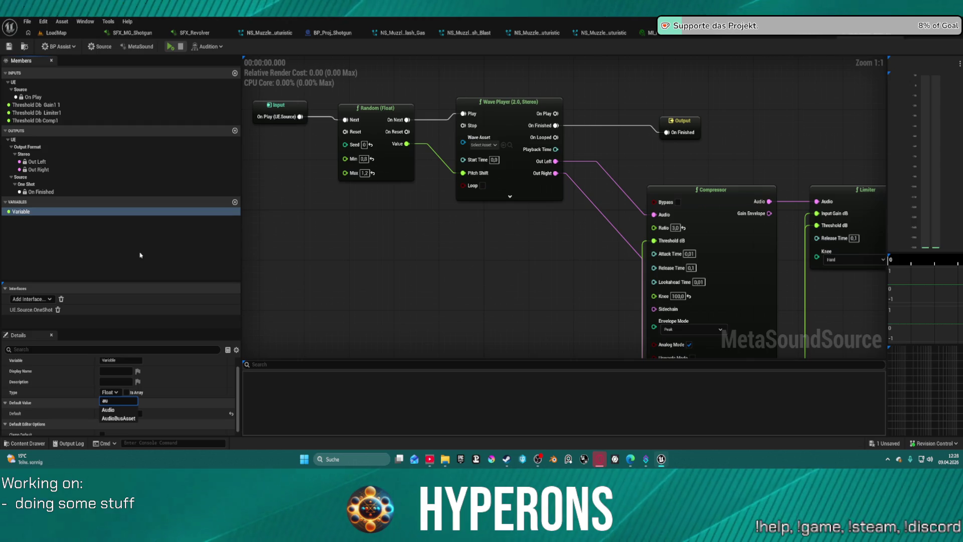
key("BackSpace")
key("BackSpace")
scroll(142, 301, "down", 2)
left_click(142, 367)
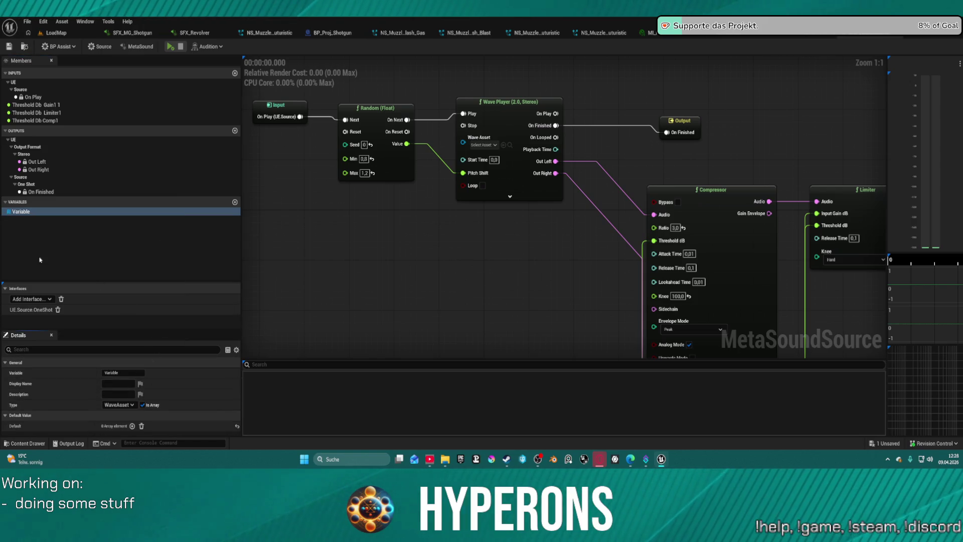
Rename the variable SoundArray, place it in the graph, and shift the Input and Random nodes left
double_click(22, 213)
type("S")
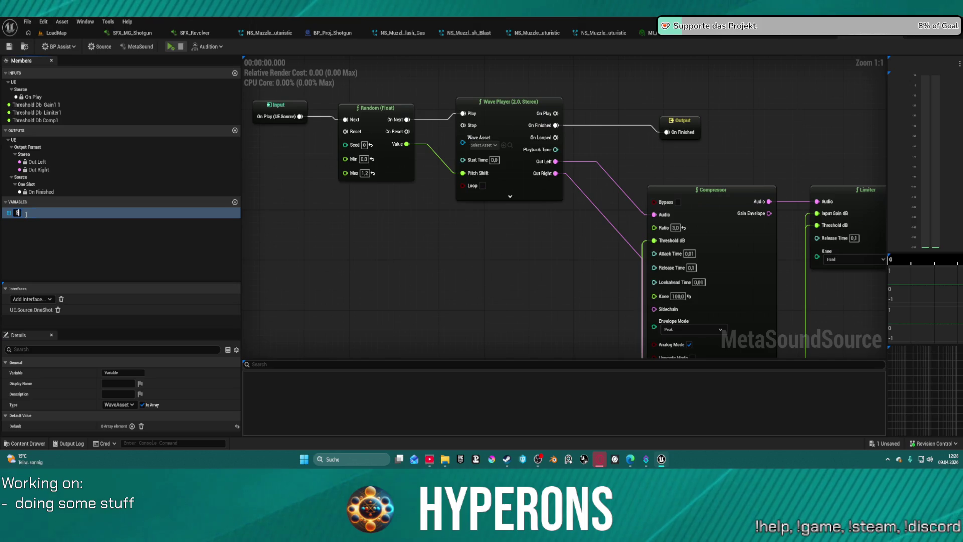
type("oundArray")
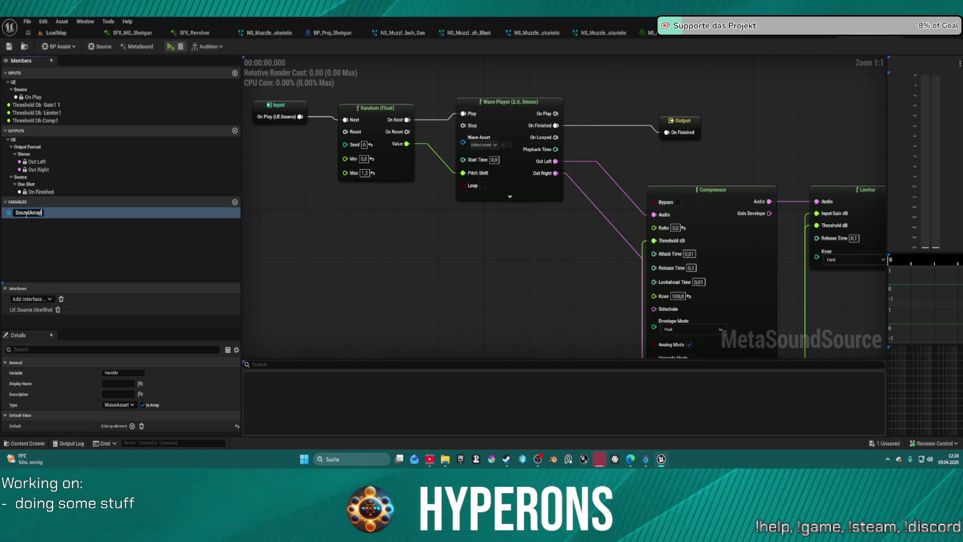
key("Return")
mouse_move(35, 212)
left_mouse_down()
mouse_move(407, 168)
mouse_move(334, 214)
left_mouse_up()
mouse_move(344, 91)
left_mouse_down()
mouse_move(447, 126)
mouse_move(381, 151)
left_mouse_up()
left_click_drag(513, 153, 350, 153)
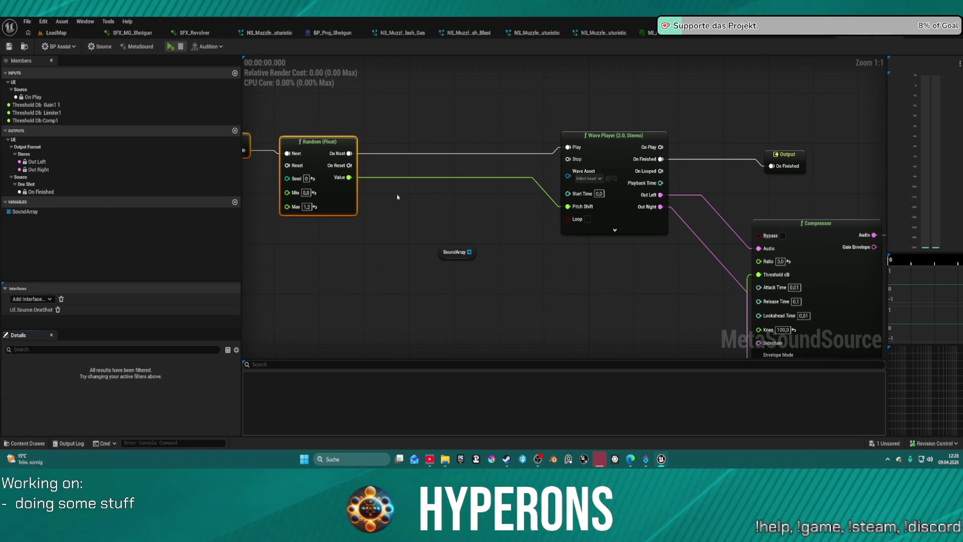
Add a Random Get on SoundArray, triggered by Random, playing the Wave Player and feeding its Wave Asset
mouse_move(454, 252)
left_mouse_down()
mouse_move(325, 262)
mouse_move(426, 204)
left_mouse_up()
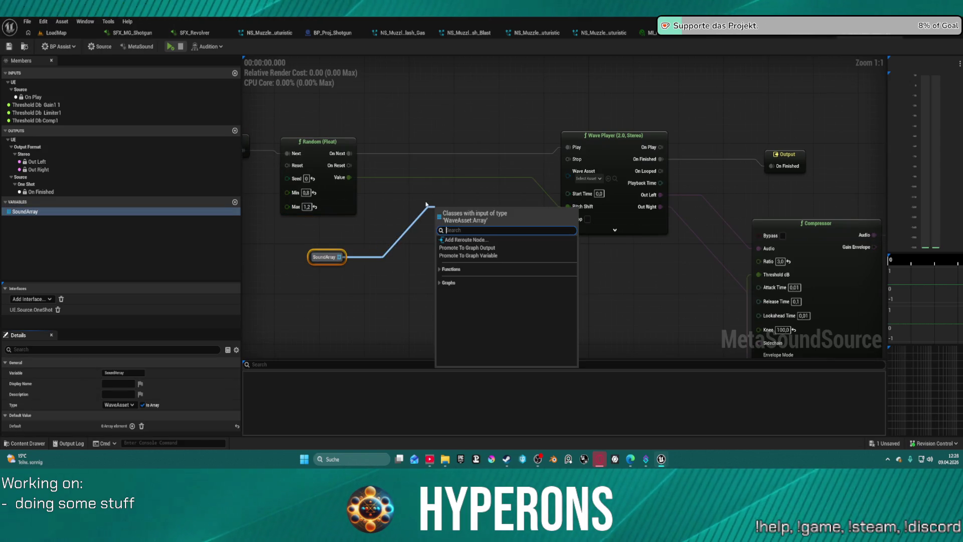
type("random")
key("Return")
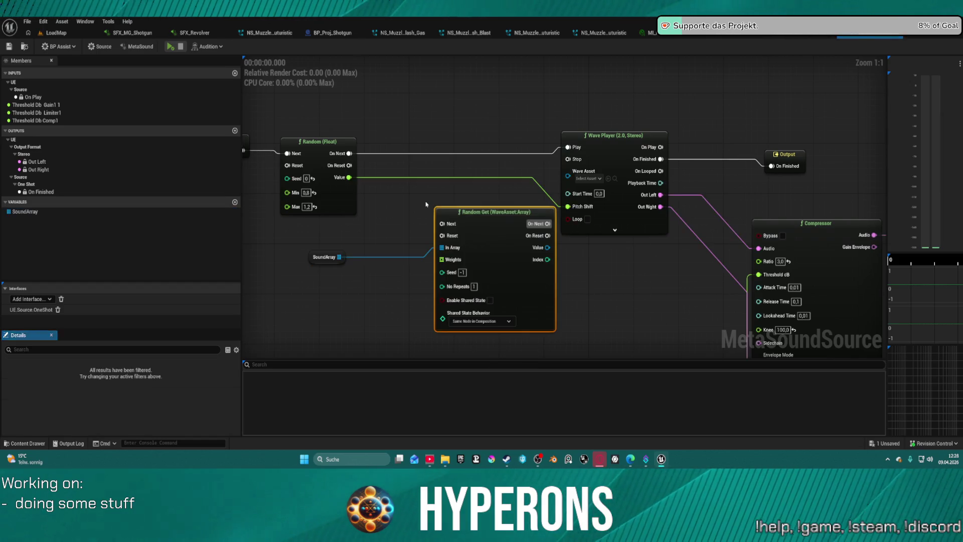
mouse_move(442, 224)
left_mouse_down()
mouse_move(339, 144)
mouse_move(348, 154)
left_mouse_up()
left_click_drag(548, 223, 567, 147)
left_click_drag(497, 212, 460, 161)
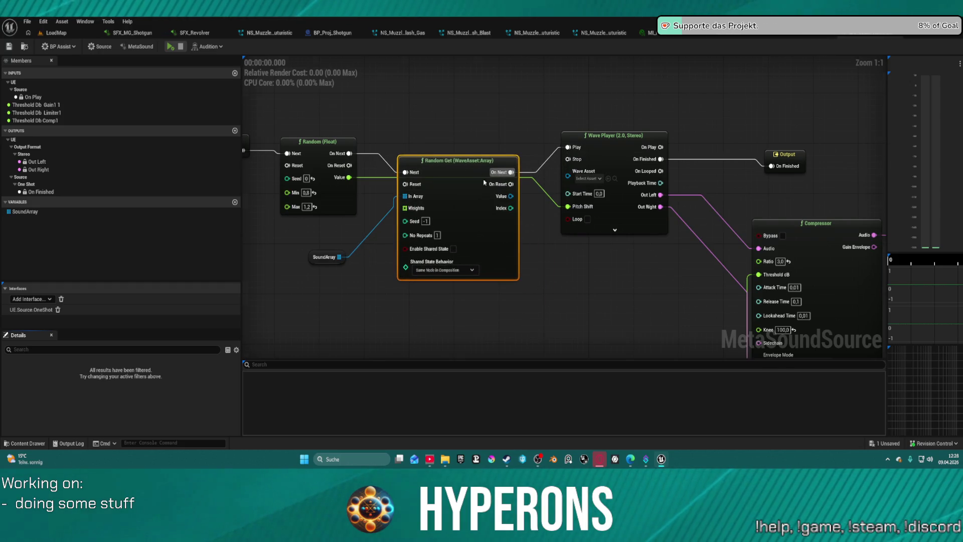
mouse_move(583, 174)
left_mouse_down()
mouse_move(625, 191)
mouse_move(635, 183)
left_mouse_up()
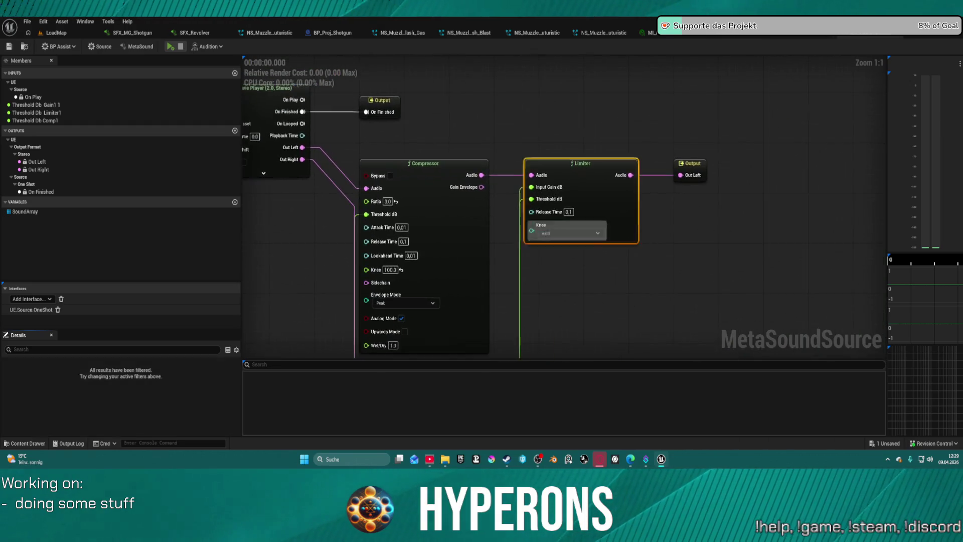
left_click(720, 221)
left_click_drag(548, 125, 825, 111)
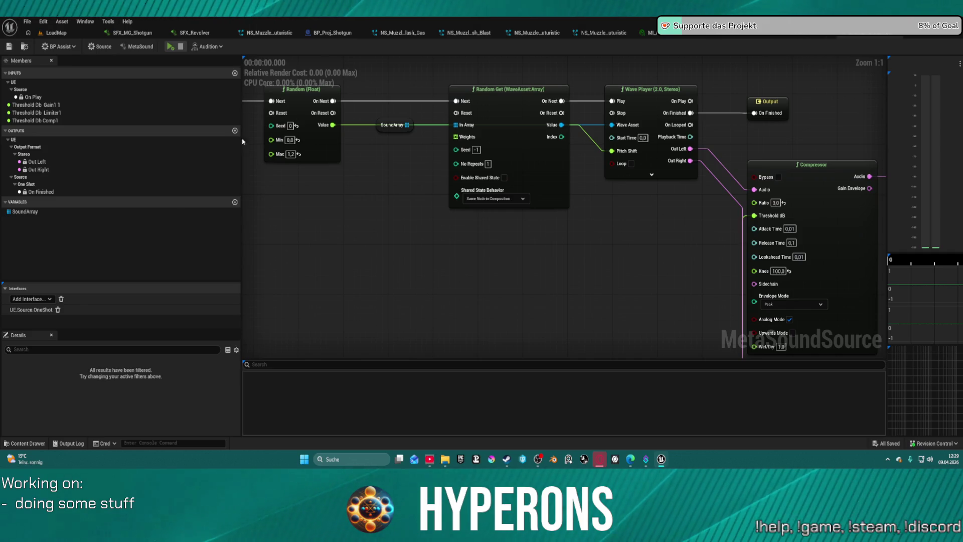
Fill SoundArray's default with Blaster_03, Blaster_04 and Blaster_05, audition it, and return to LoadMap
left_click(31, 211)
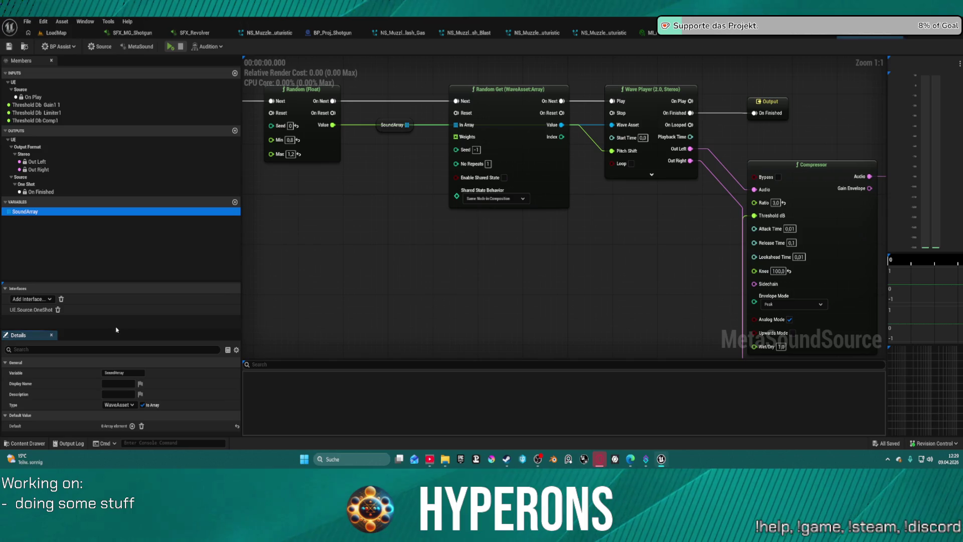
left_click_drag(102, 328, 102, 282)
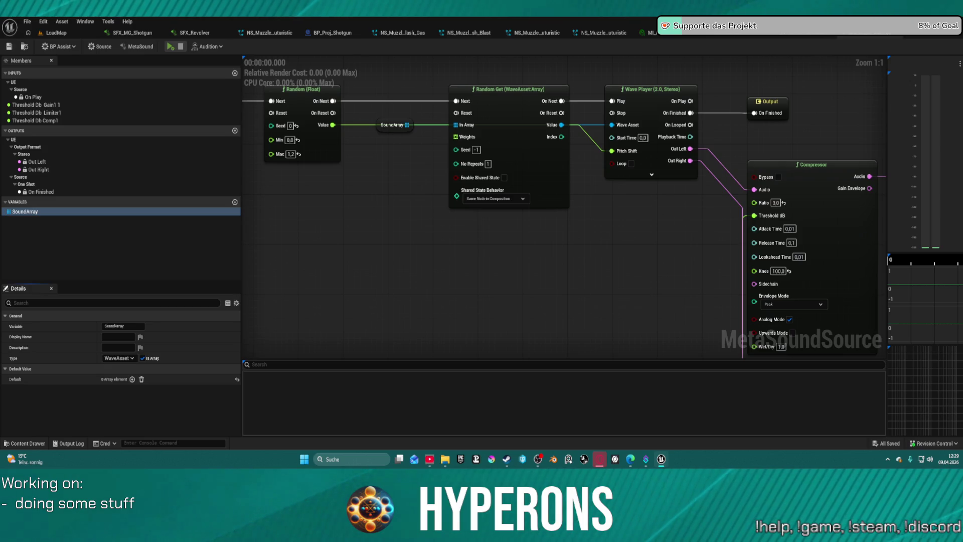
mouse_move(367, 18)
left_mouse_down()
mouse_move(363, 42)
mouse_move(152, 365)
mouse_move(122, 379)
left_mouse_up()
left_click_drag(119, 382, 120, 380)
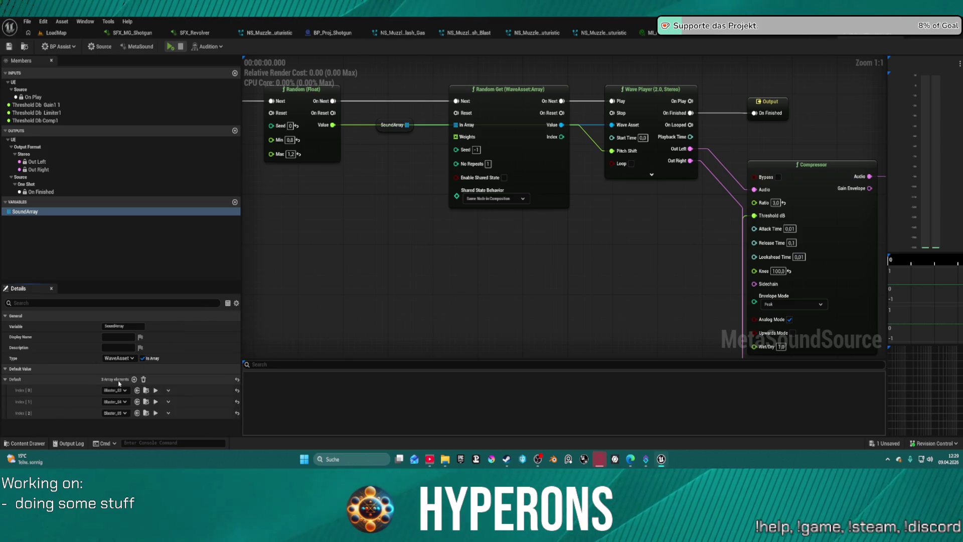
left_click(171, 46)
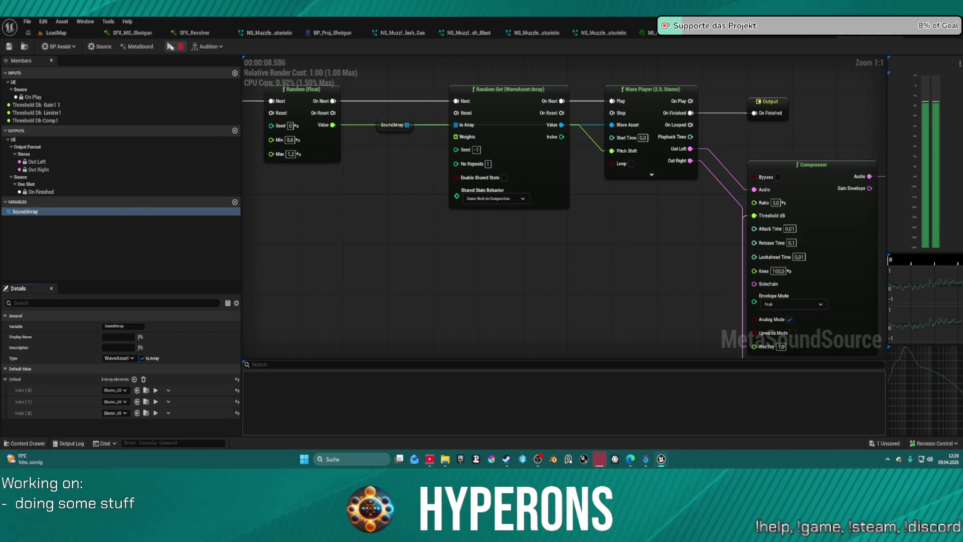
left_click(75, 35)
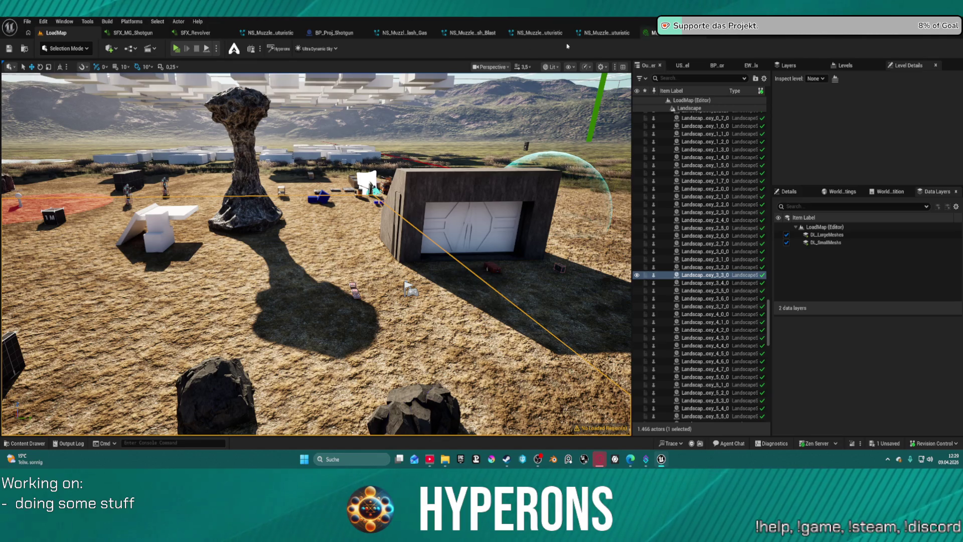
Inspect the SFX_Revolver MetaSound's source settings
left_click(137, 33)
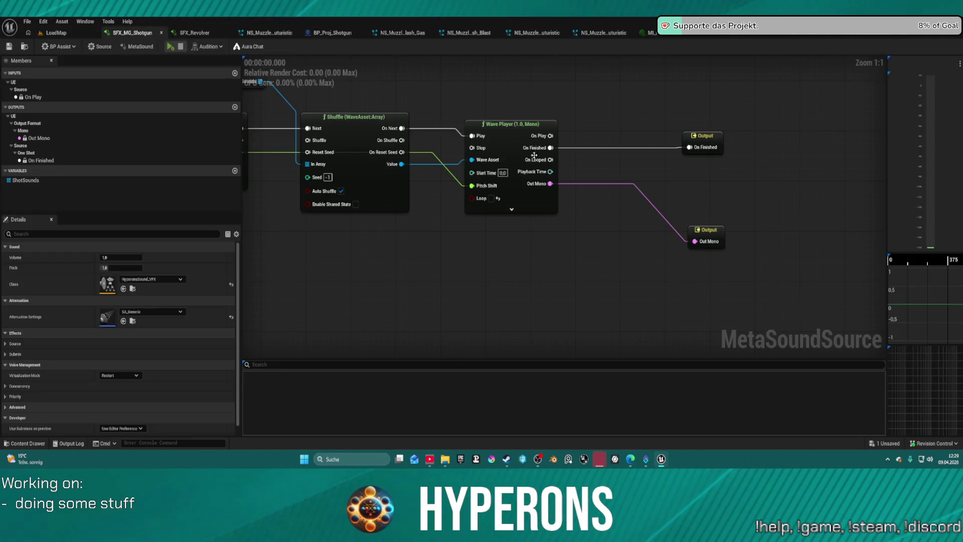
scroll(531, 154, "down", 4)
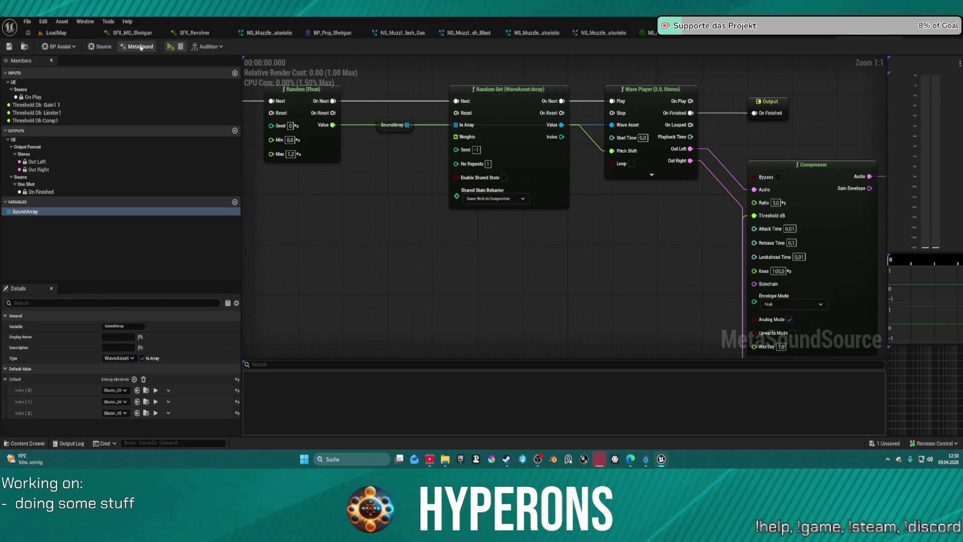
left_click(109, 47)
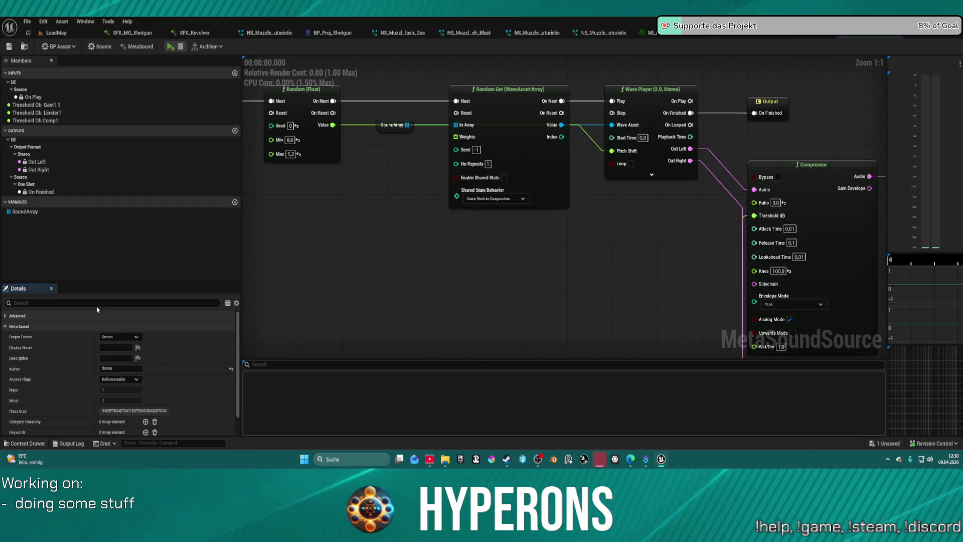
left_click(109, 47)
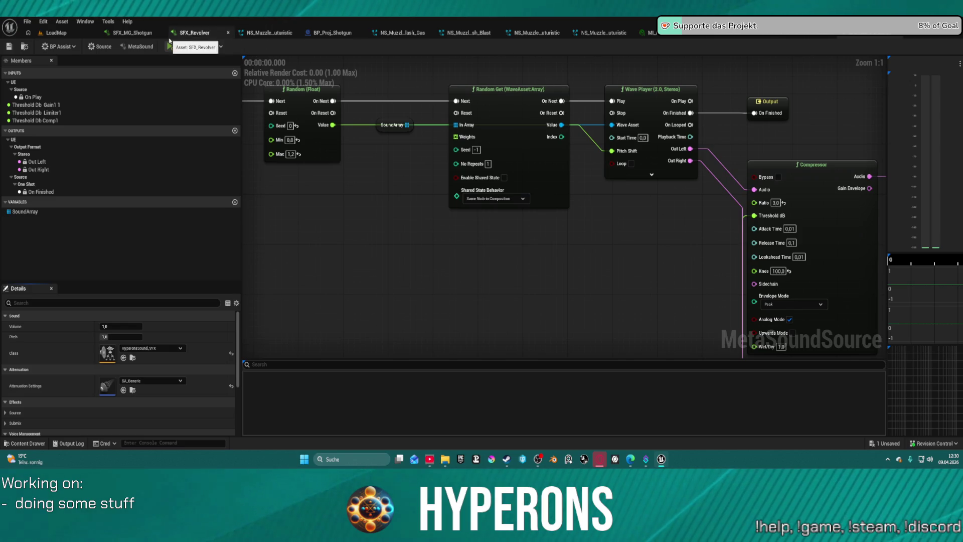
scroll(439, 111, "down", 10)
scroll(438, 112, "up", 3)
Review the Revolver's two compressor nodes, then move to the SFX_MG_Shotgun graph
left_click_drag(435, 144, 496, 275)
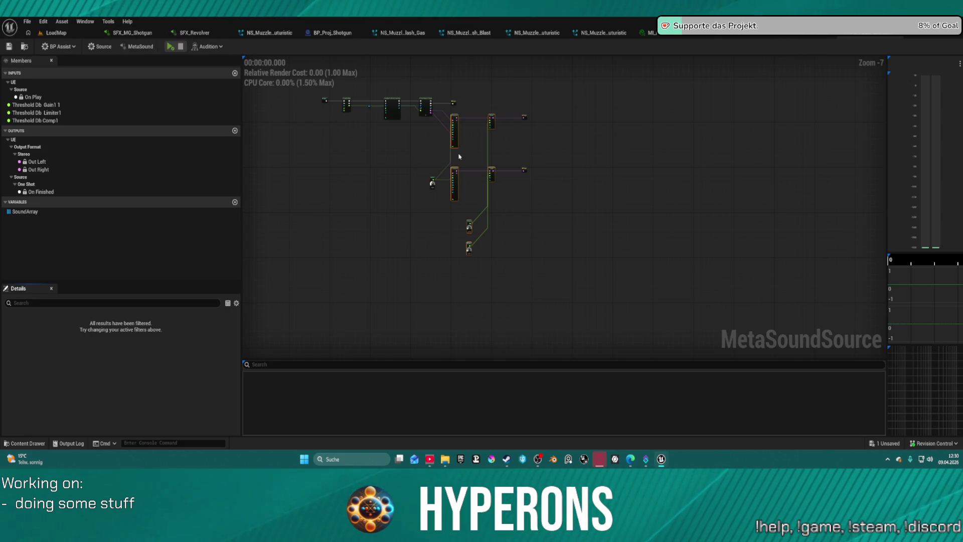
scroll(460, 157, "up", 5)
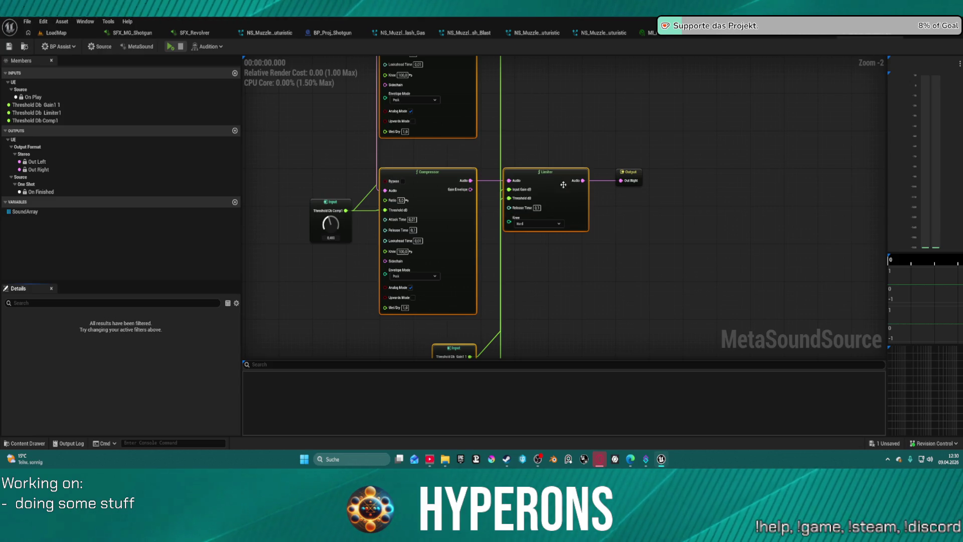
scroll(551, 173, "down", 2)
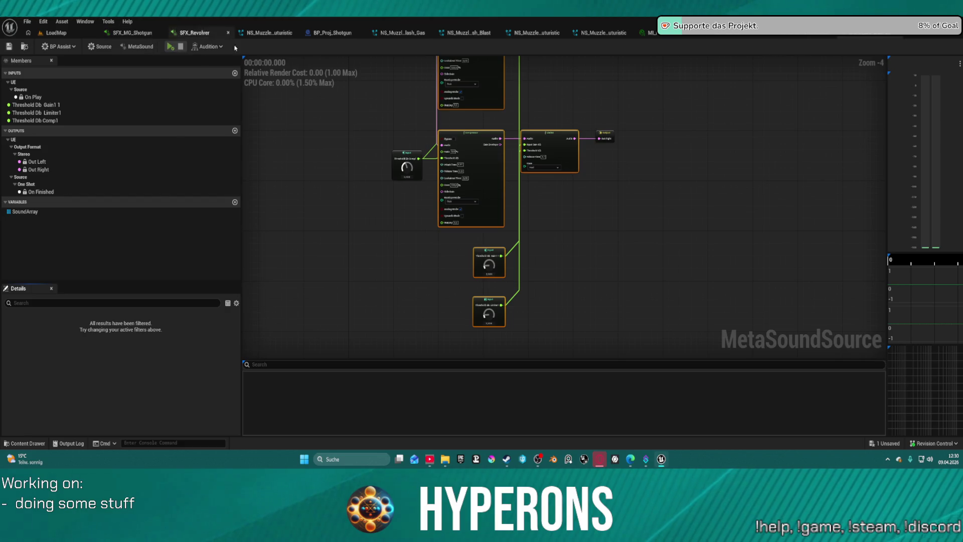
scroll(529, 142, "up", 3)
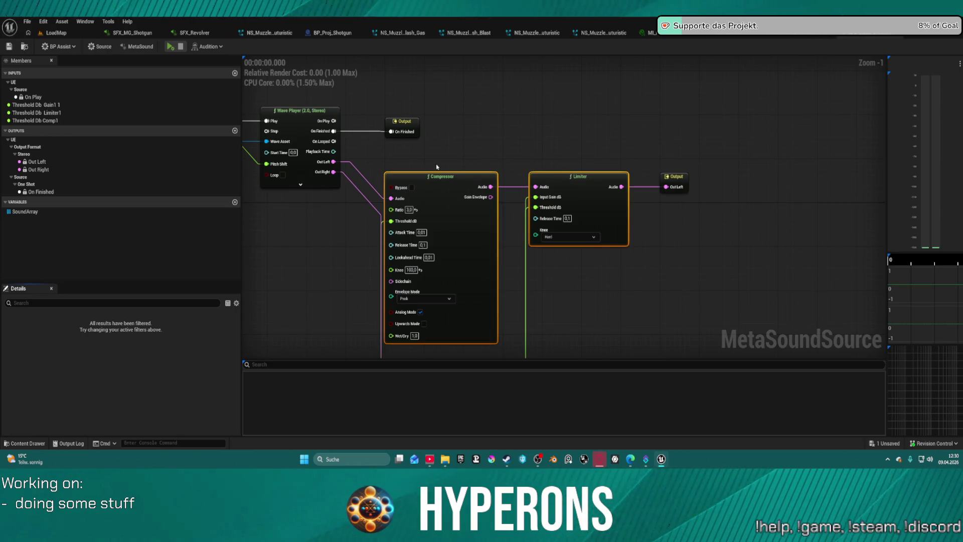
left_click_drag(466, 159, 562, 134)
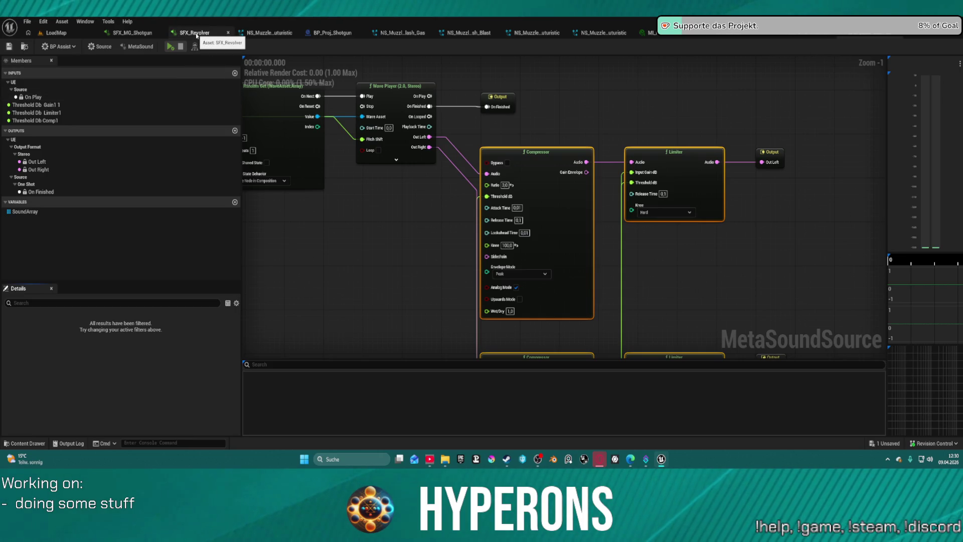
left_click(146, 37)
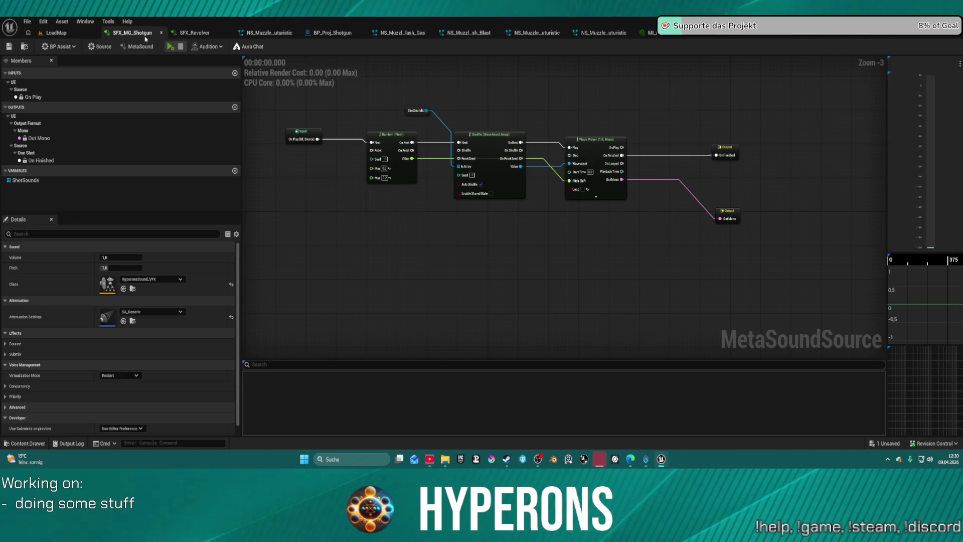
Paste the compressor and limiter nodes and delete the mono Wave Player
scroll(597, 233, "down", 5)
scroll(523, 156, "up", 6)
scroll(522, 206, "down", 4)
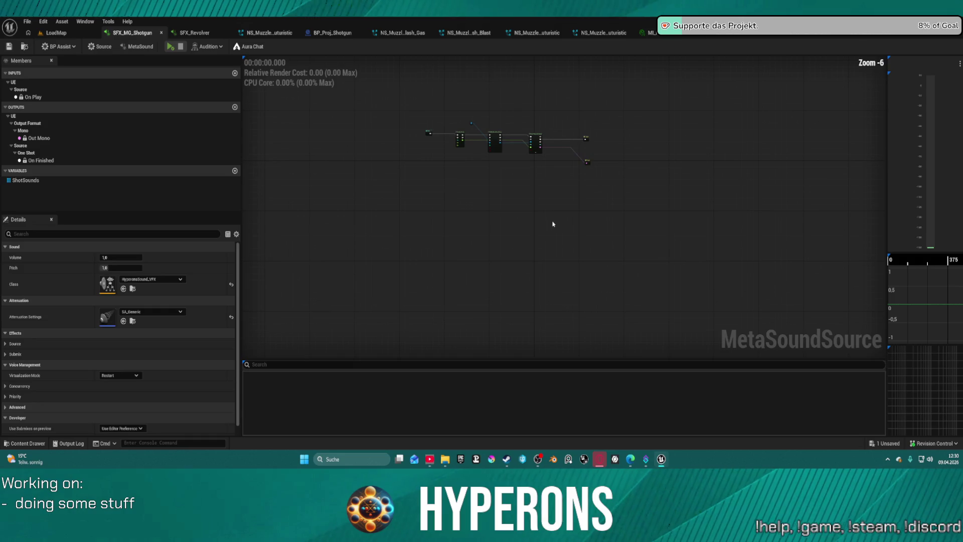
key("ctrl+v")
scroll(551, 225, "up", 6)
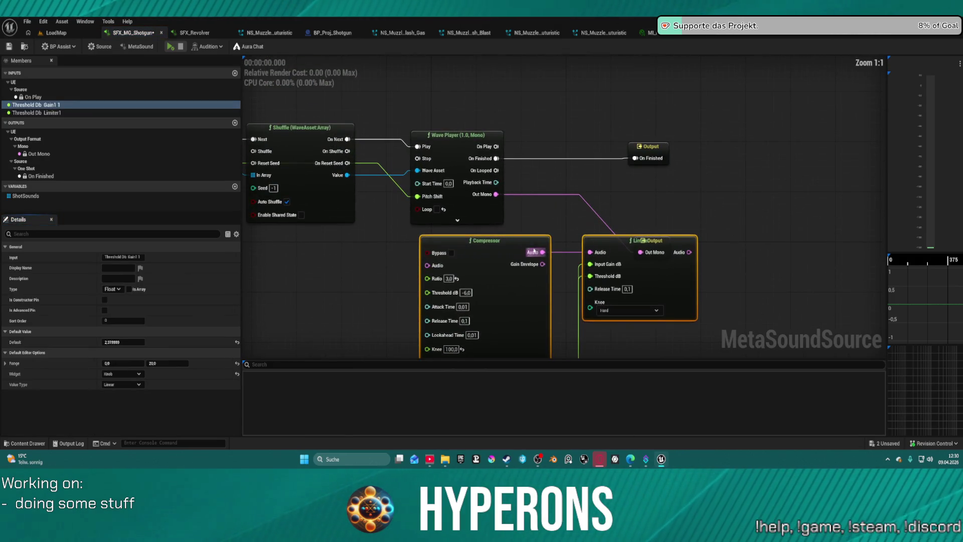
left_click(454, 168)
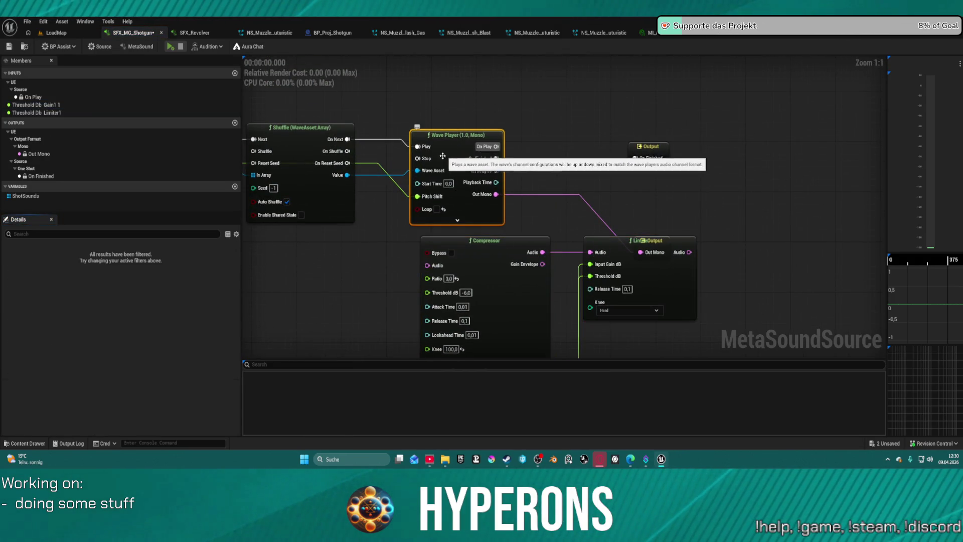
key("Delete")
Add a Wave Player (2.0, Stereo) fed by the Shuffle node's Value
mouse_move(338, 179)
left_mouse_down()
mouse_move(402, 155)
mouse_move(405, 142)
left_mouse_up()
type("set")
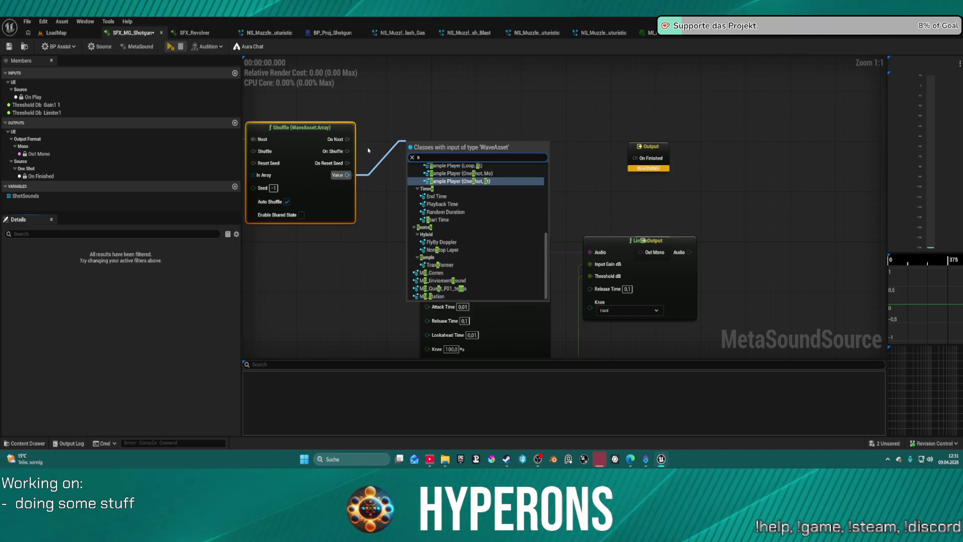
key("Return")
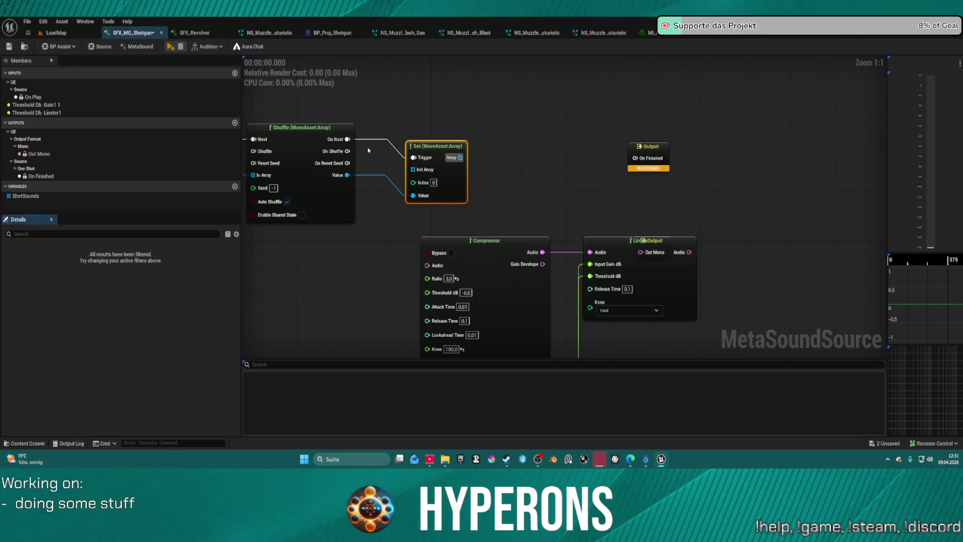
key("Delete")
left_click_drag(348, 175, 405, 146)
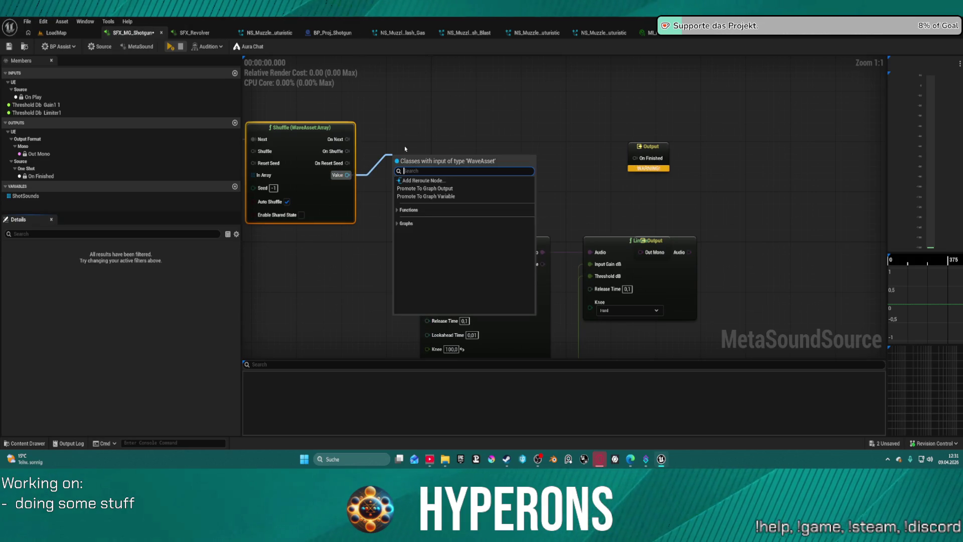
type("ste")
key("Return")
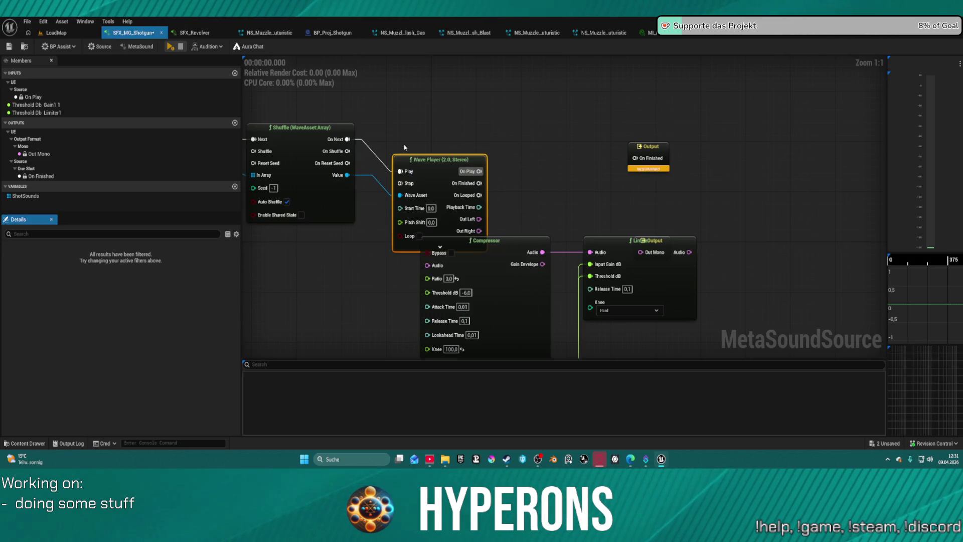
left_click_drag(446, 167, 457, 128)
Wire Out Left to the Compressor and On Finished to the graph output
mouse_move(489, 181)
left_mouse_down()
mouse_move(494, 188)
mouse_move(427, 266)
mouse_move(490, 221)
mouse_move(376, 390)
mouse_move(426, 255)
mouse_move(447, 237)
mouse_move(613, 209)
mouse_move(433, 340)
mouse_move(499, 149)
mouse_move(607, 205)
mouse_move(677, 186)
mouse_move(745, 271)
left_mouse_up()
left_click(557, 147)
left_click_drag(557, 139, 412, 125)
mouse_move(481, 145)
left_mouse_down()
mouse_move(739, 82)
mouse_move(739, 120)
mouse_move(797, 174)
mouse_move(632, 40)
mouse_move(507, 150)
left_mouse_up()
scroll(537, 171, "down", 2)
mouse_move(568, 187)
left_mouse_down()
mouse_move(562, 105)
mouse_move(561, 123)
left_mouse_up()
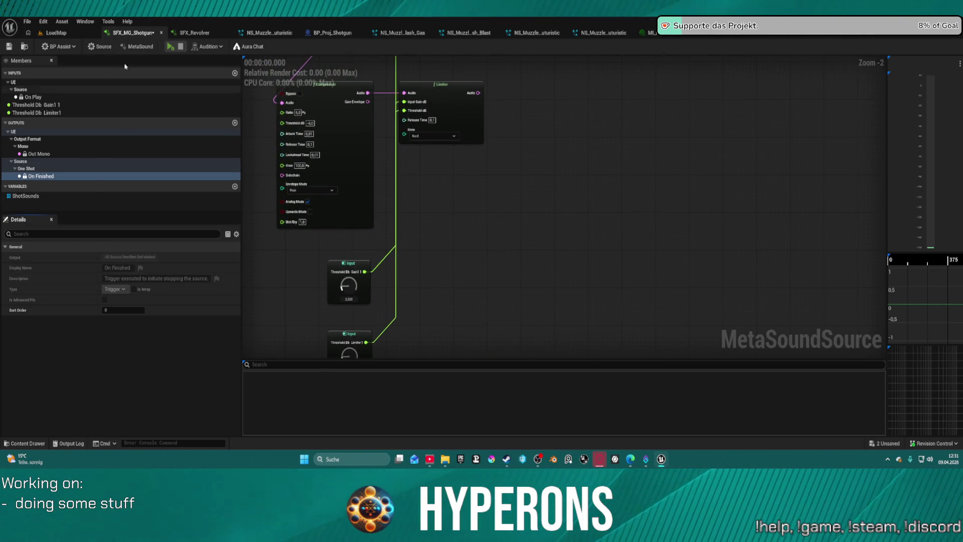
Set Output Format to Stereo and wire the two Limiters to Out Left and Out Right
left_click(134, 47)
left_click(122, 268)
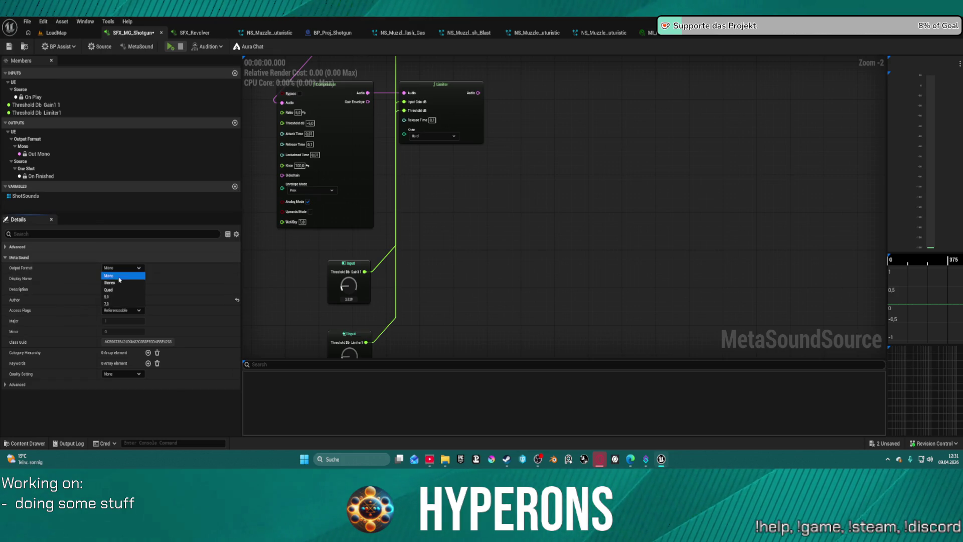
left_click(120, 282)
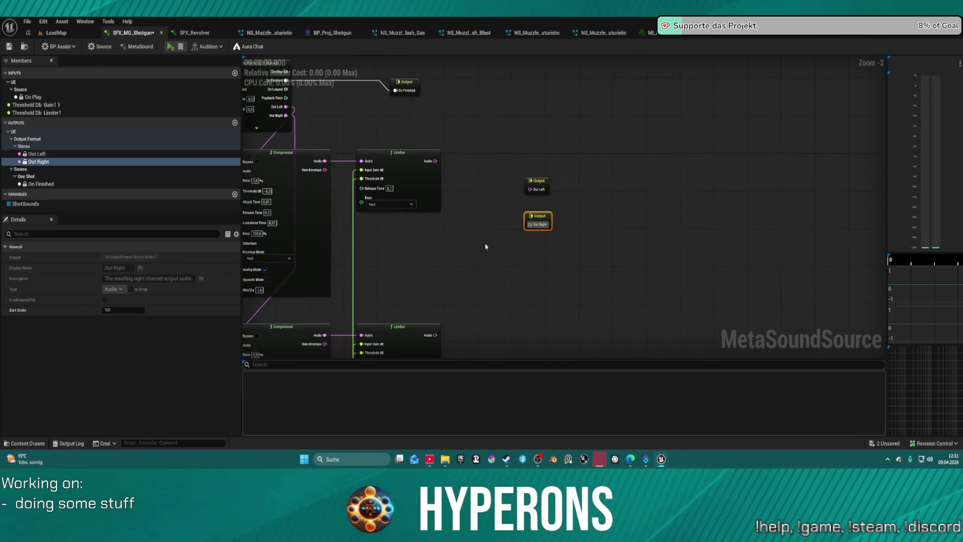
left_click_drag(496, 313, 434, 335)
mouse_move(529, 189)
left_mouse_down()
mouse_move(458, 160)
mouse_move(436, 161)
left_mouse_up()
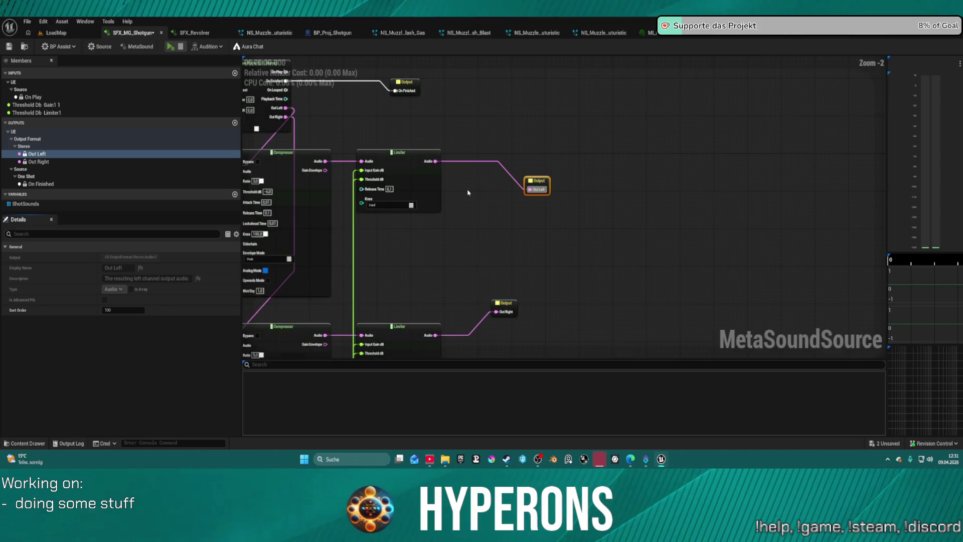
key("f")
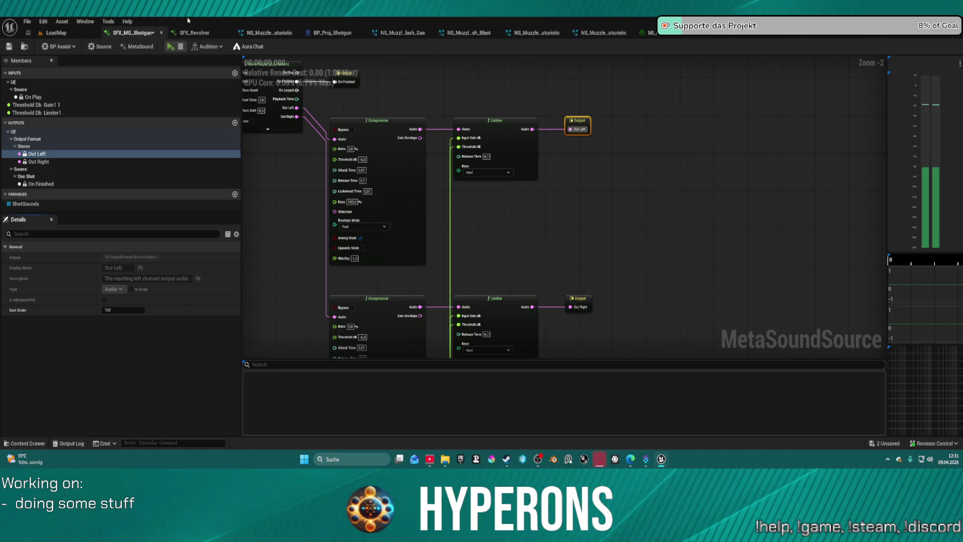
Audition the shotgun MetaSound and return to the LoadMap level
left_click(172, 47)
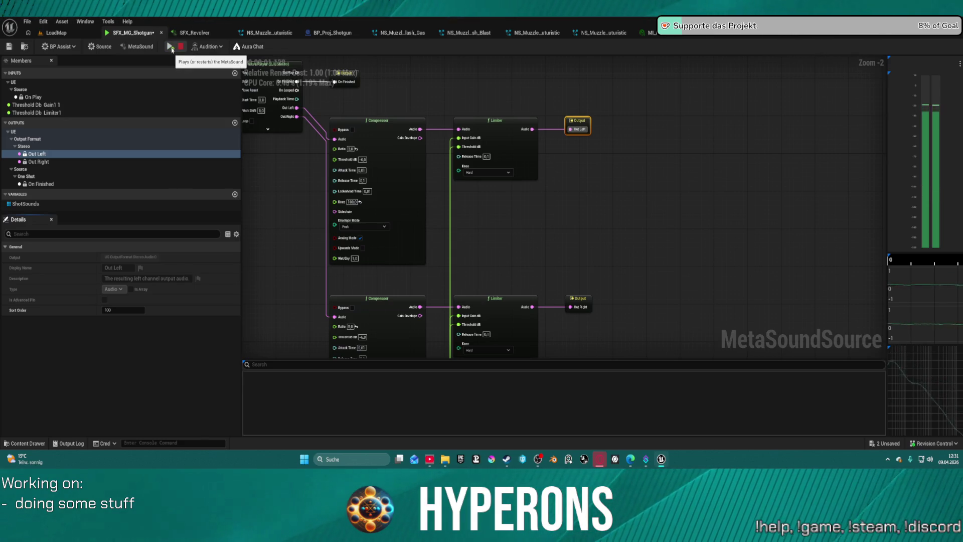
left_click(63, 33)
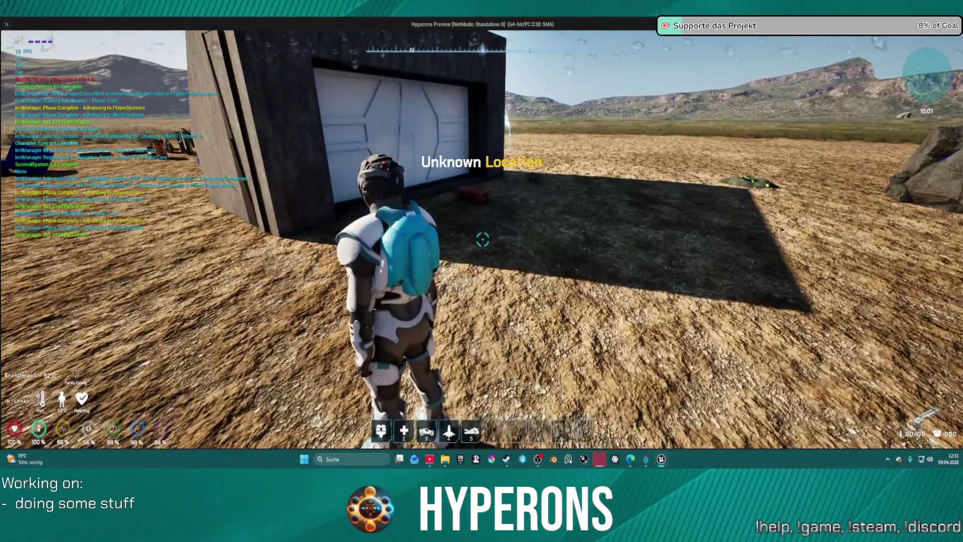
key("super")
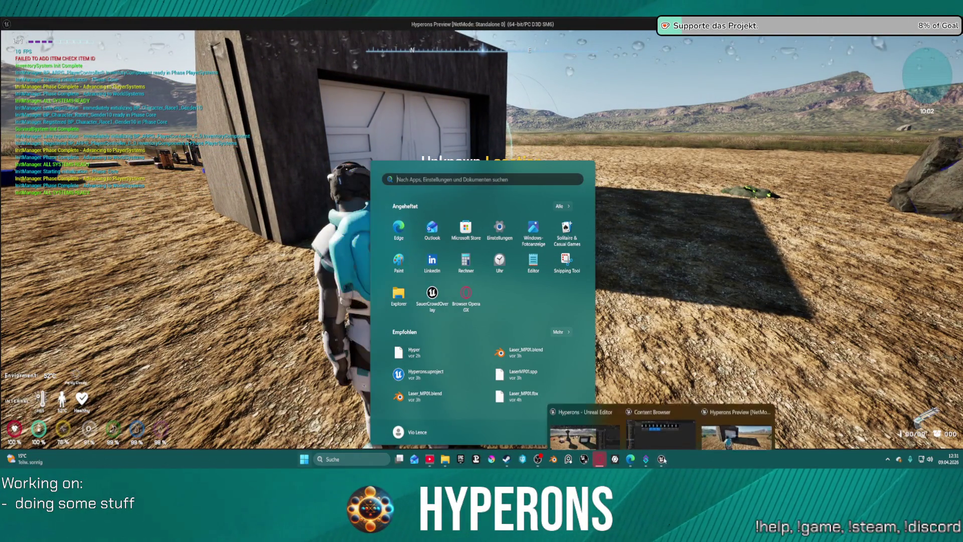
Close the Start menu and bring the Hyperons Preview game window back to the front
key("super")
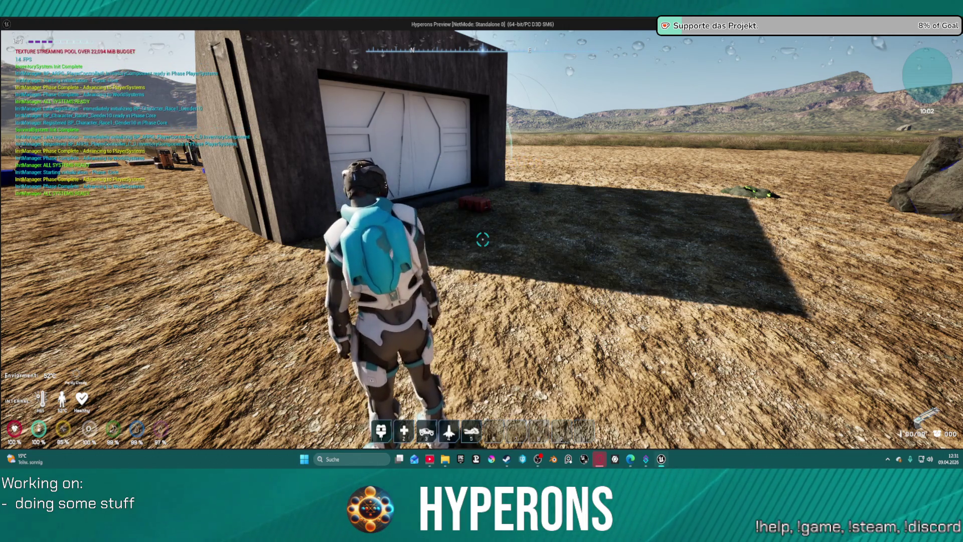
key("super")
mouse_move(661, 459)
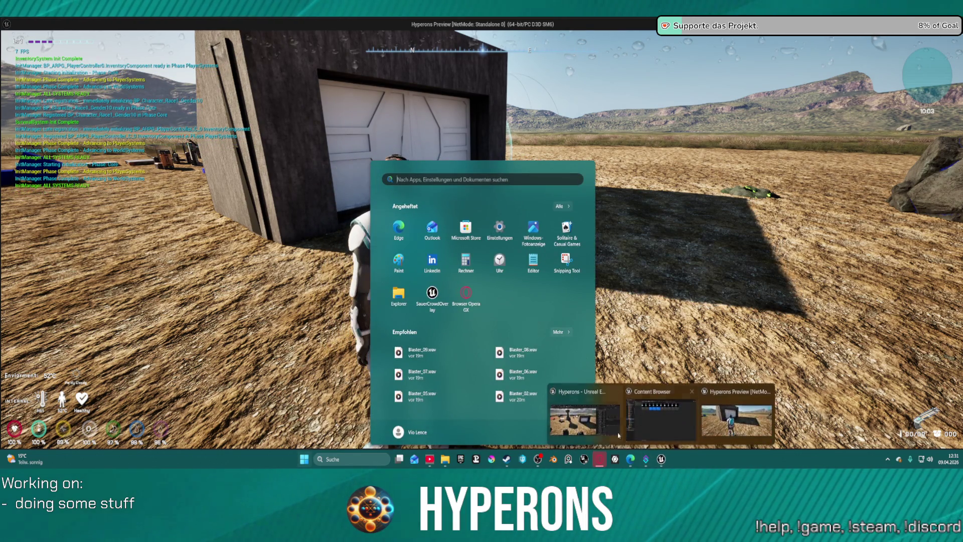
left_click(661, 417)
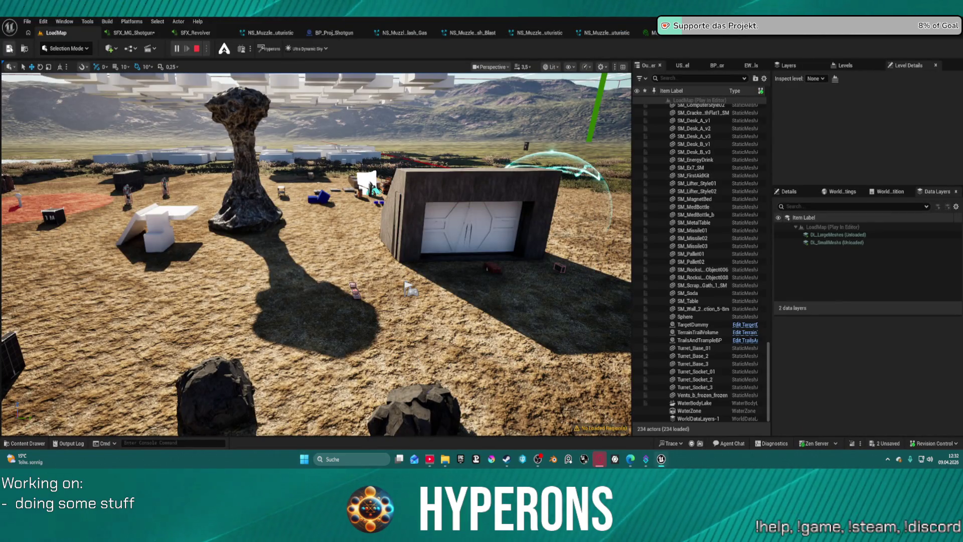
mouse_move(661, 460)
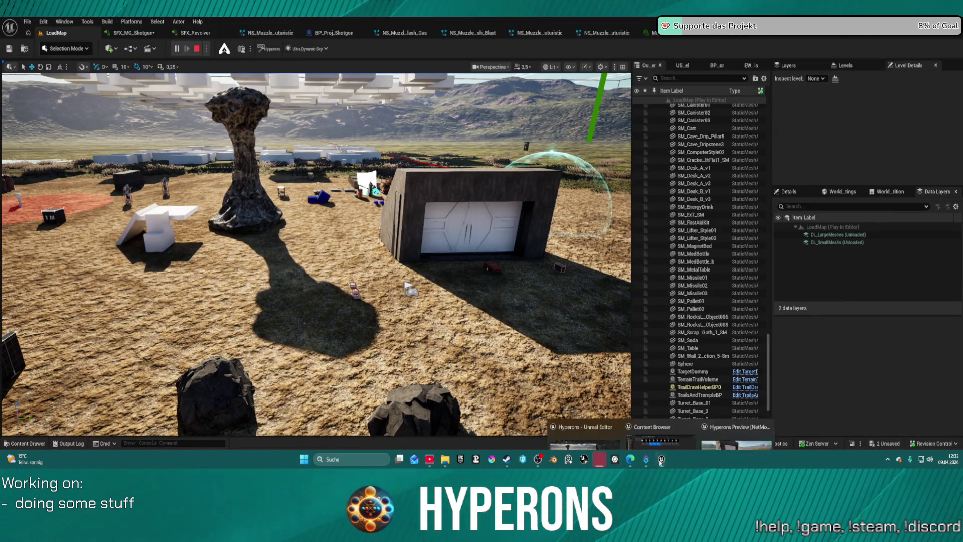
left_click(737, 416)
Open the red crate, equip Shotgun 01 over LaserMP, take SPM SG ammo, and close the panels
key("w")
key("f")
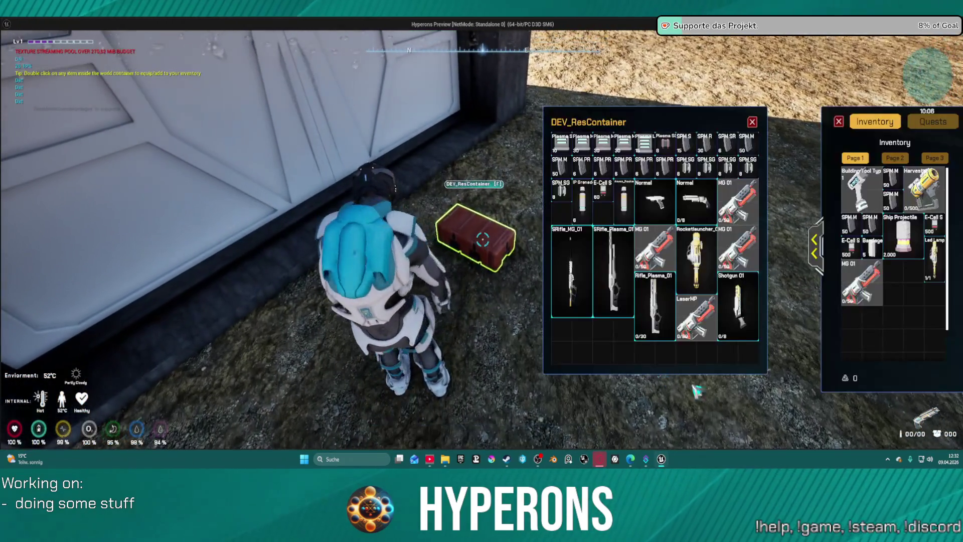
double_click(708, 329)
double_click(737, 306)
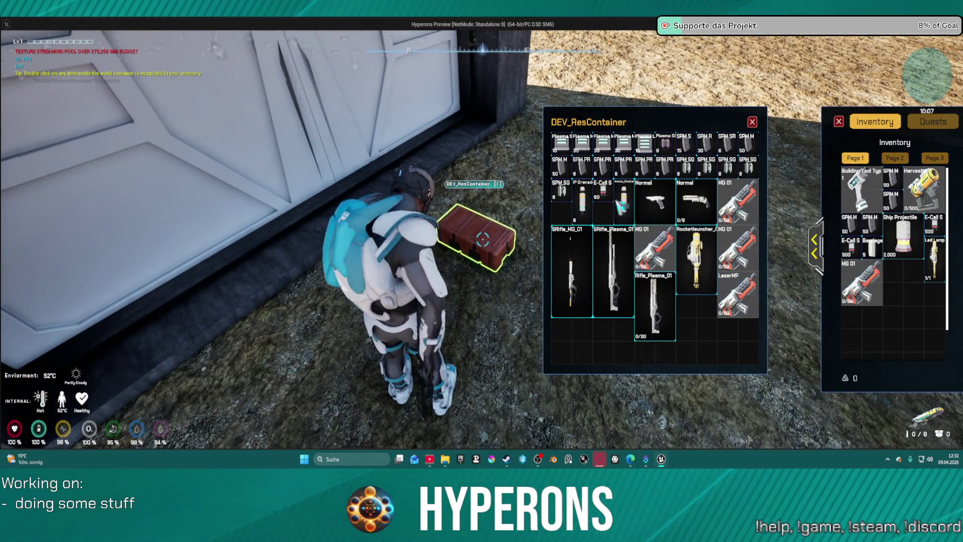
double_click(713, 168)
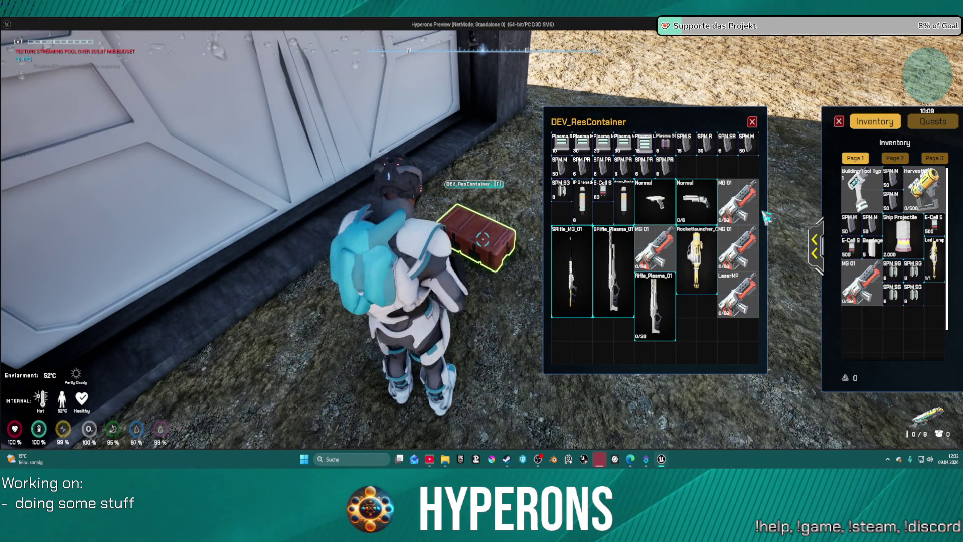
left_click(753, 122)
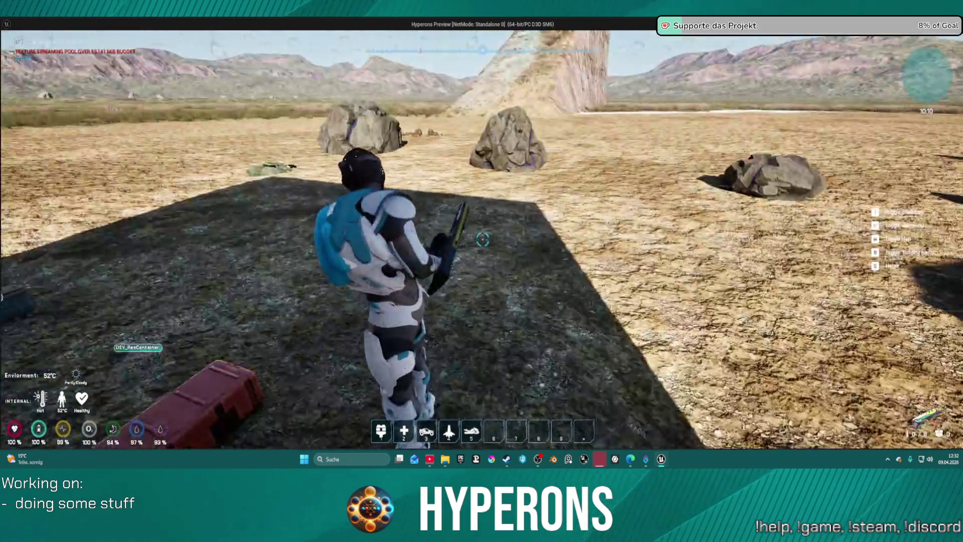
Test-fire the shotgun at the rock, the container and the wall
key("w")
key("r")
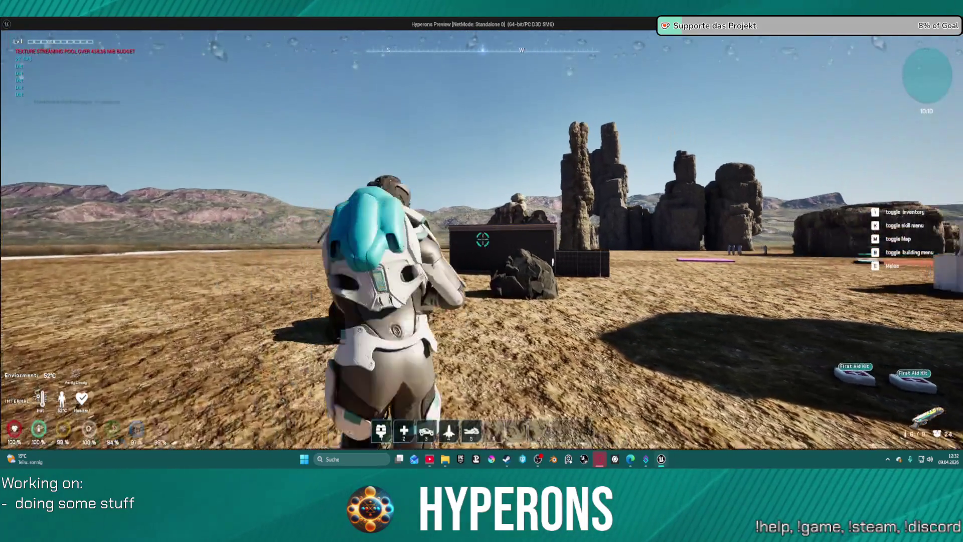
key("s")
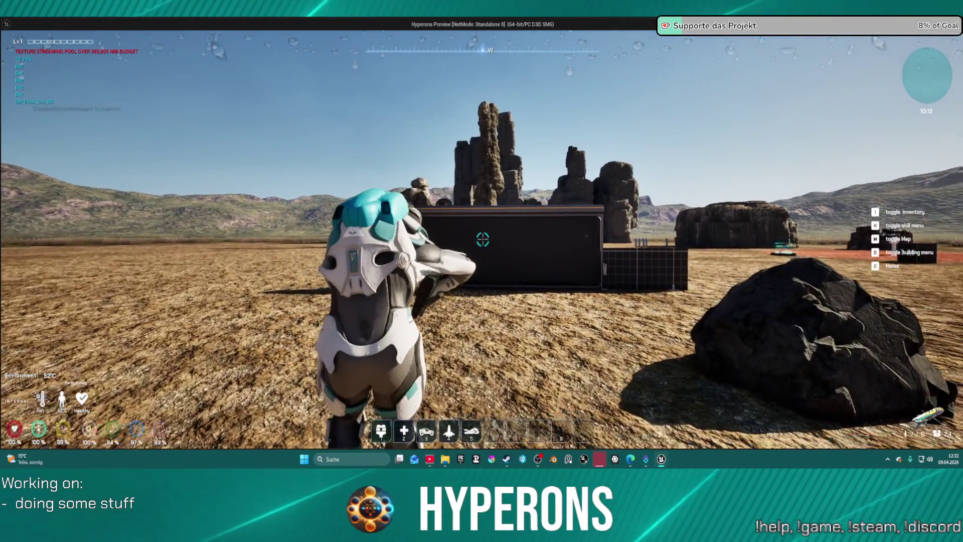
key("w")
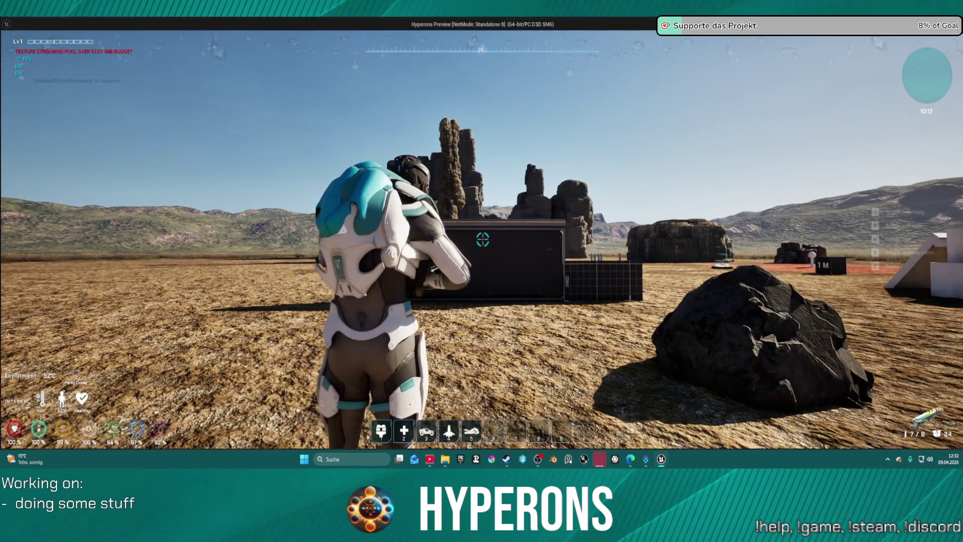
left_click(483, 239)
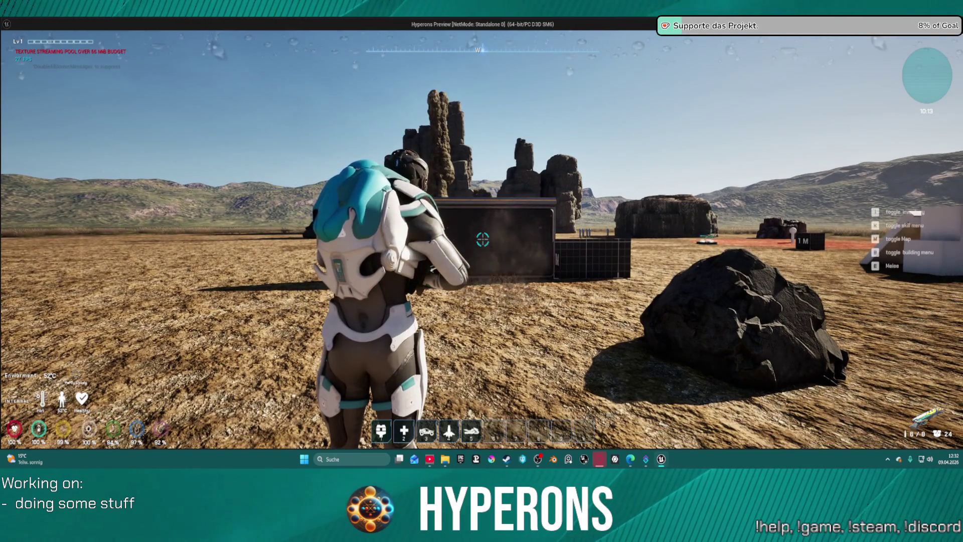
left_click(483, 240)
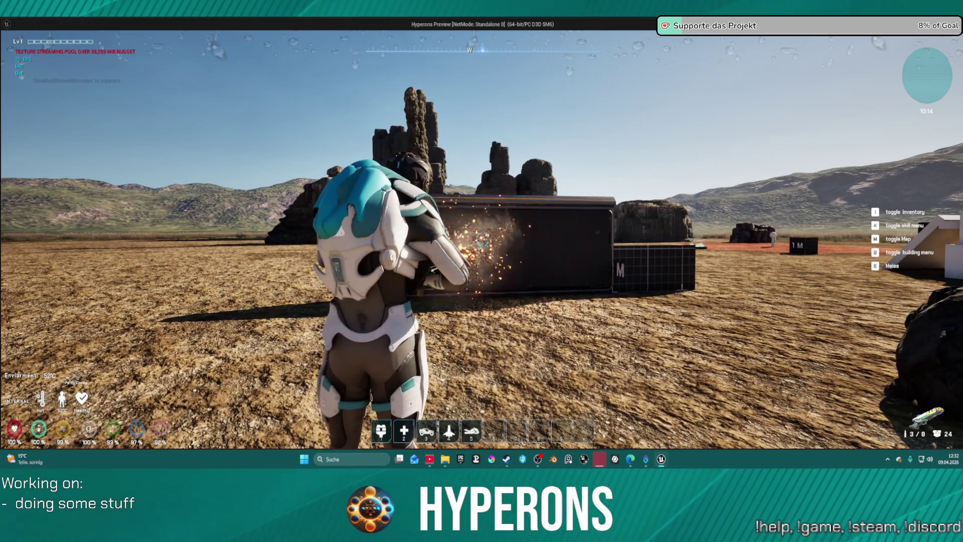
key("s")
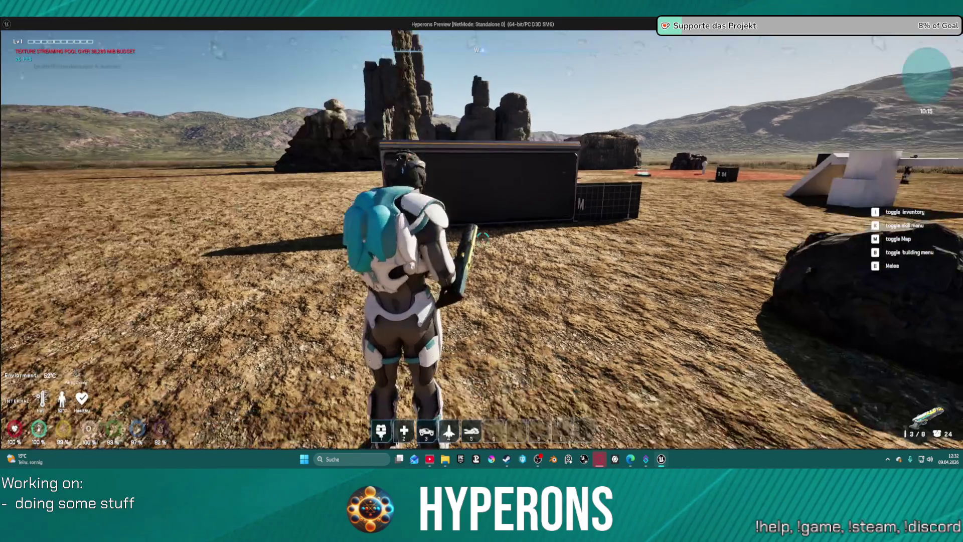
key("w")
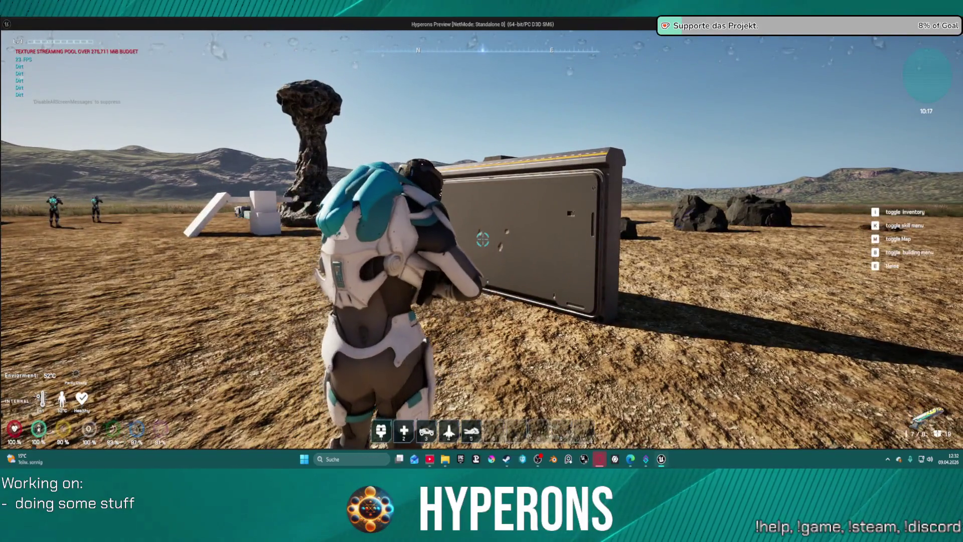
left_click(483, 239)
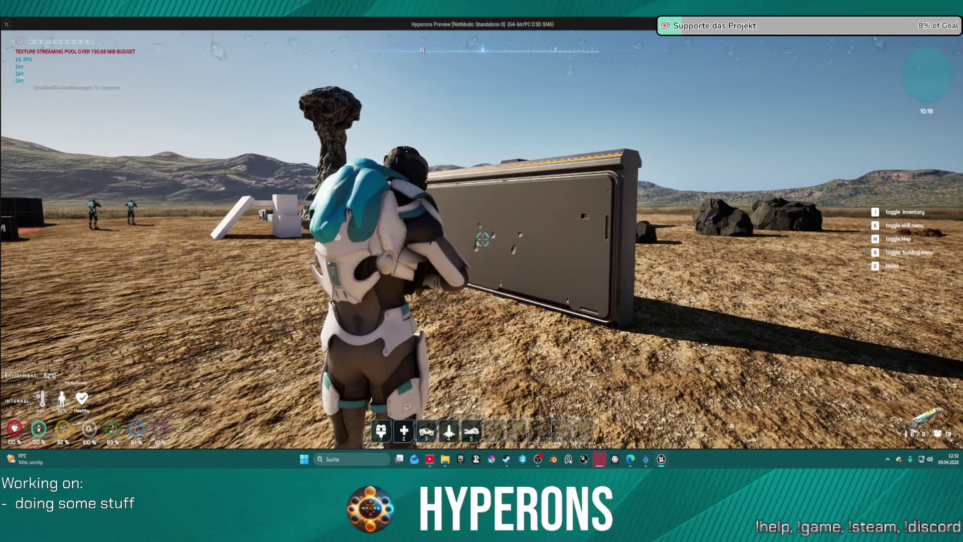
Run to the two enemies, shoot until one dies, and open the inventory
key("w")
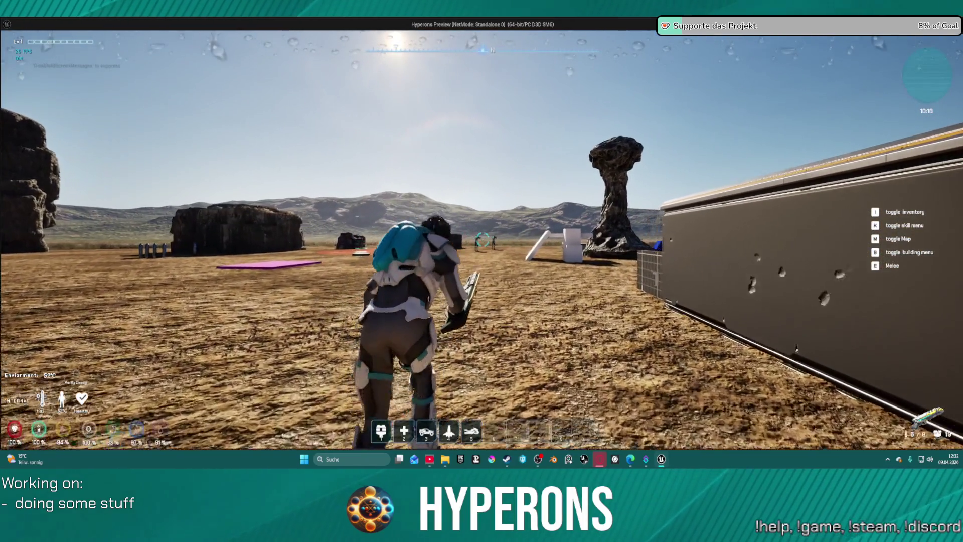
key("w")
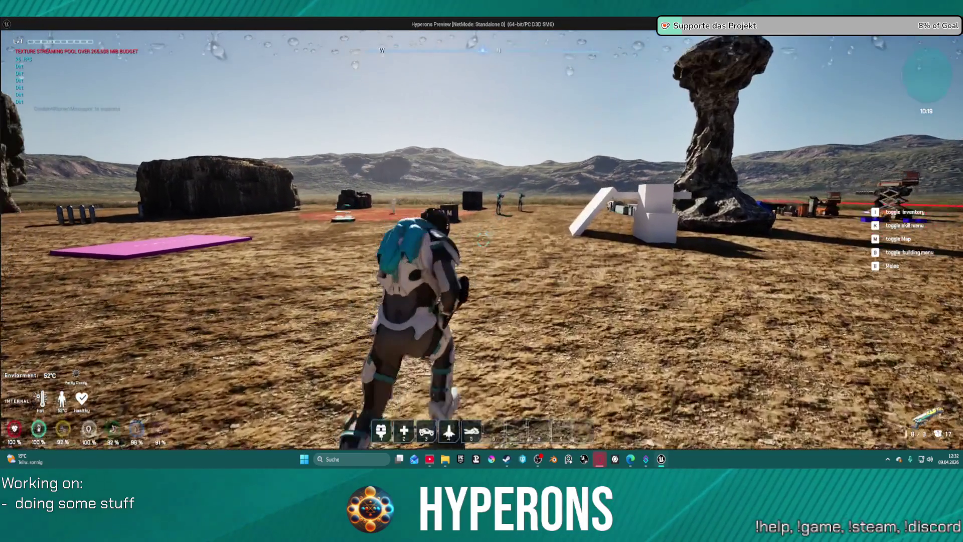
key("w")
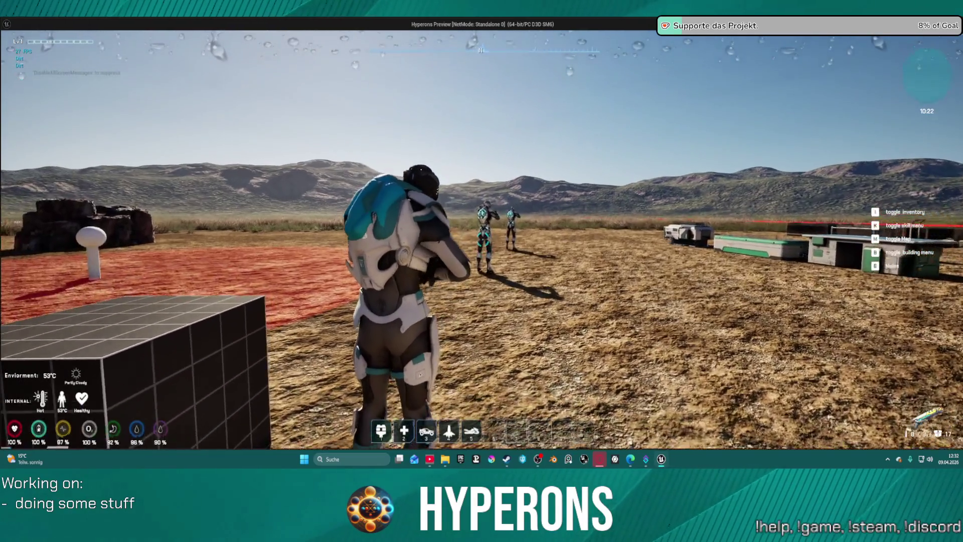
left_click(482, 240)
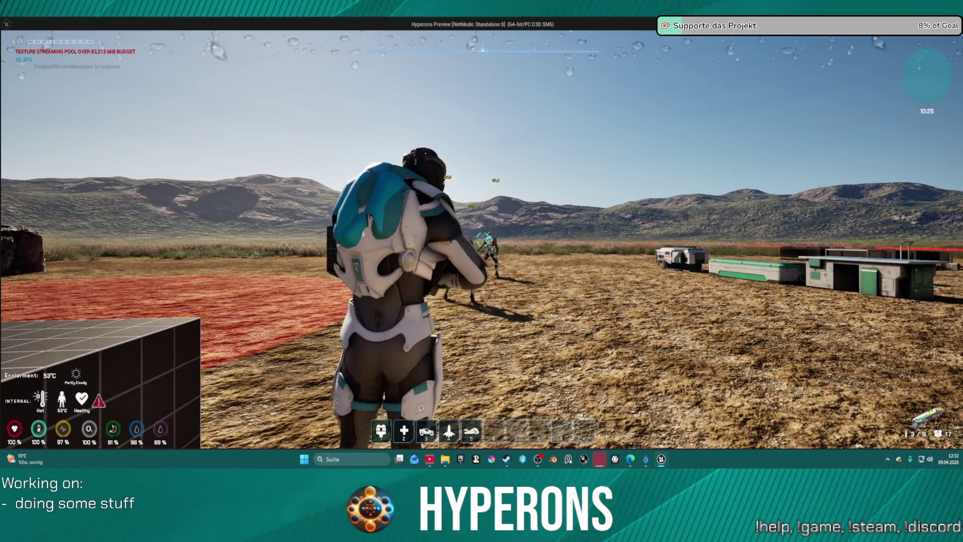
left_click(483, 240)
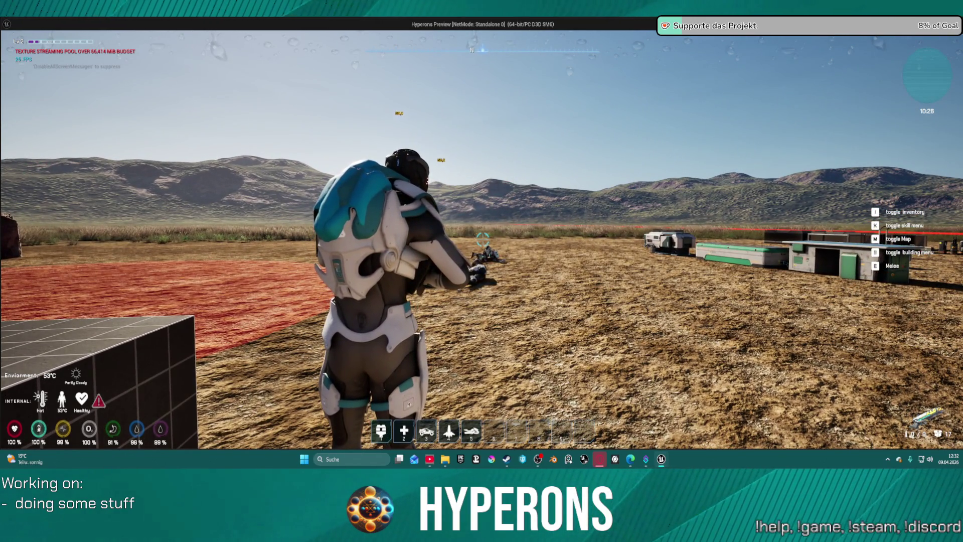
key("i")
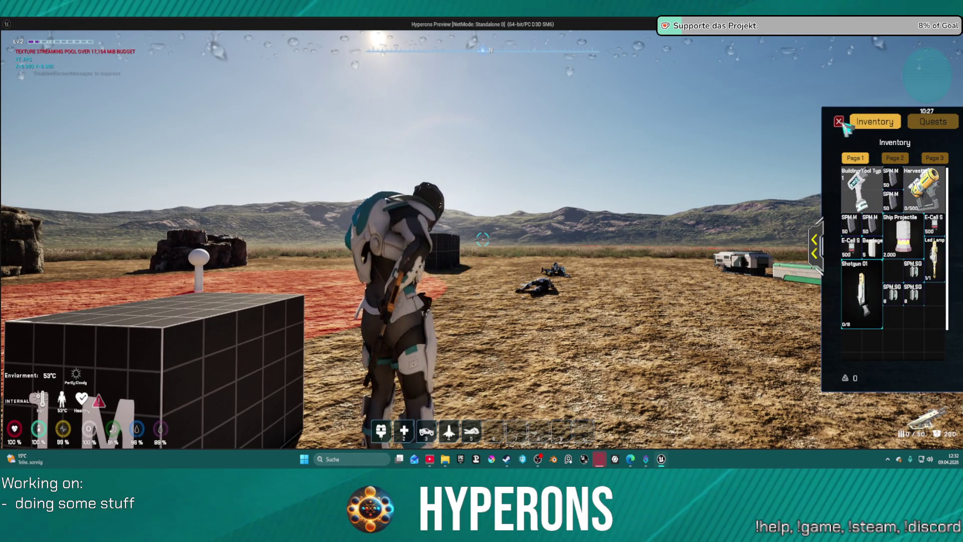
Close the inventory, run to the container and open its loot window
left_click(840, 122)
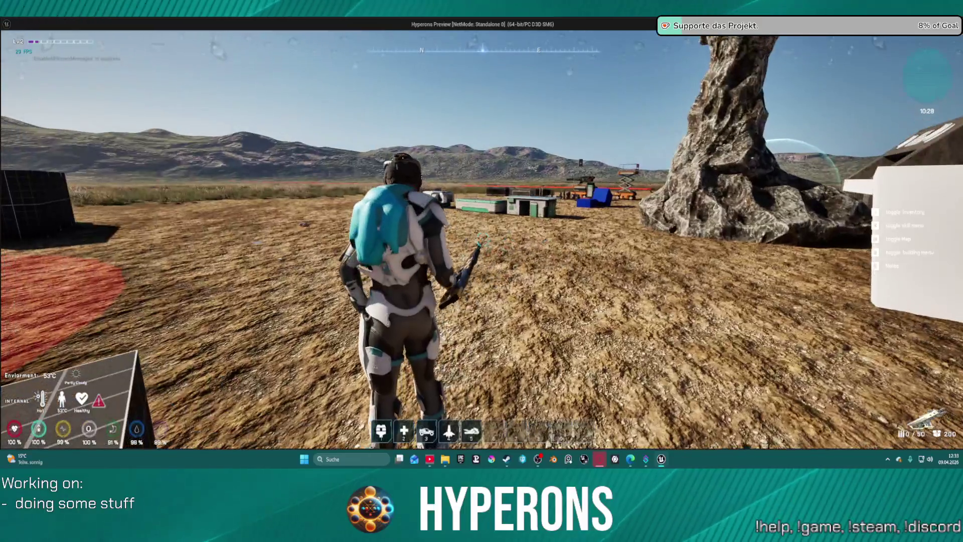
key("i")
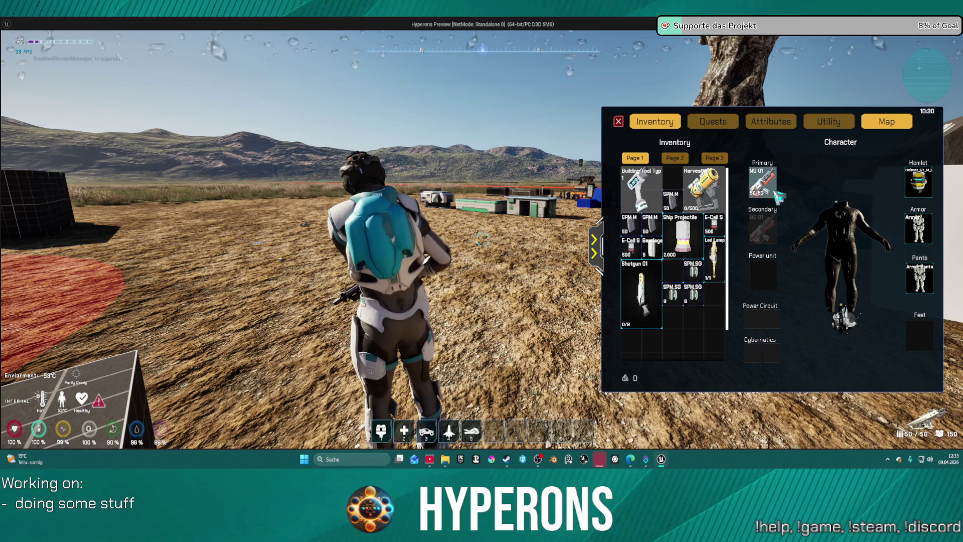
key("i")
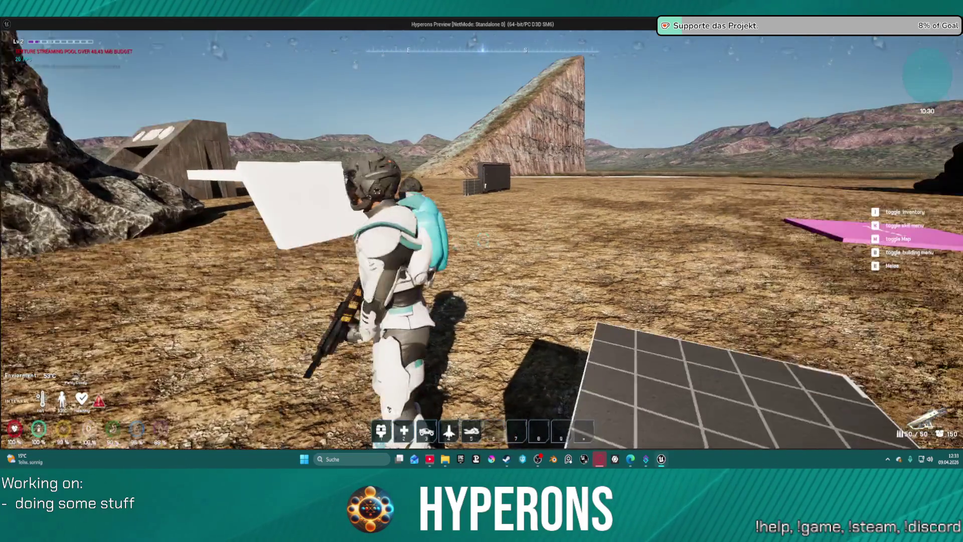
key("w")
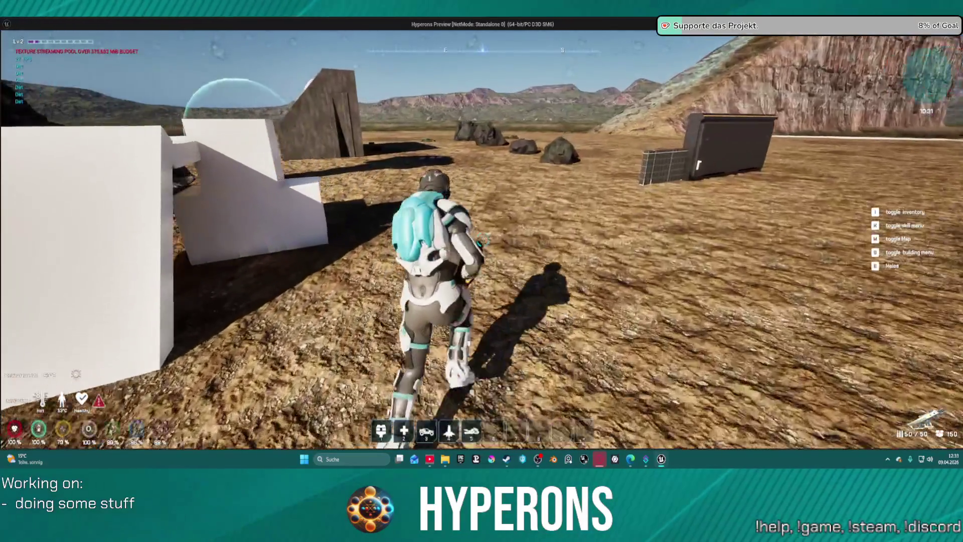
key("w")
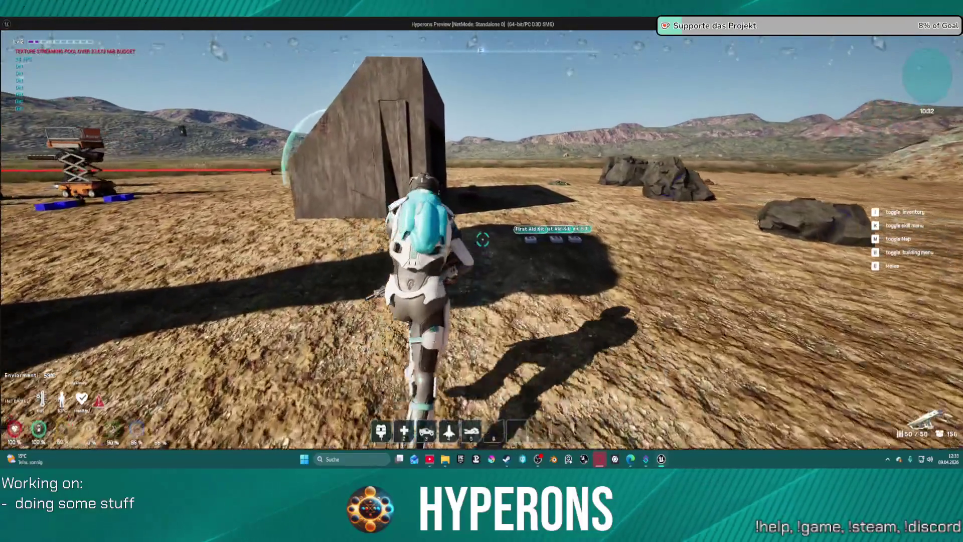
key("w")
key("e")
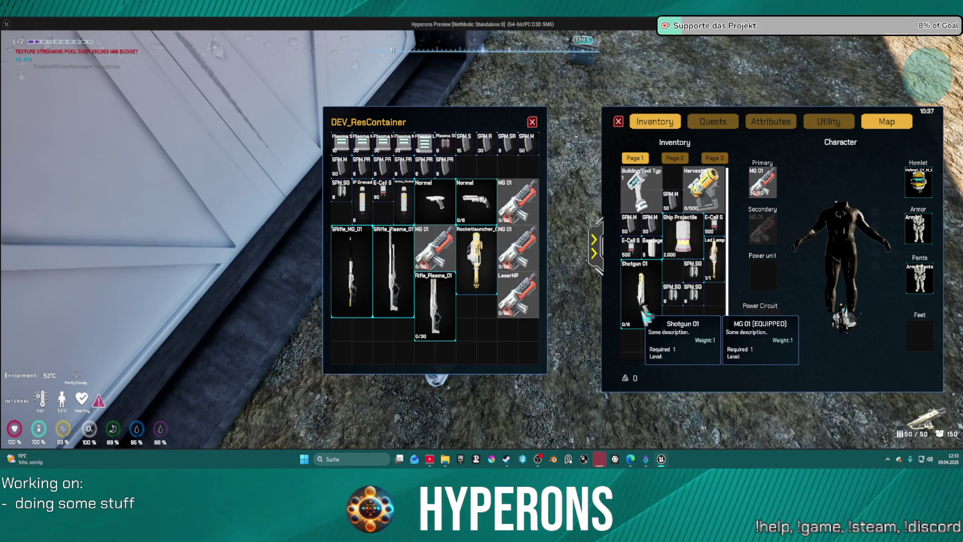
Equip Shotgun 01, then LaserMP as primary, and end the game preview
right_click(647, 313)
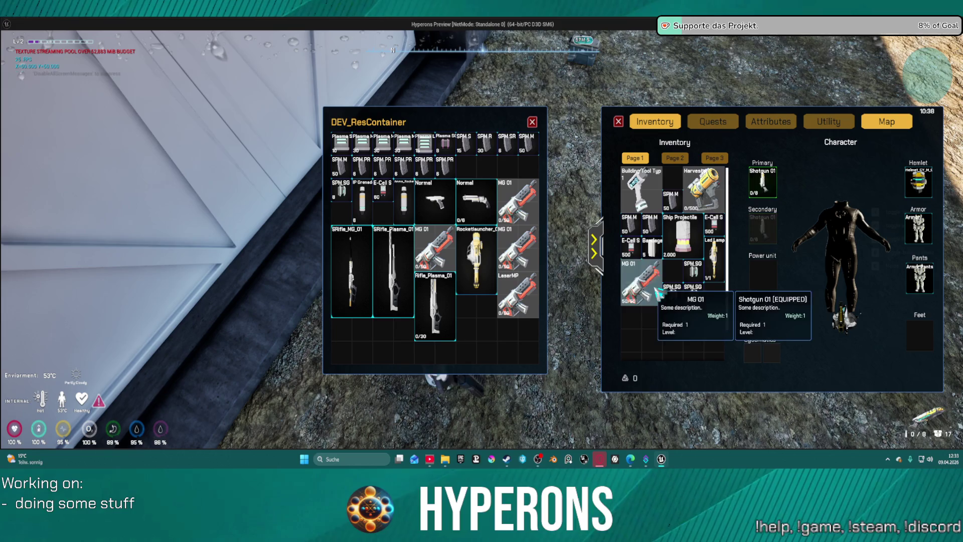
right_click(659, 294)
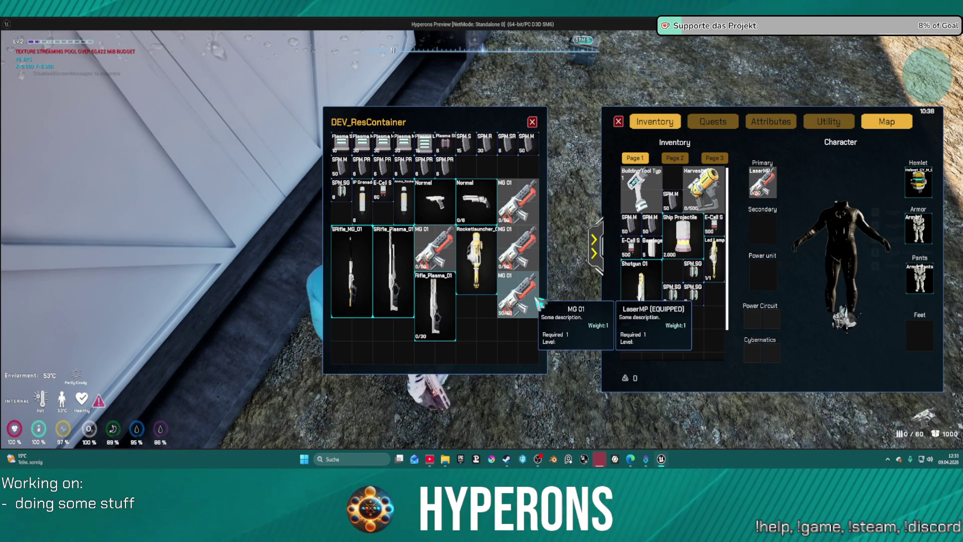
key("Escape")
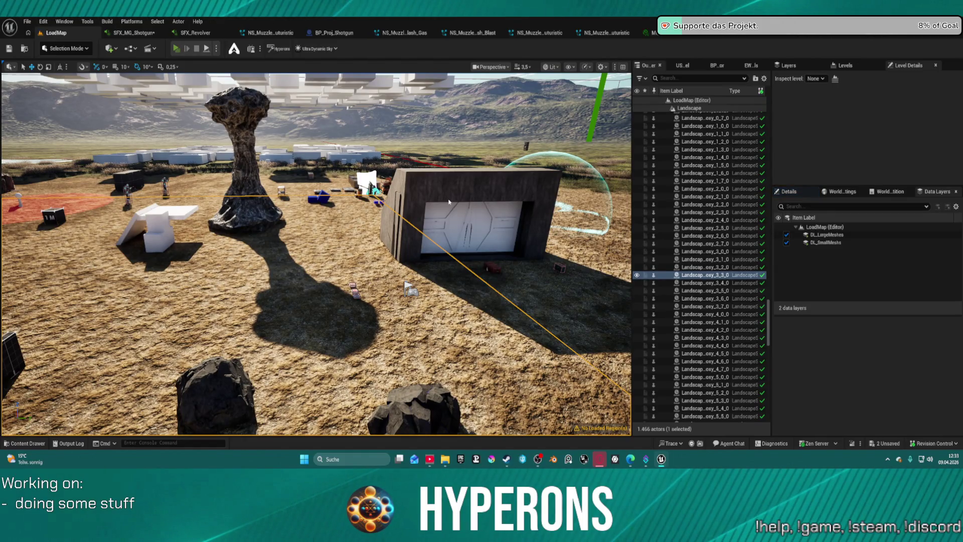
Relaunch the game preview and open the red DEV_ResContainer's loot window
key("alt+p")
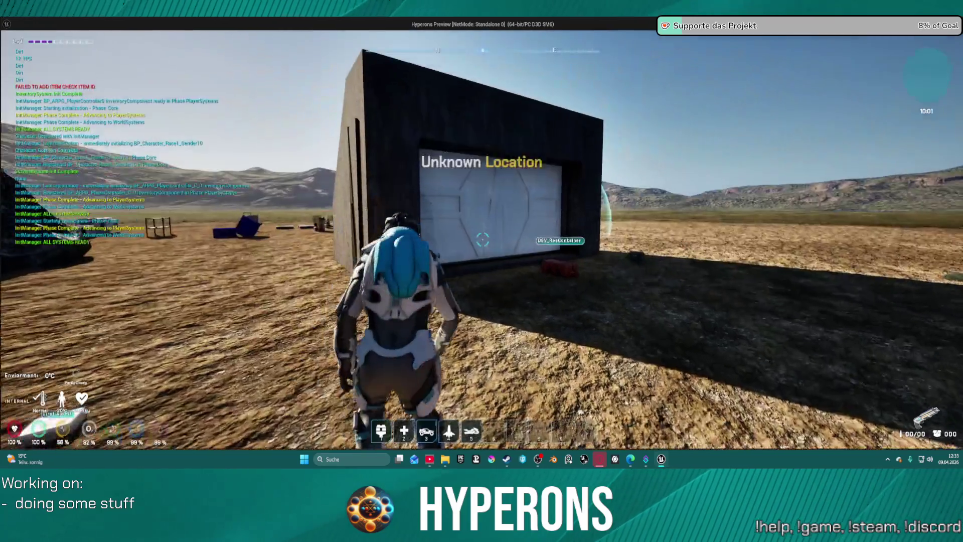
key("w")
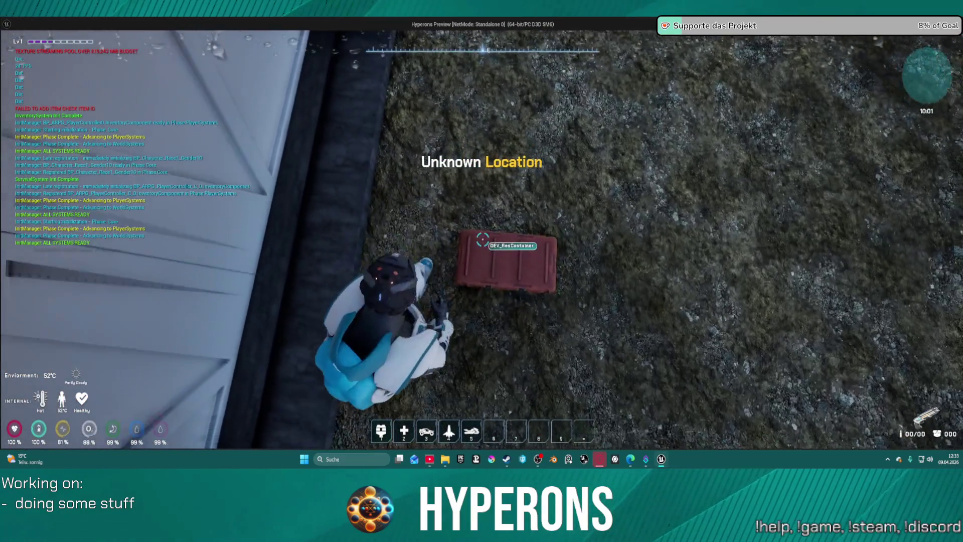
key("f")
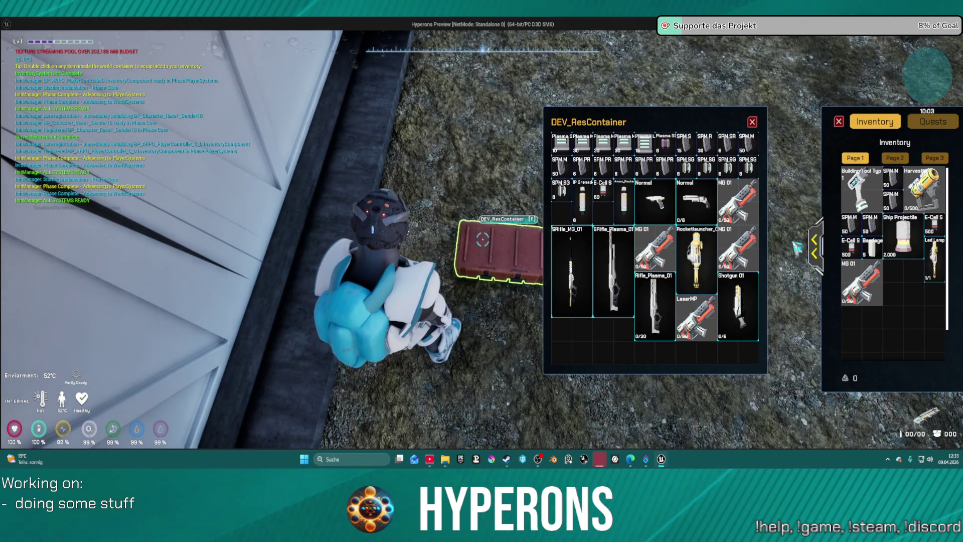
Equip Shotgun 01 from the container, take an SPM SG magazine, and reload
left_click(815, 253)
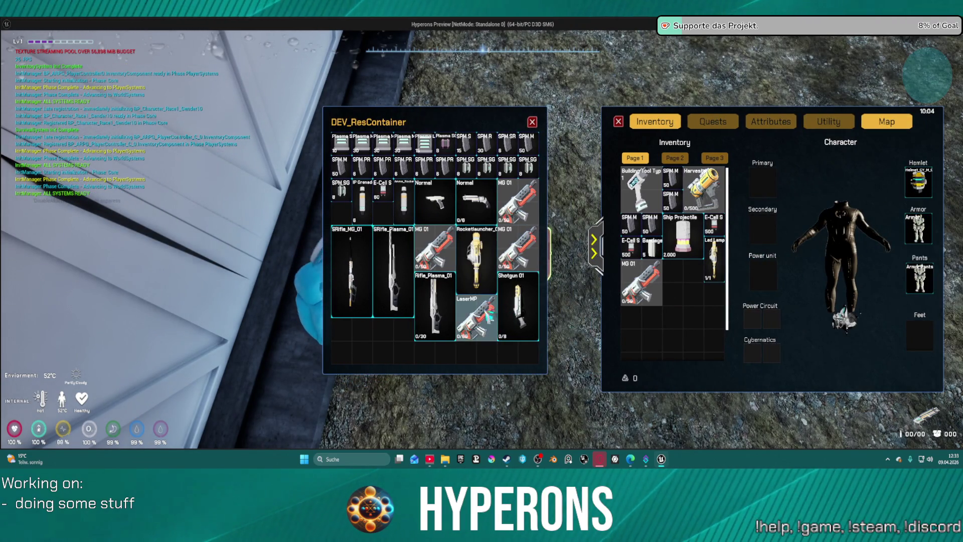
mouse_move(490, 328)
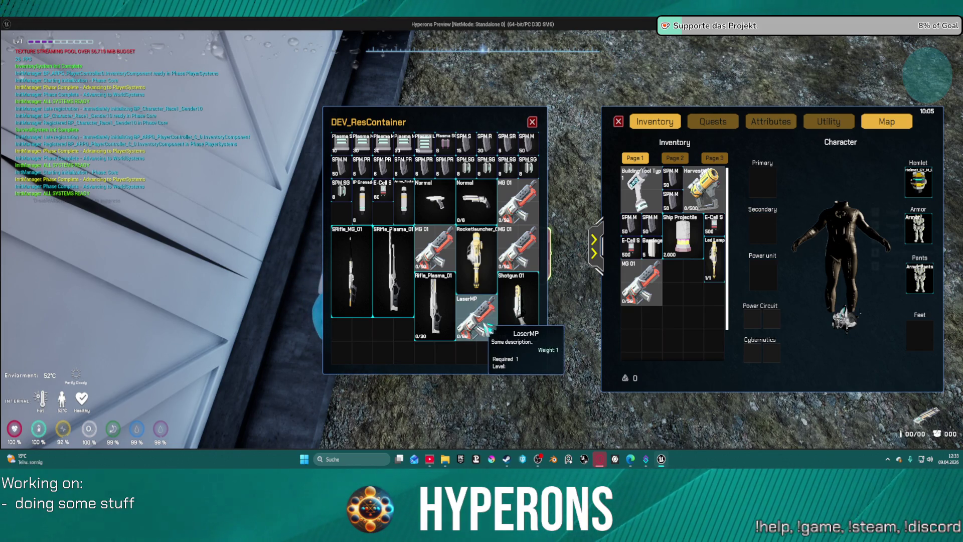
right_click(515, 311)
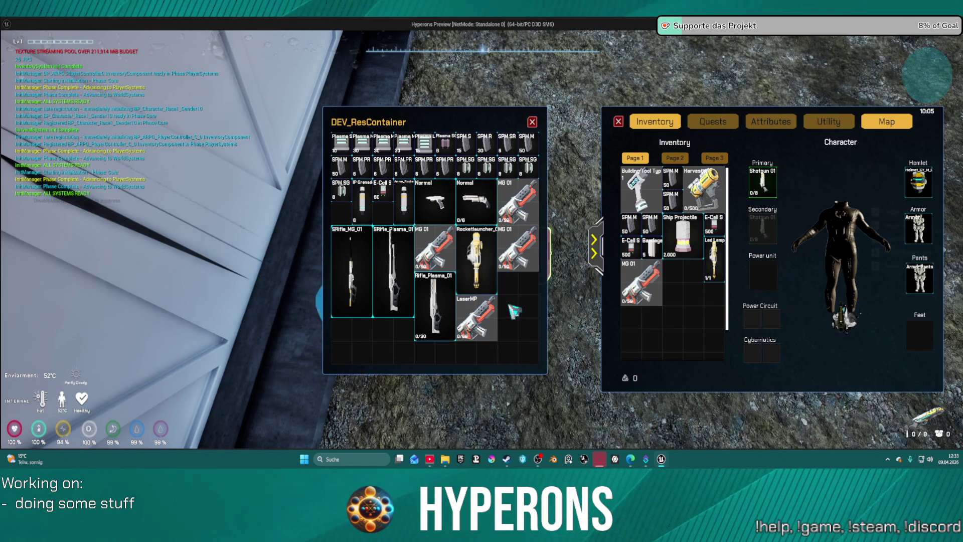
right_click(476, 171)
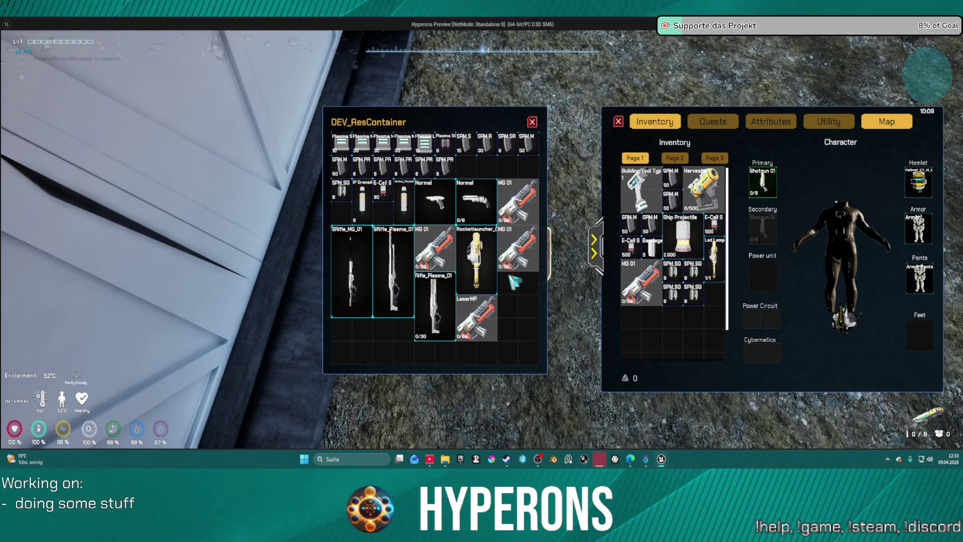
key("r")
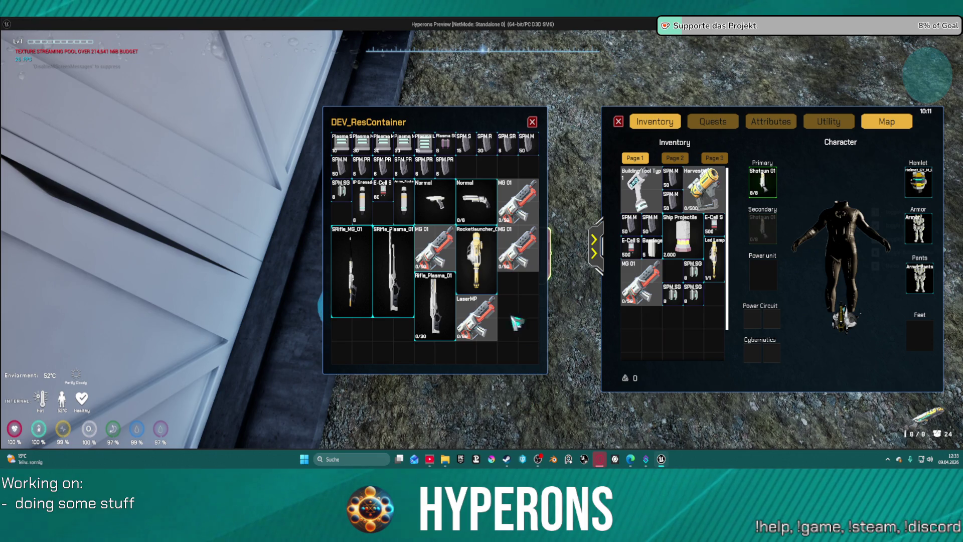
Swap to LaserMP and back to Shotgun 01 from the crate, then close the windows
mouse_move(496, 317)
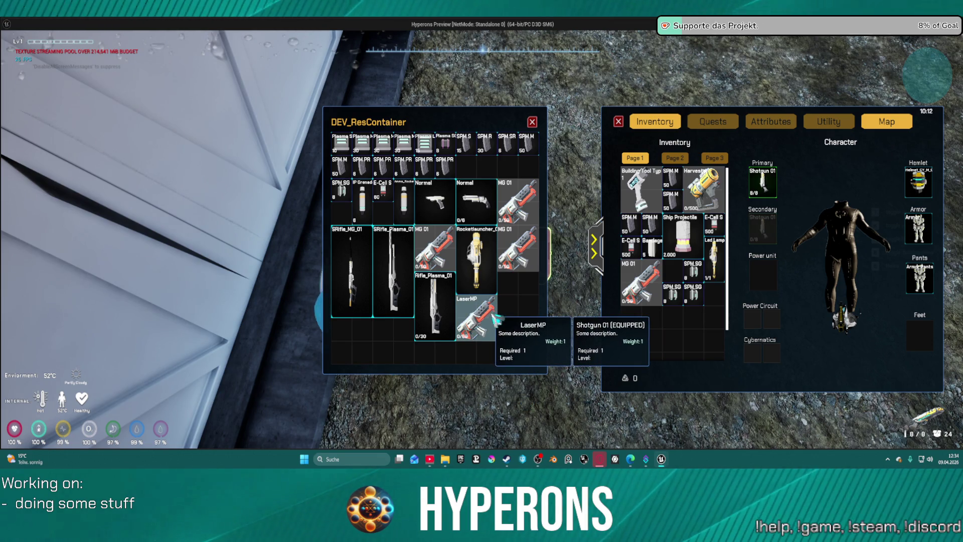
right_click(494, 319)
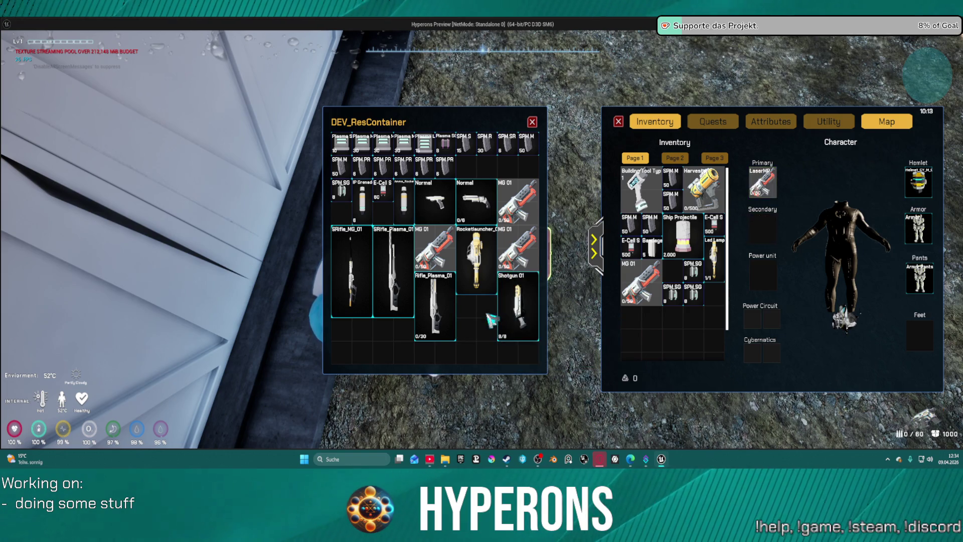
right_click(517, 313)
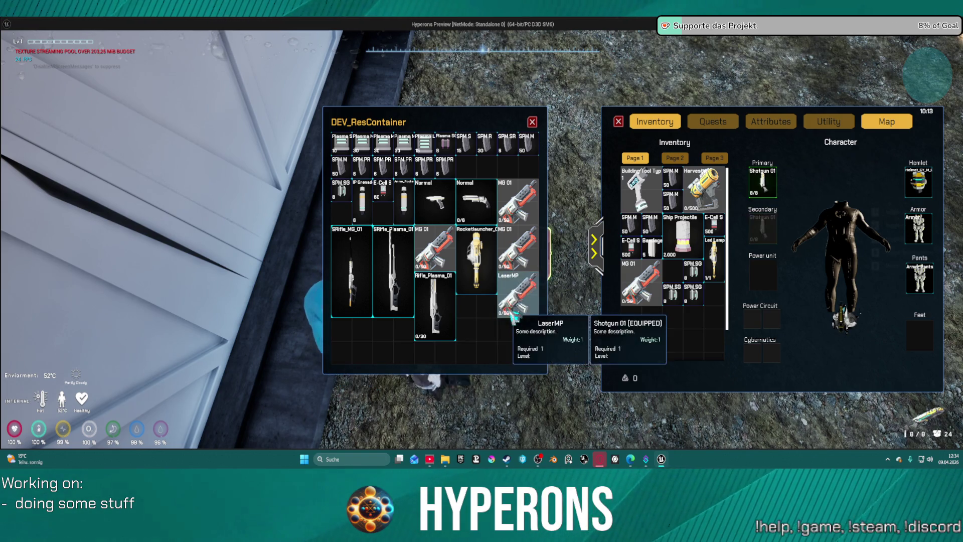
left_click(533, 122)
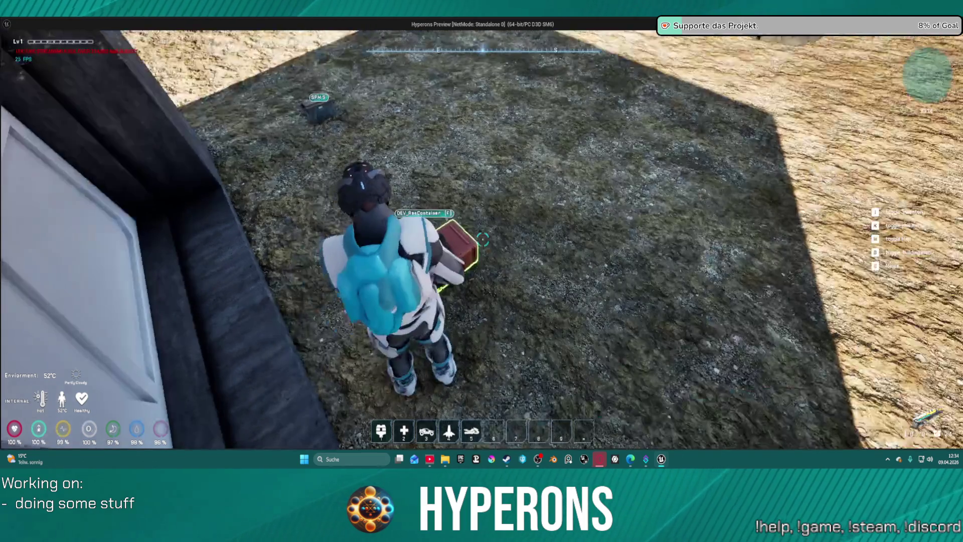
From the inventory, equip MG 01 as primary, then switch back to Shotgun 01
key("i")
mouse_move(649, 303)
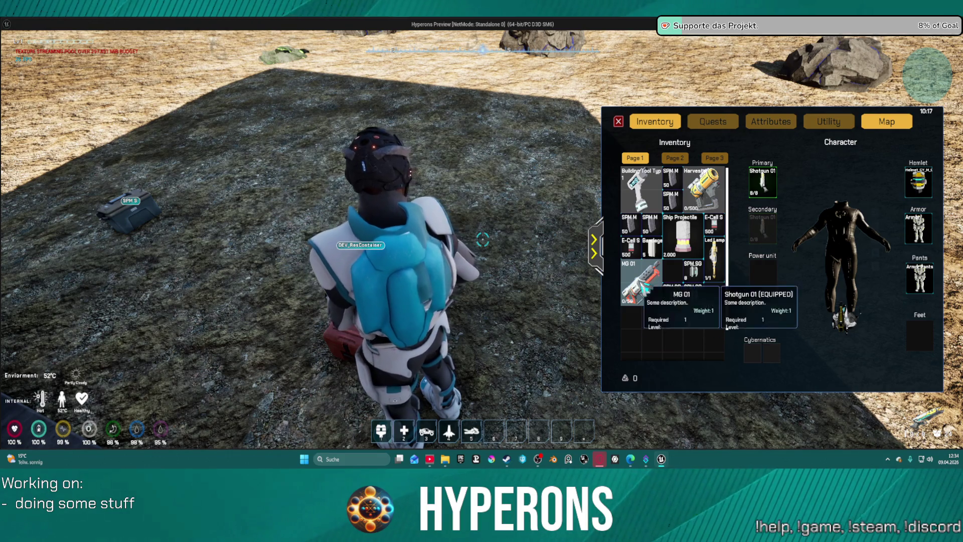
right_click(644, 287)
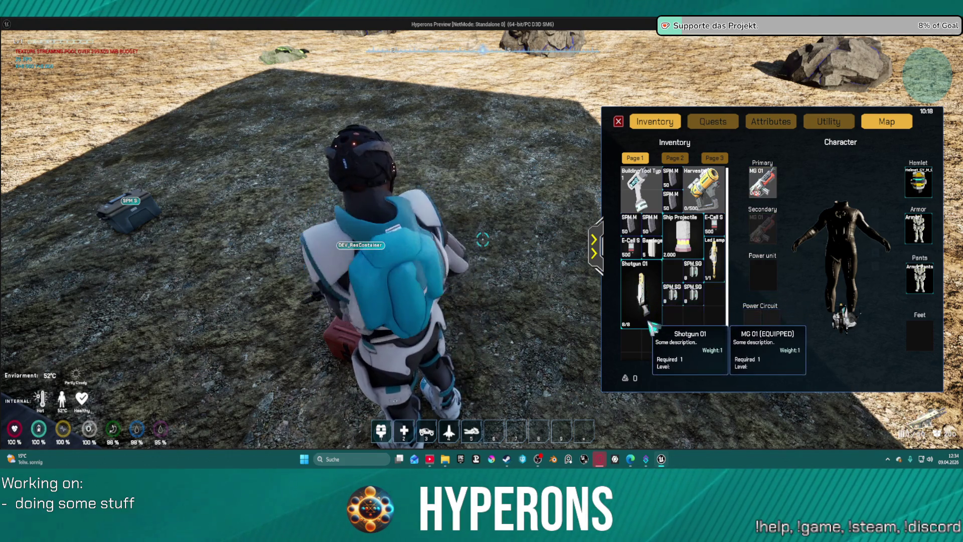
right_click(652, 307)
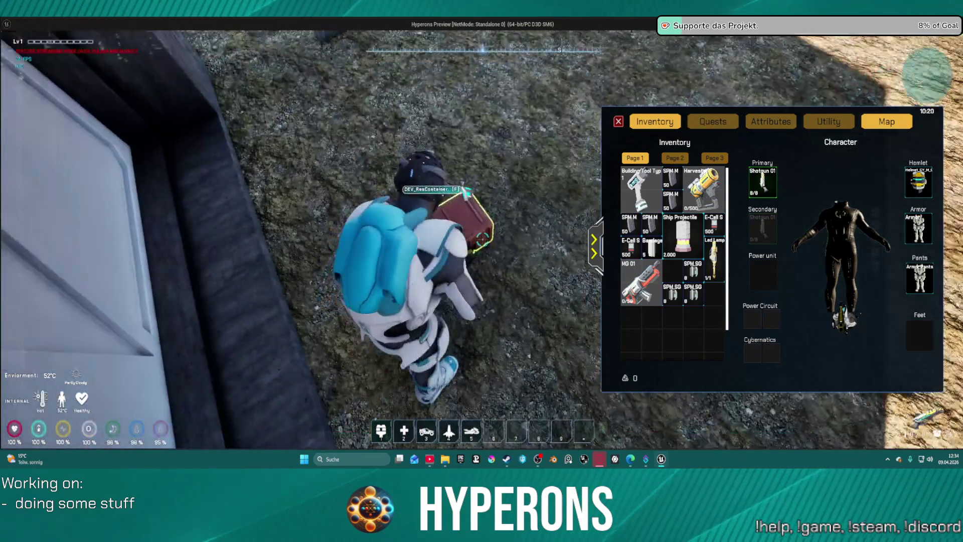
Alternate LaserMP and Shotgun 01 from the crate, ending on Shotgun 01, and stop the session
key("e")
double_click(531, 293)
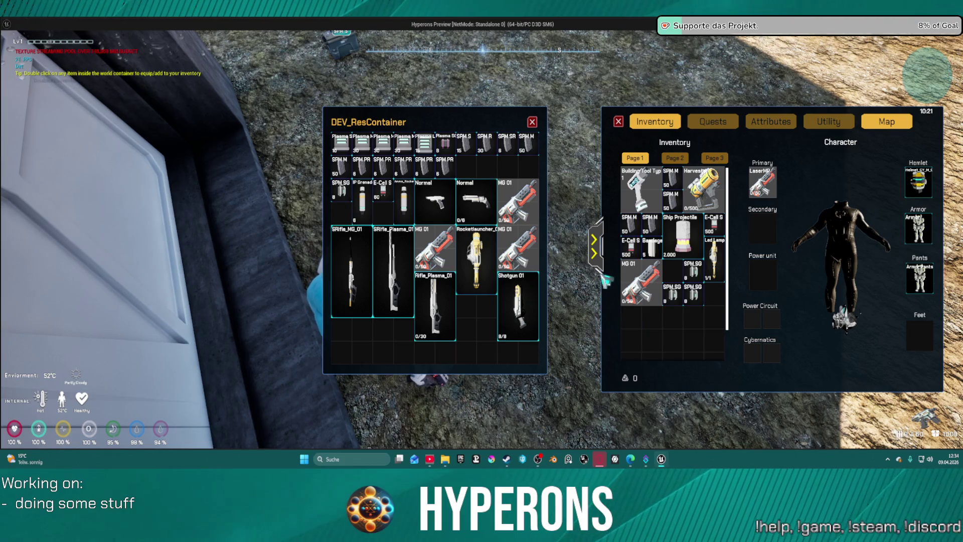
double_click(534, 307)
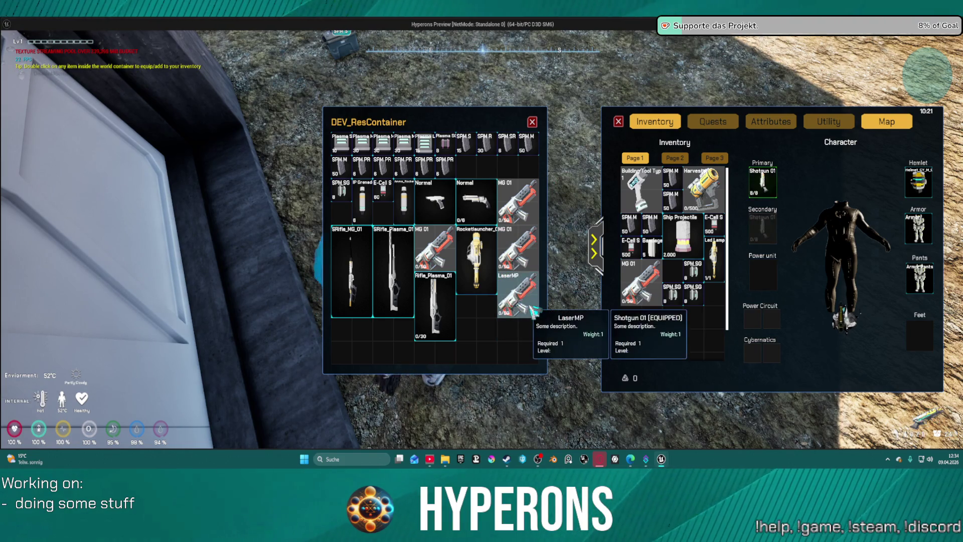
double_click(526, 304)
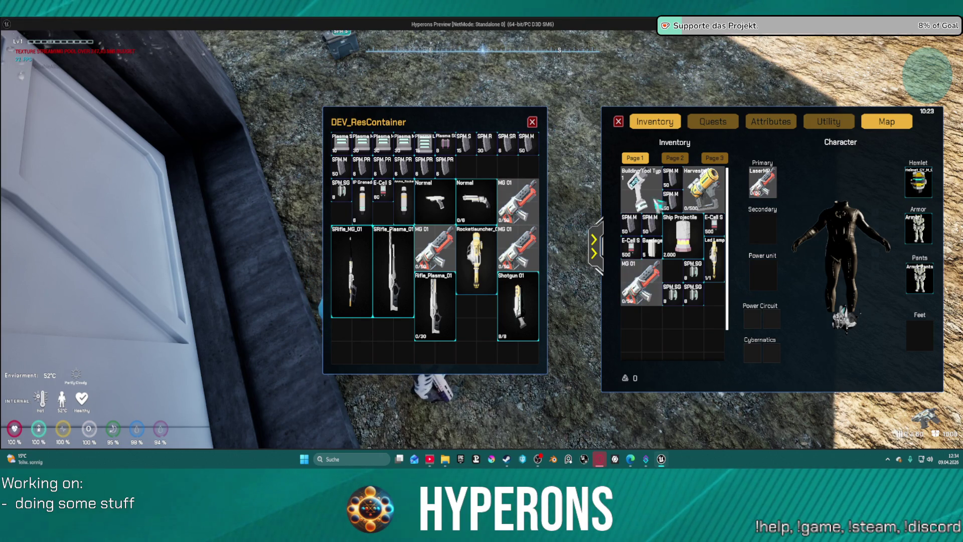
double_click(531, 303)
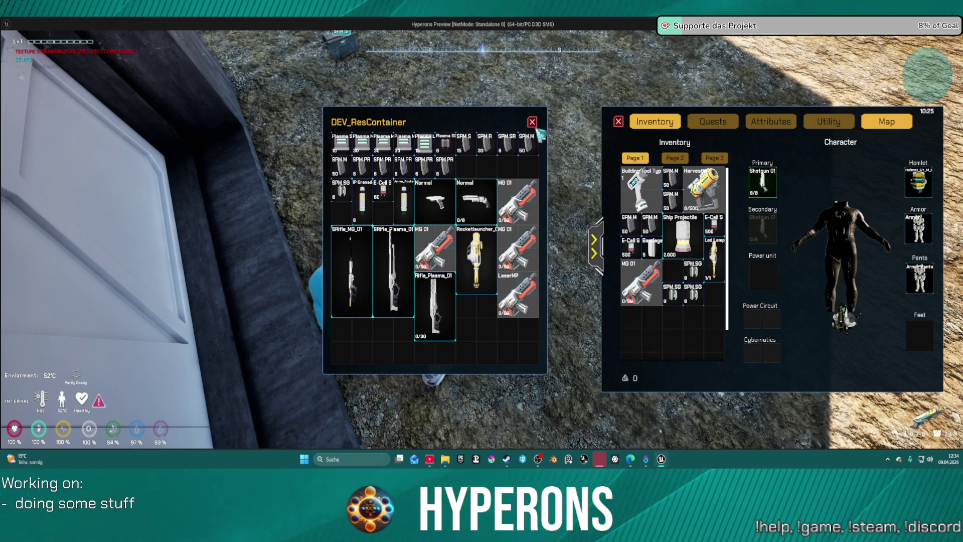
key("Escape")
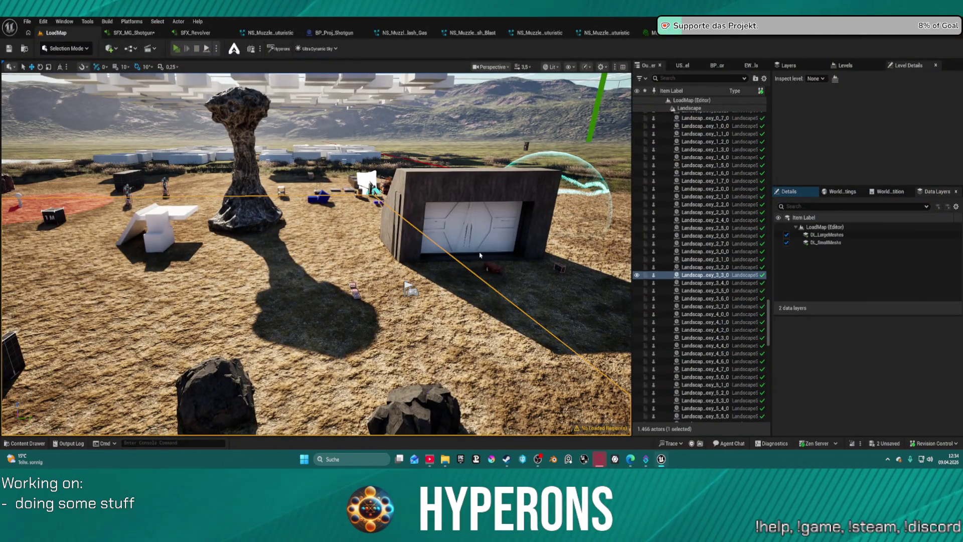
Relaunch the game, open the DEV_ResContainer crate and expand the character equipment view
key("w")
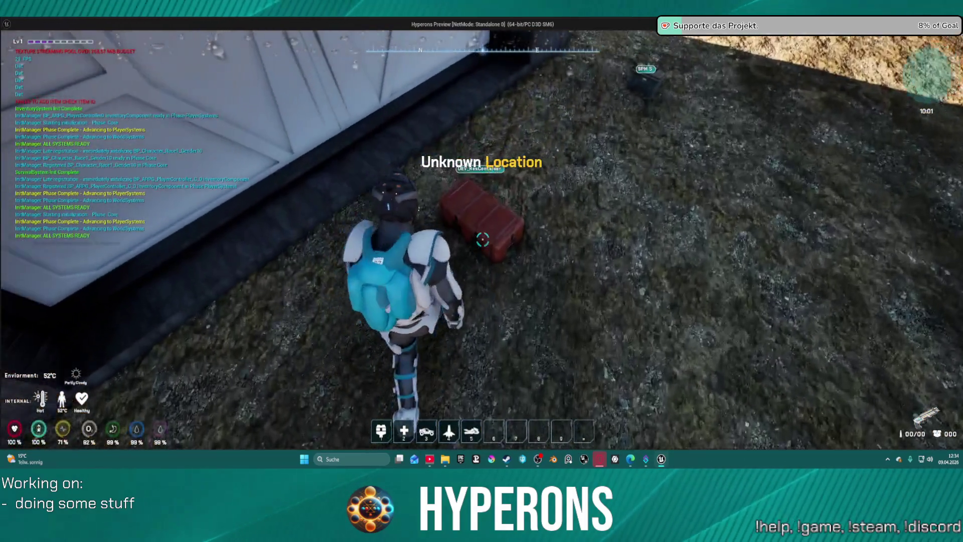
key("f")
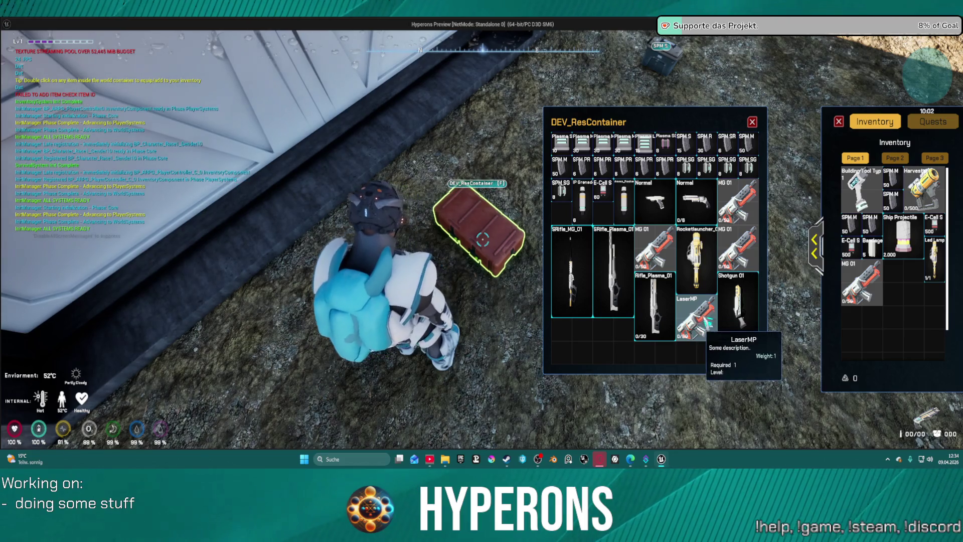
left_click(815, 245)
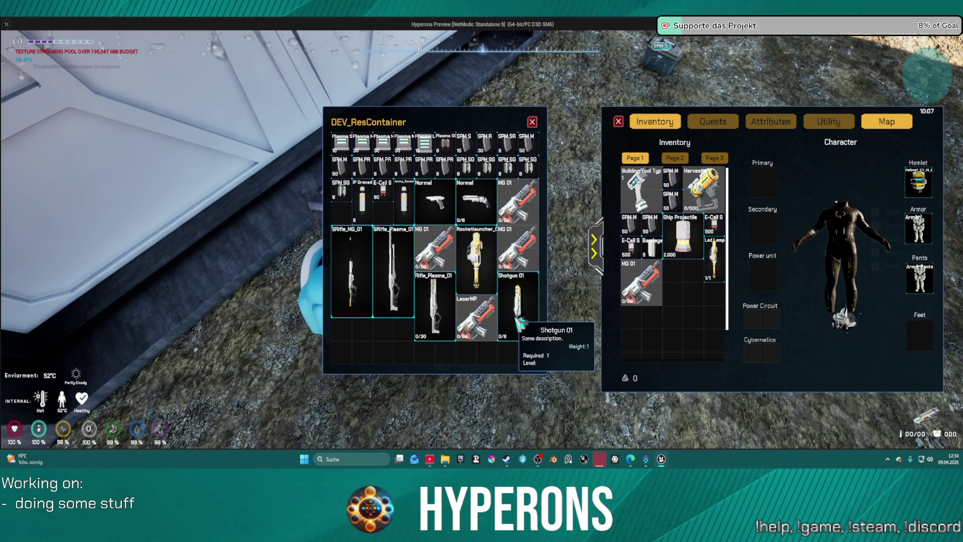
Cycle the primary weapon through Shotgun 01, MG 01, LaserMP and back to Shotgun 01
right_click(521, 323)
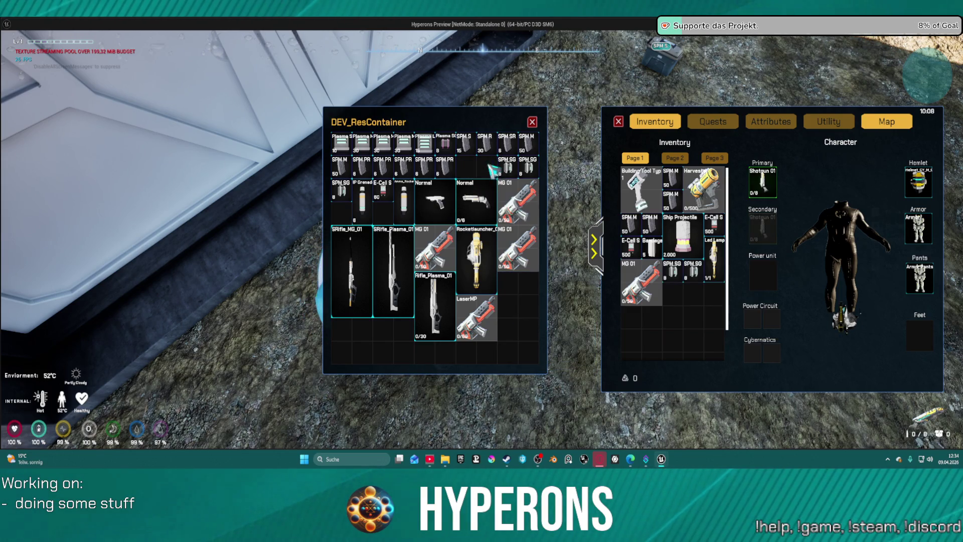
right_click(642, 286)
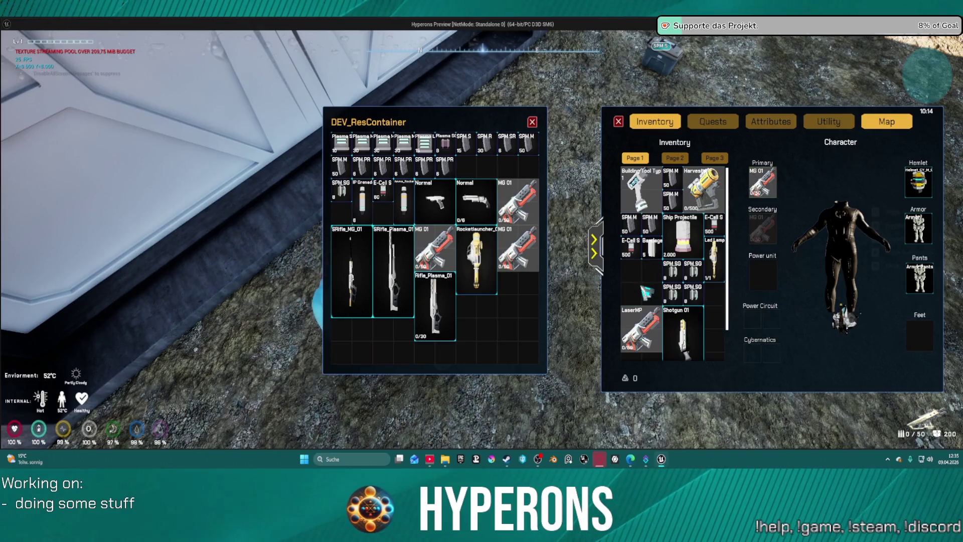
right_click(650, 332)
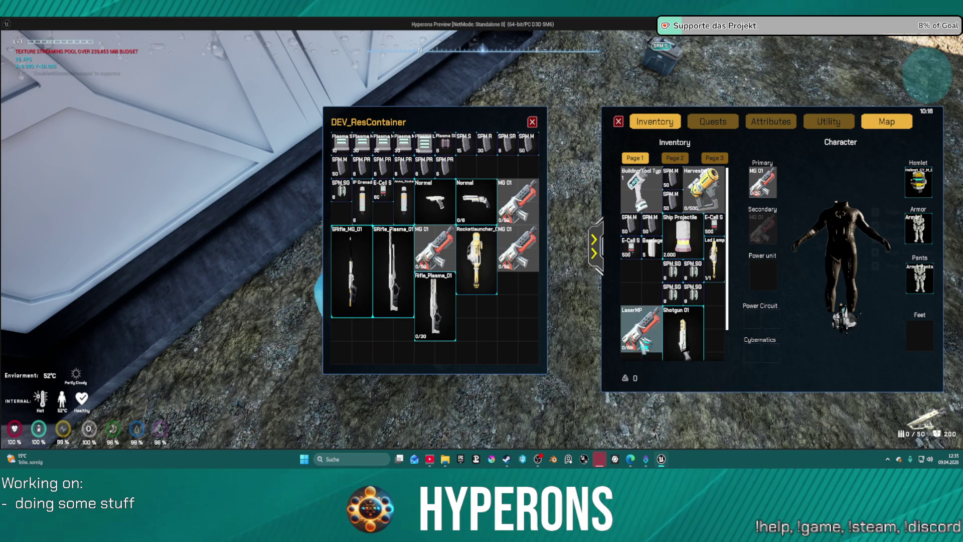
right_click(690, 337)
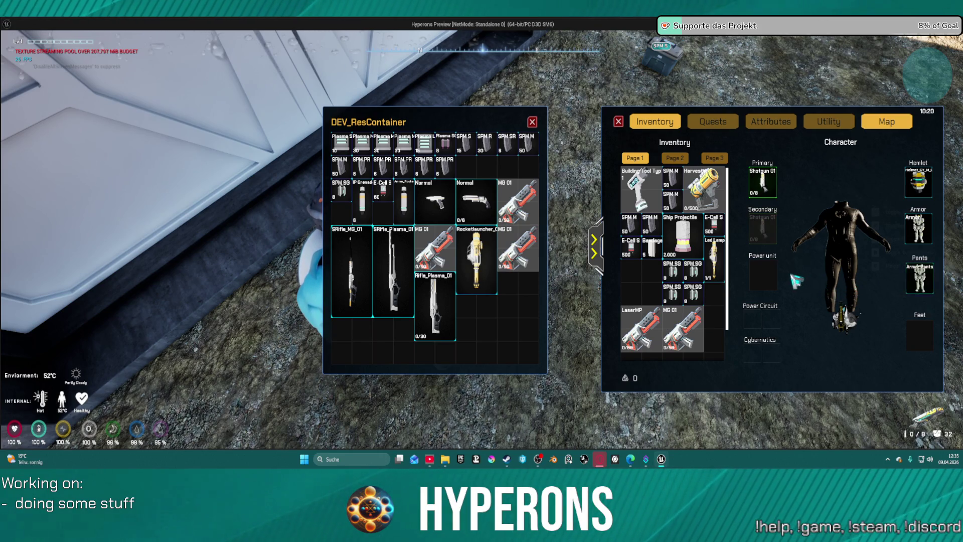
Move the Armor from the character into the crate and back onto the character
mouse_move(932, 234)
left_mouse_down()
mouse_move(488, 324)
mouse_move(739, 282)
left_mouse_up()
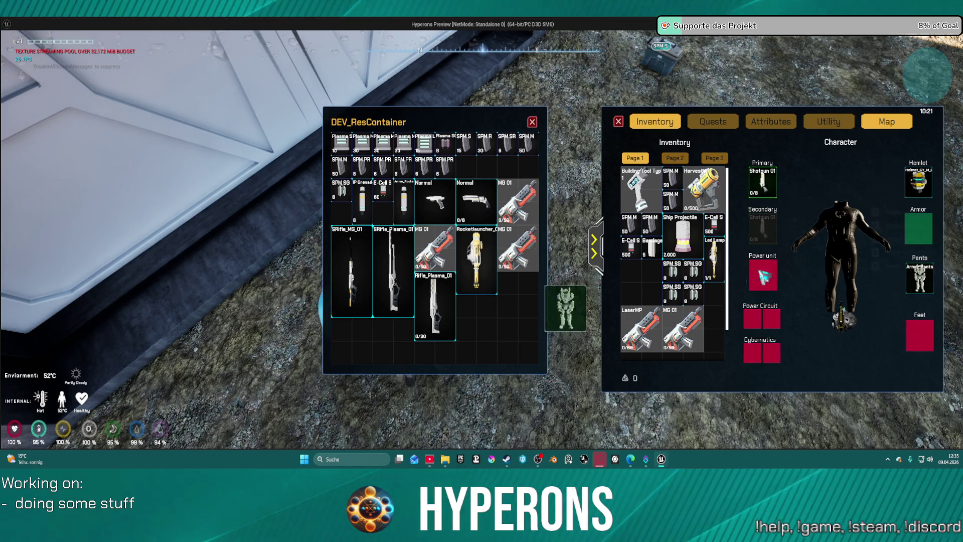
left_click_drag(906, 236, 897, 253)
left_click_drag(496, 316, 926, 234)
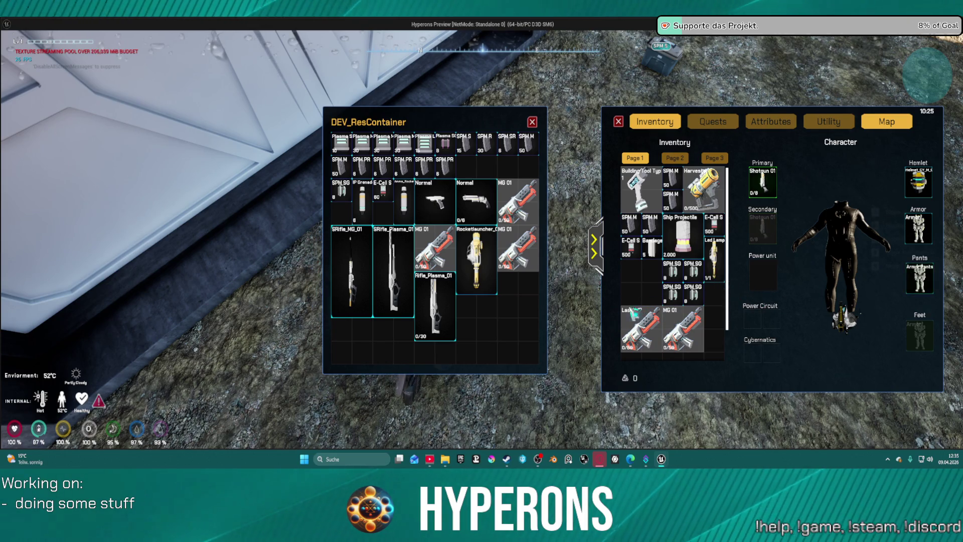
Equip MG 01, then LaserMP as primary weapon, and stop the game session
right_click(682, 326)
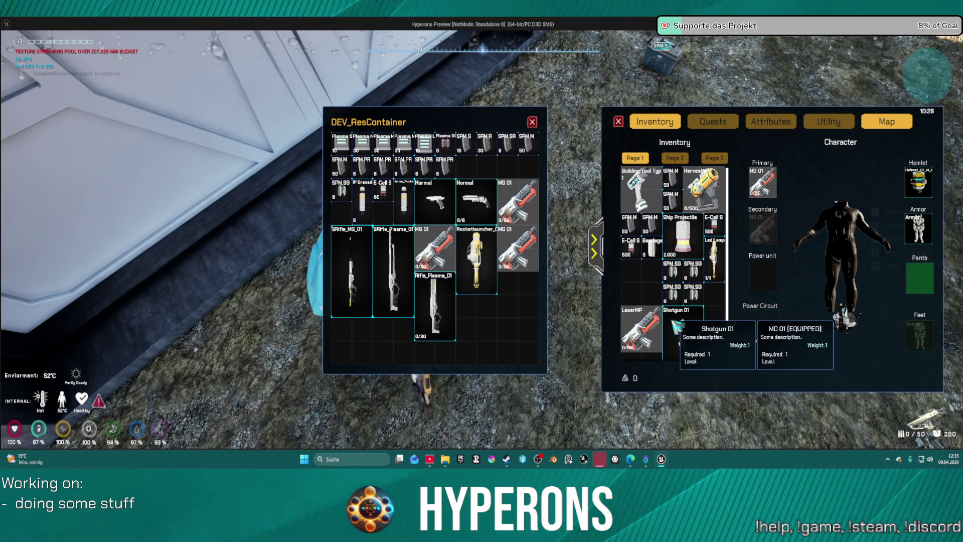
right_click(654, 342)
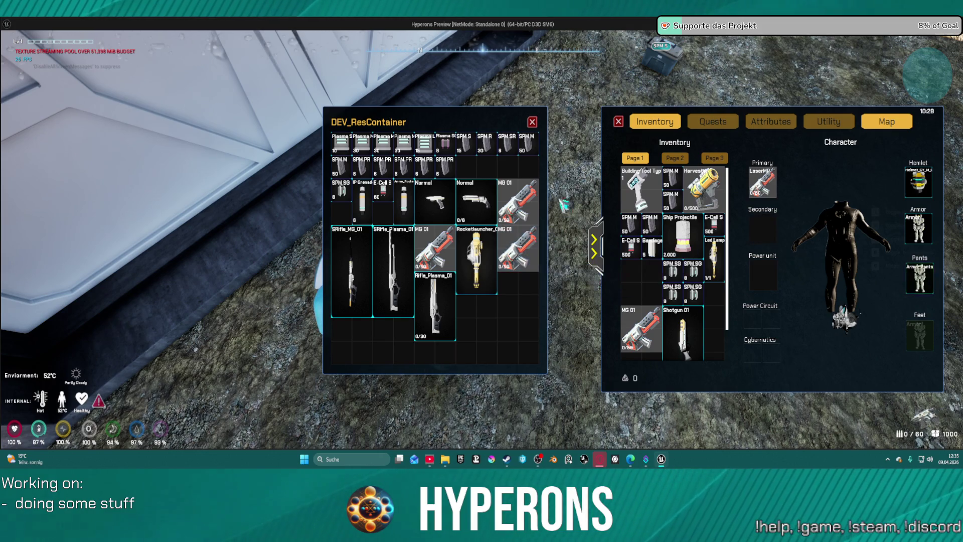
key("Escape")
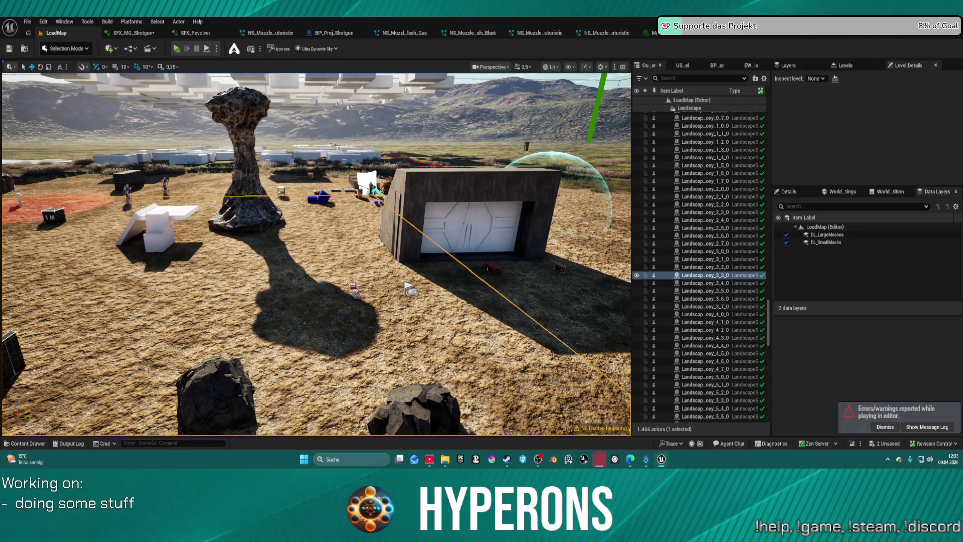
Review BP_InventoryComponent's ClientFunc_WCItemEquipped graph, panning through its comment sections
key("alt+Tab")
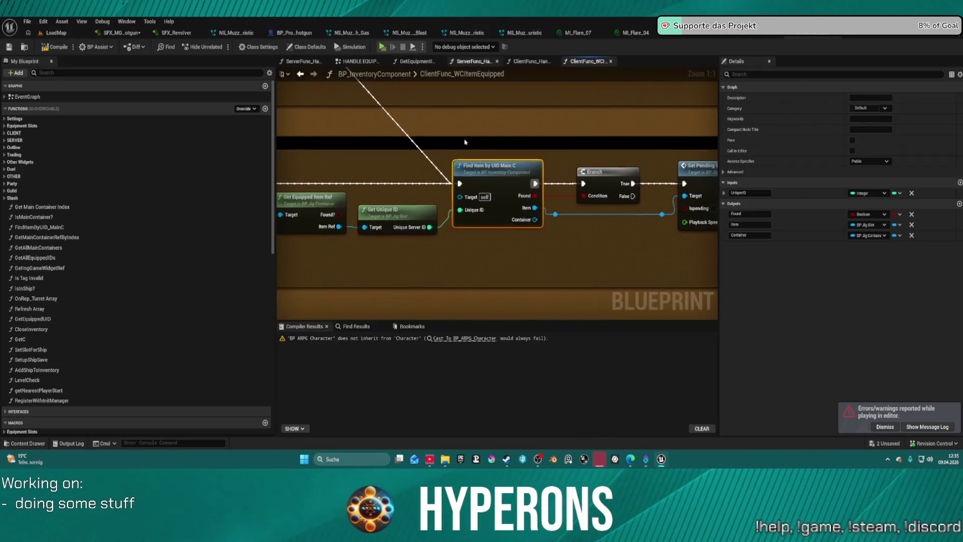
scroll(566, 271, "down", 3)
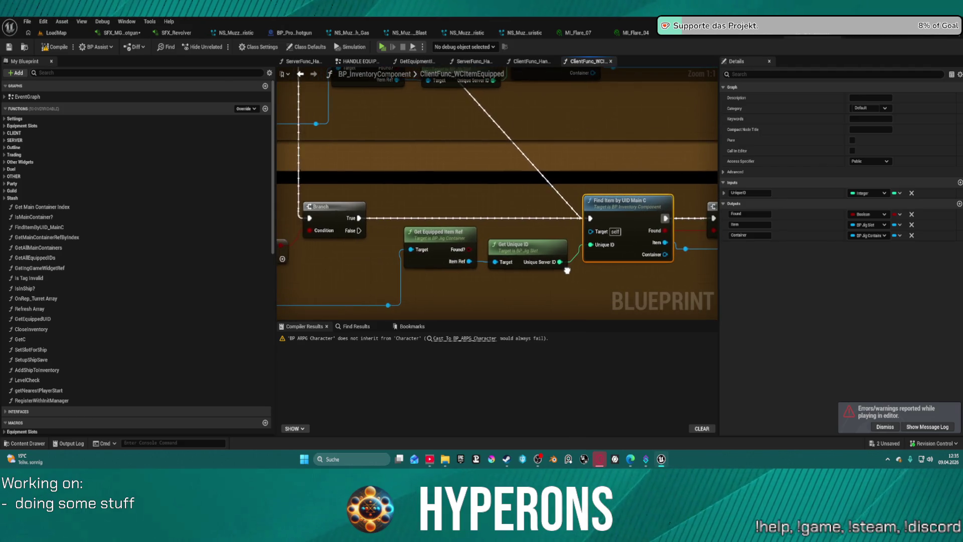
mouse_move(566, 299)
left_mouse_down()
mouse_move(614, 346)
mouse_move(610, 275)
mouse_move(711, 276)
mouse_move(583, 264)
mouse_move(622, 258)
mouse_move(497, 263)
left_mouse_up()
scroll(477, 316, "down", 3)
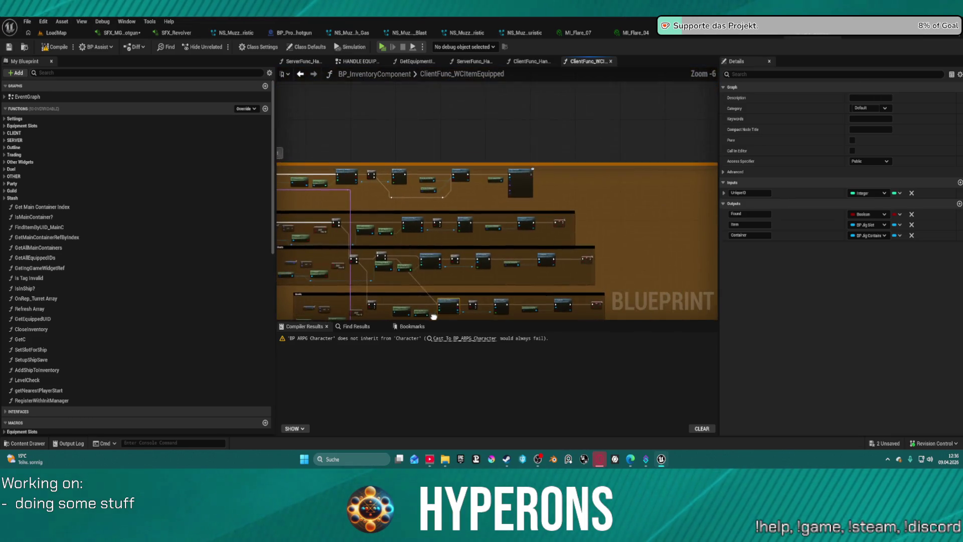
mouse_move(476, 317)
left_mouse_down()
mouse_move(581, 307)
mouse_move(627, 277)
left_mouse_up()
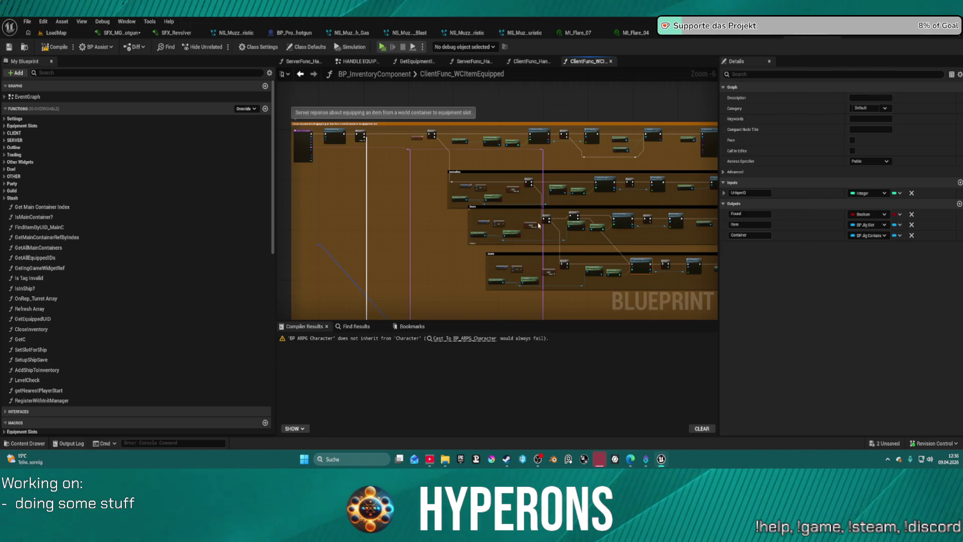
mouse_move(598, 244)
left_mouse_down()
mouse_move(565, 205)
mouse_move(415, 182)
mouse_move(540, 230)
mouse_move(531, 170)
left_mouse_up()
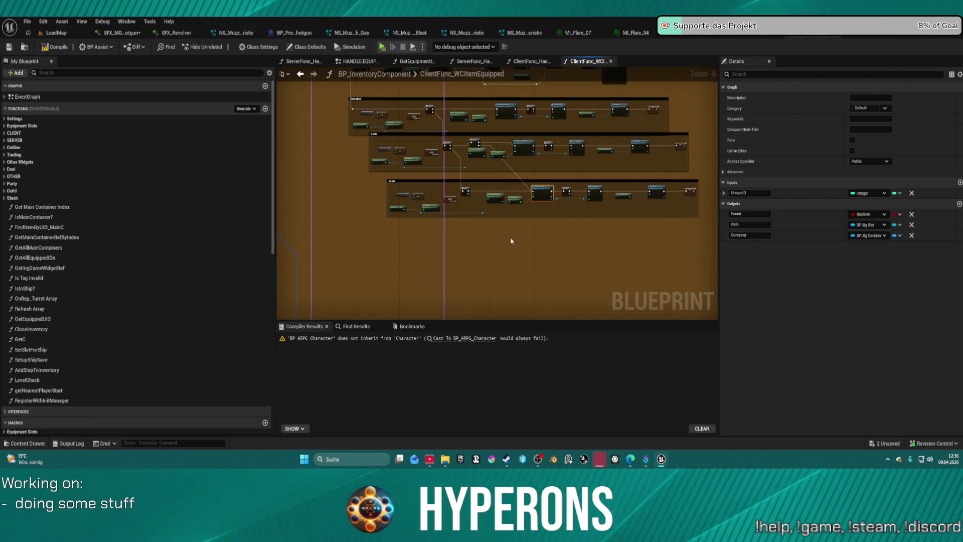
Recompile BP_InventoryComponent with F7 and return to the LoadMap level
scroll(544, 187, "up", 2)
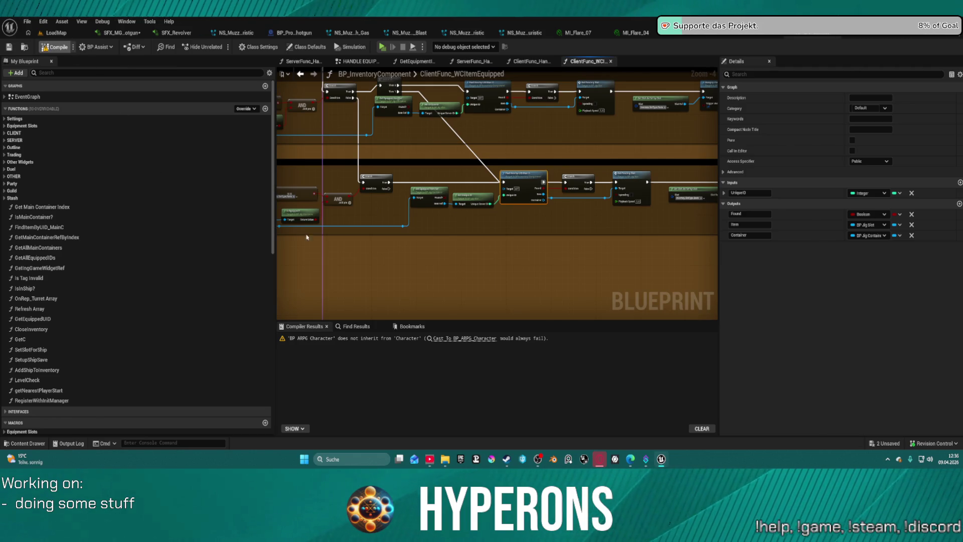
key("F7")
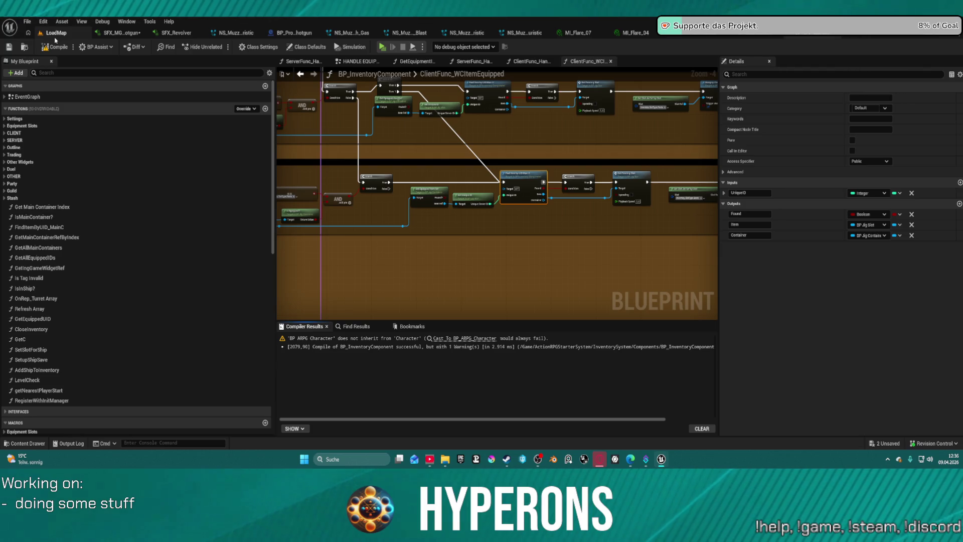
left_click(55, 35)
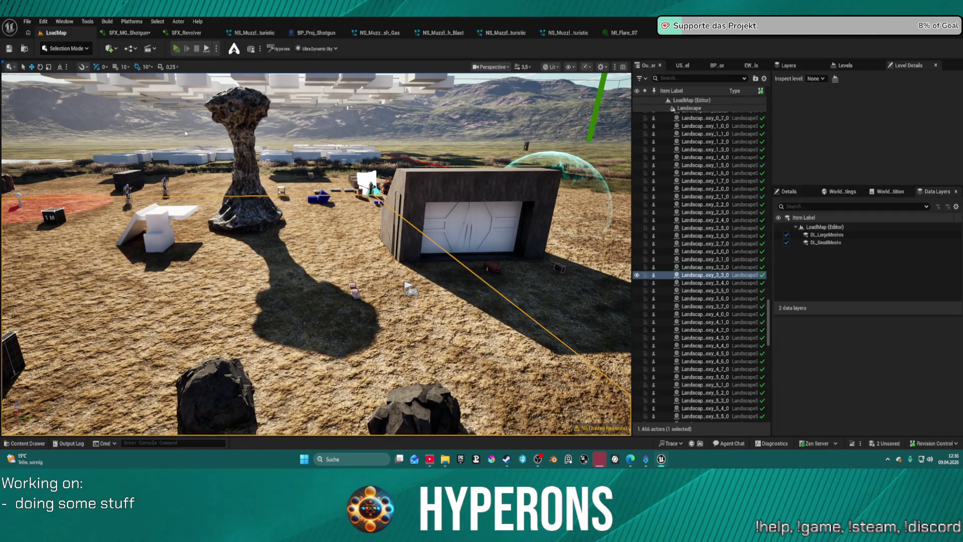
Walk to the red DEV_ResContainer and open it with the character equipment view expanded
key("w")
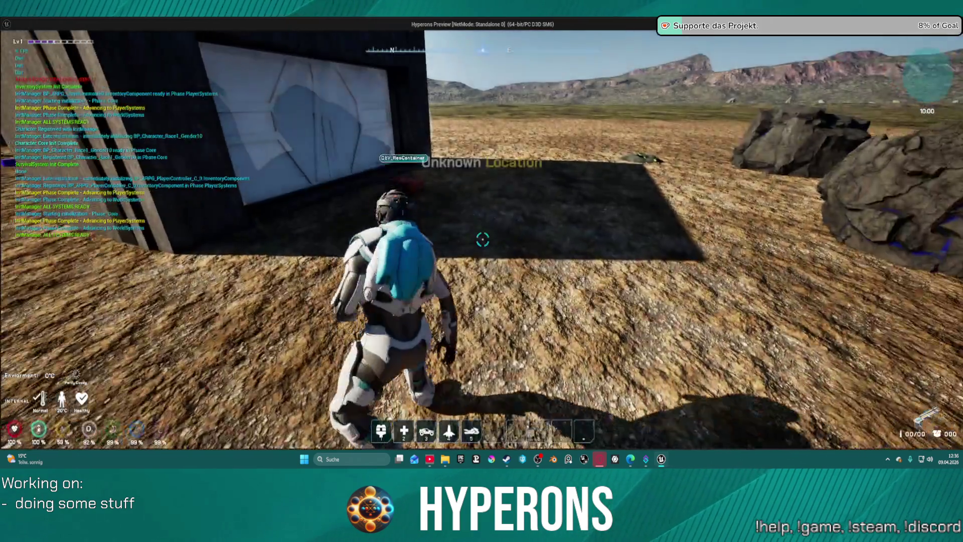
key("f")
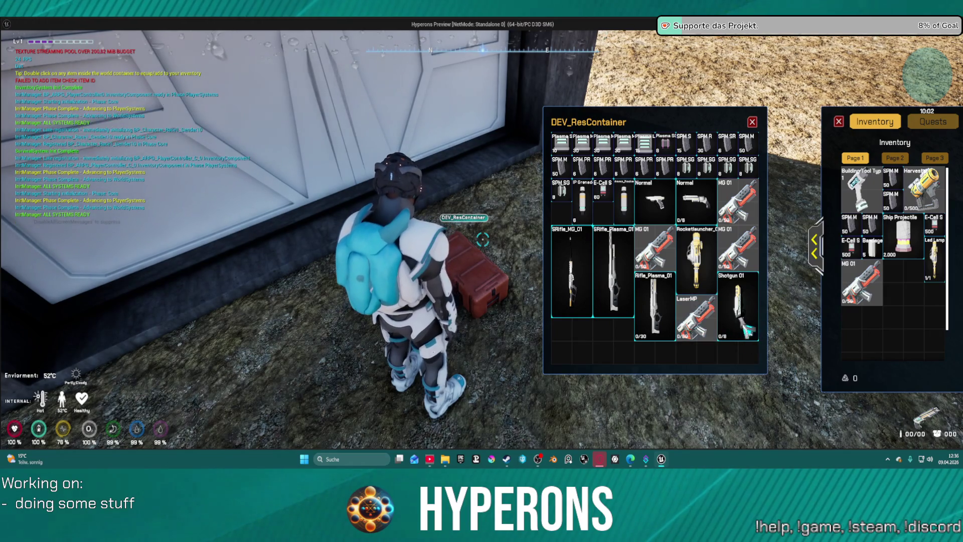
key("Escape")
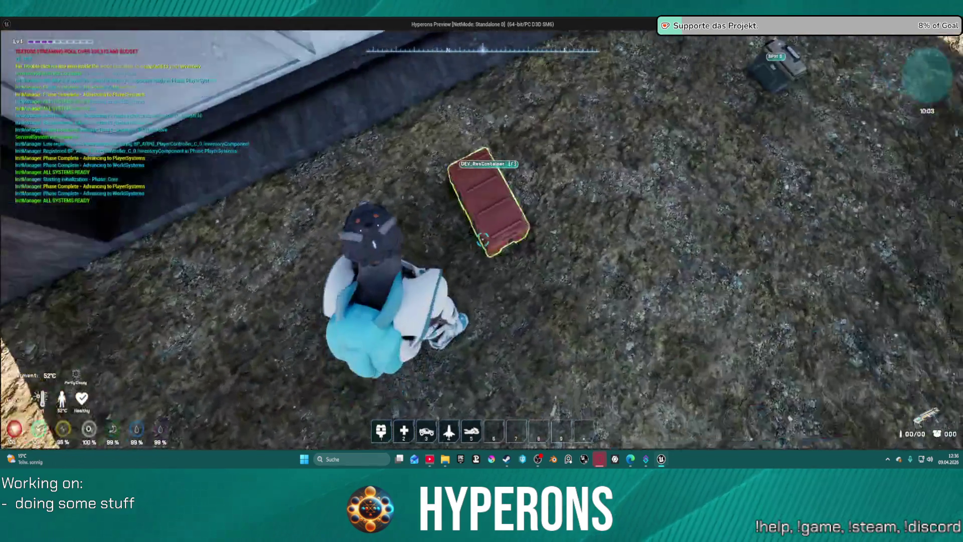
key("f")
left_click(815, 247)
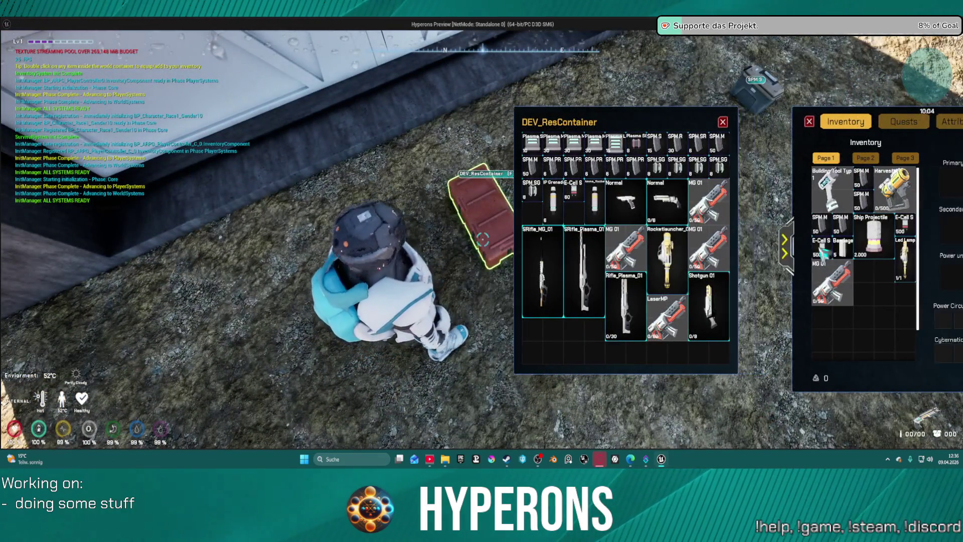
Equip the container's Shotgun 01 as primary and move LaserMP into the inventory
right_click(520, 305)
left_click(537, 324)
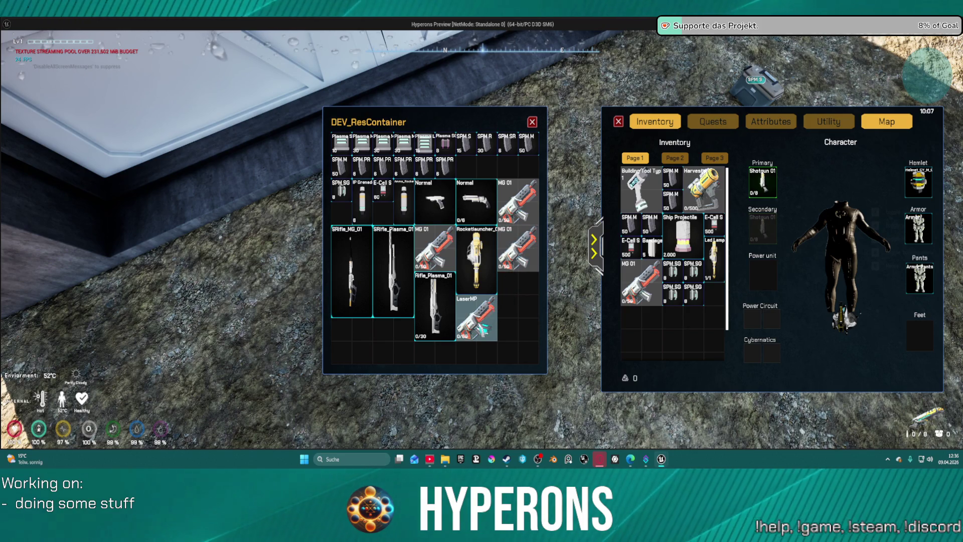
left_click_drag(483, 328, 650, 340)
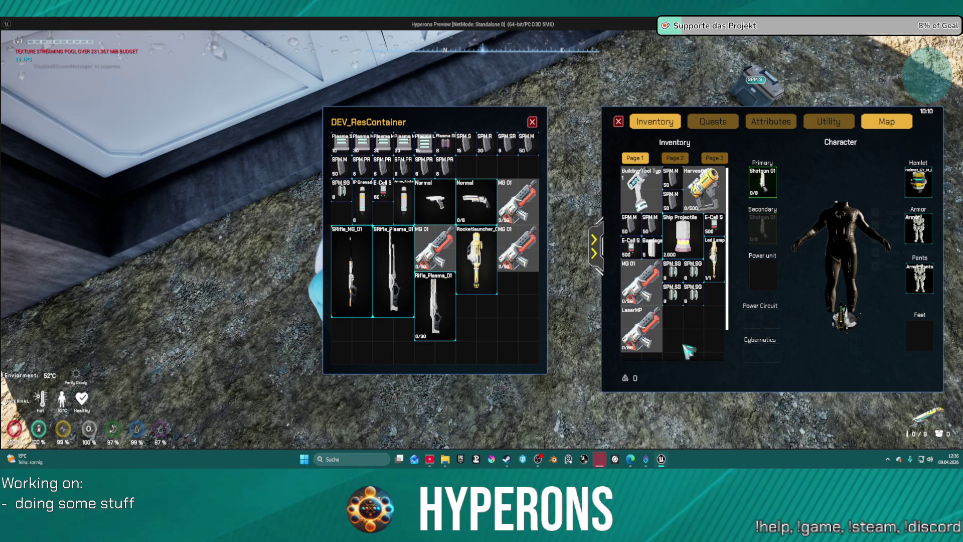
Reload the shotgun and fire four shots at the rocks
key("i")
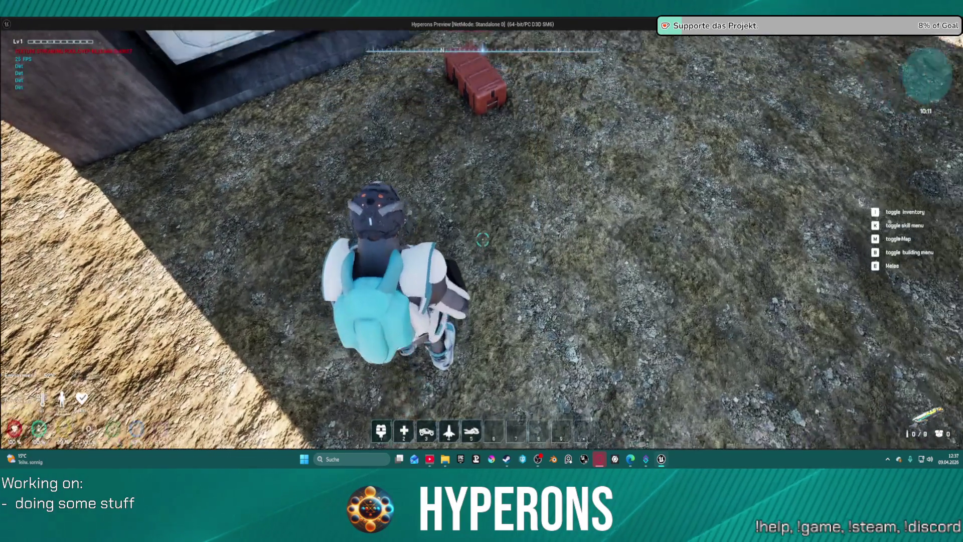
key("i")
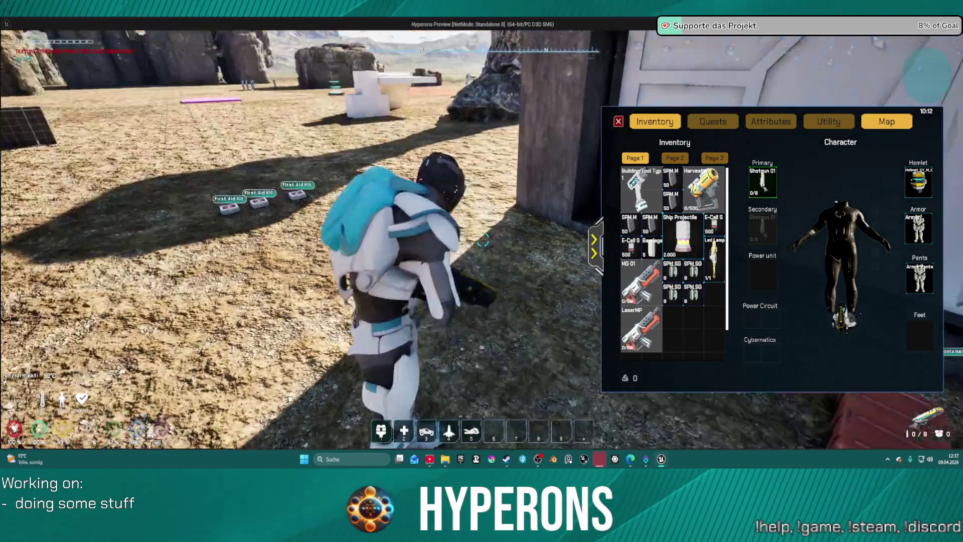
key("r")
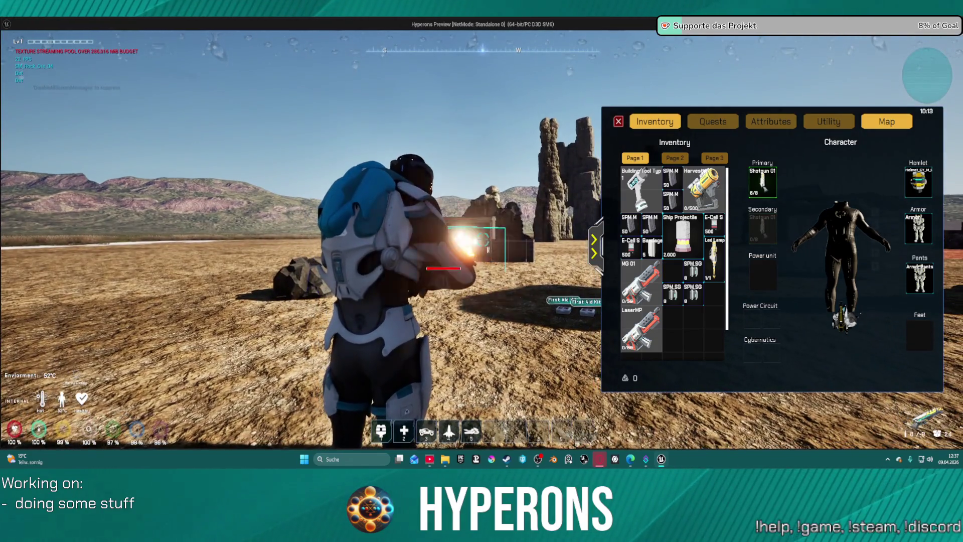
left_click(435, 139)
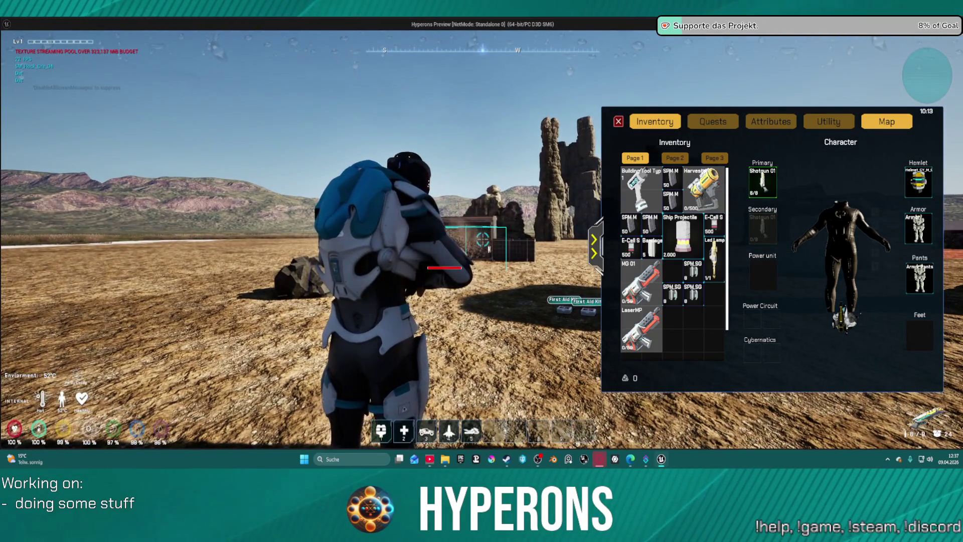
left_click(435, 139)
left_click(435, 139)
left_click(436, 139)
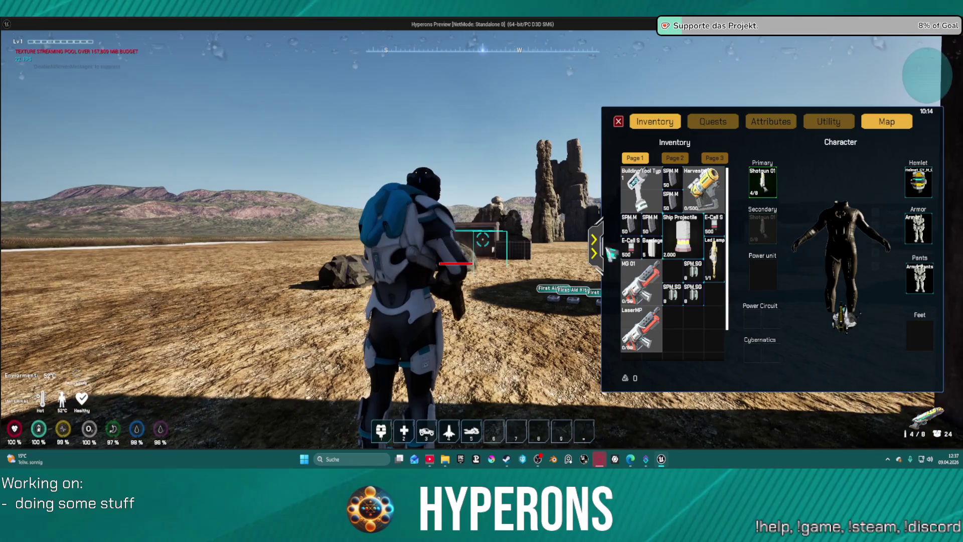
Close the inventory, run back to the garage and container, and reopen the inventory
mouse_move(658, 342)
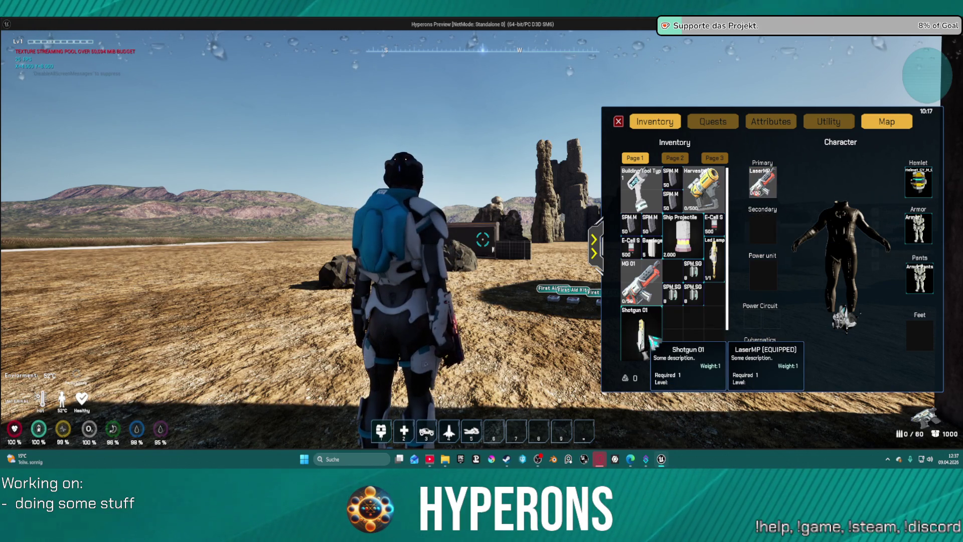
left_click(625, 123)
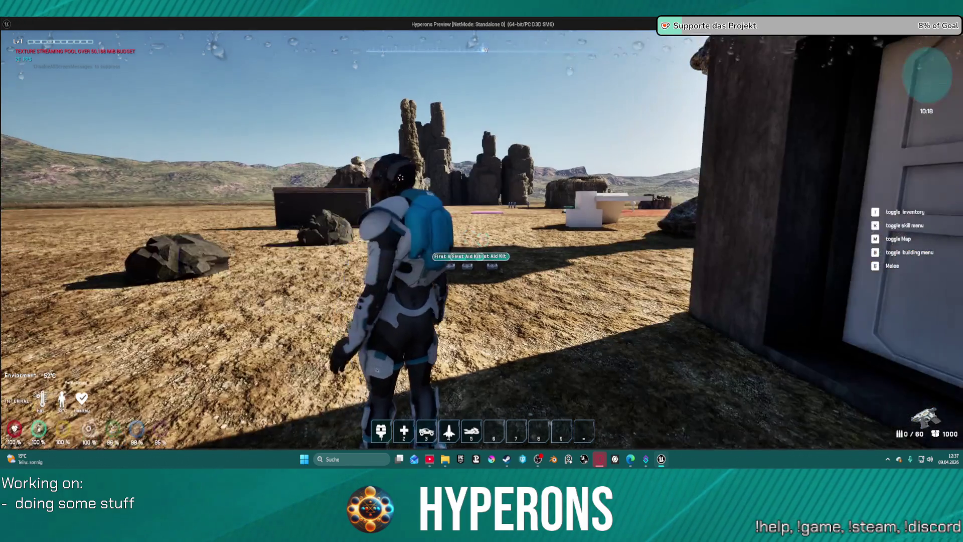
key("w")
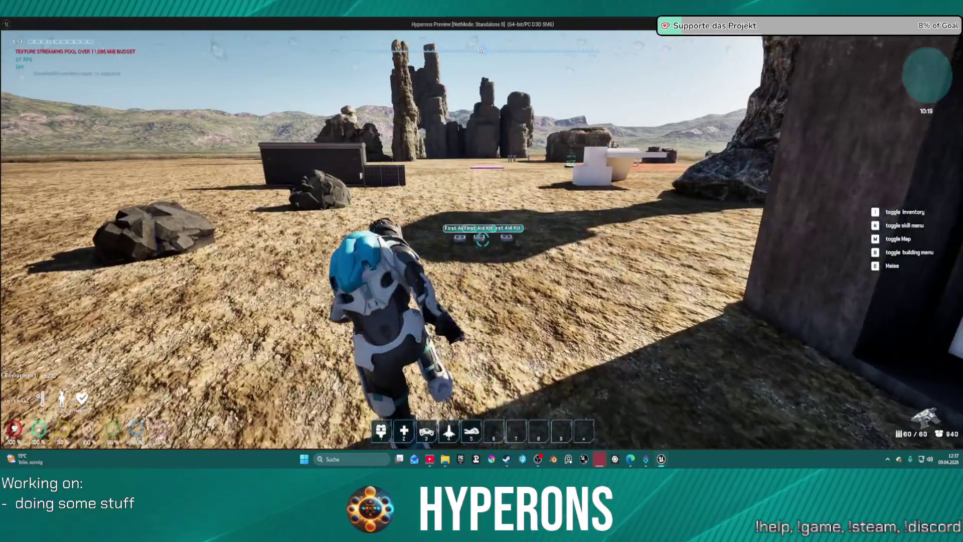
key("w")
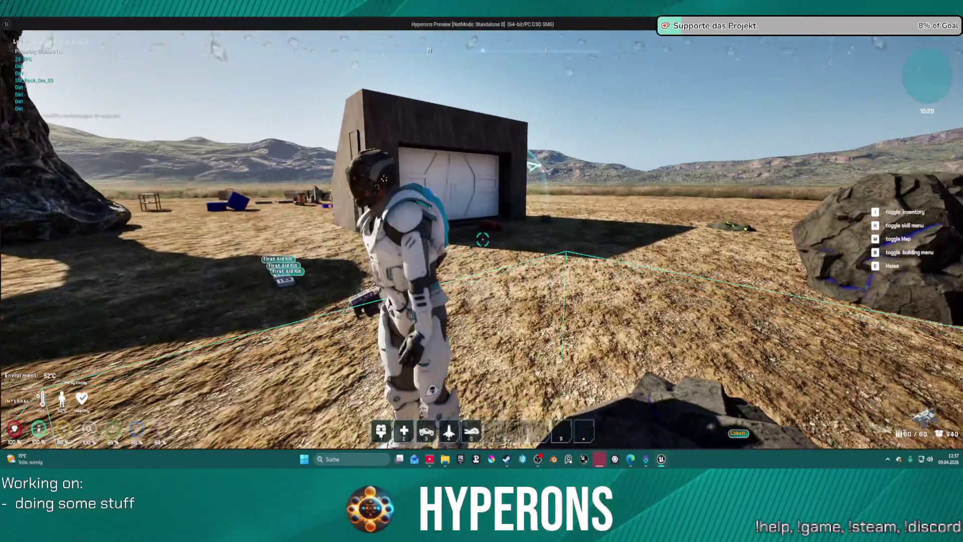
key("w")
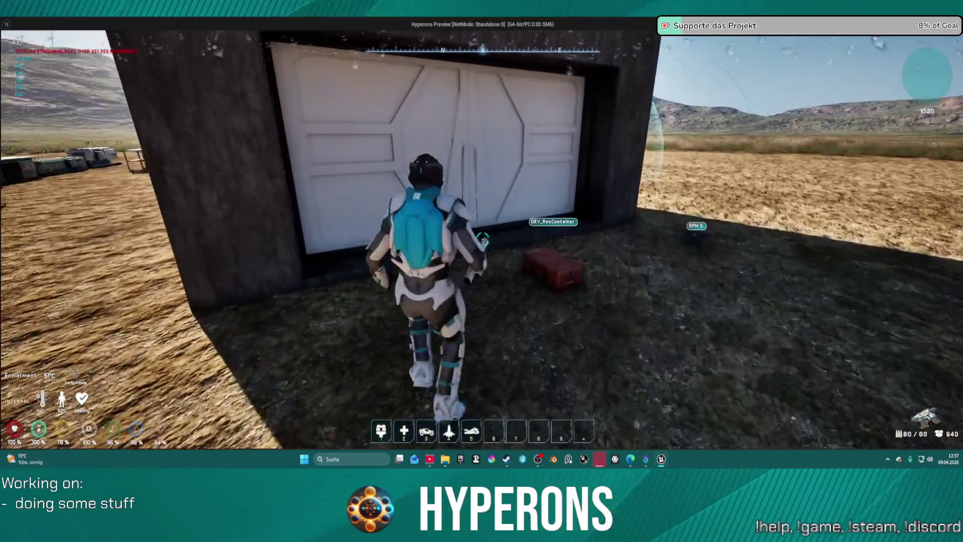
key("w")
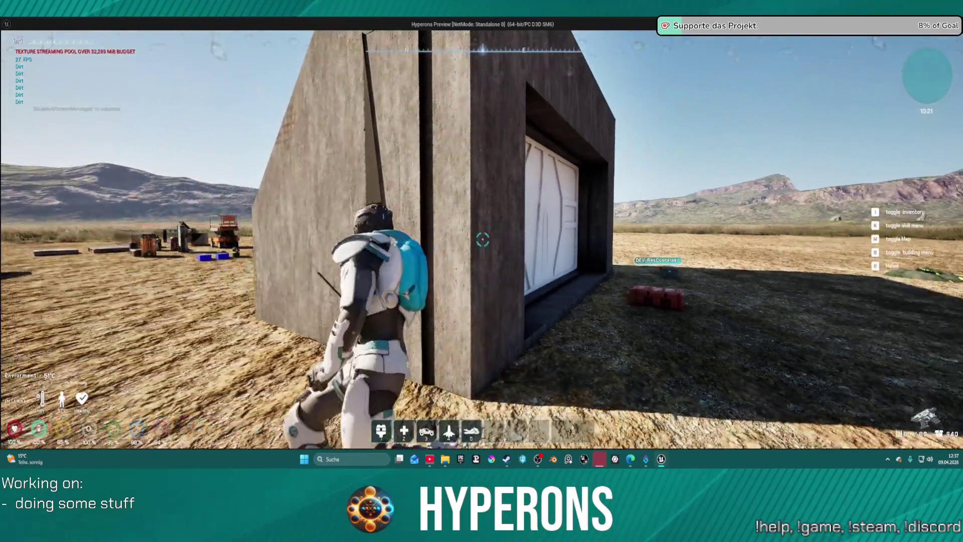
key("w")
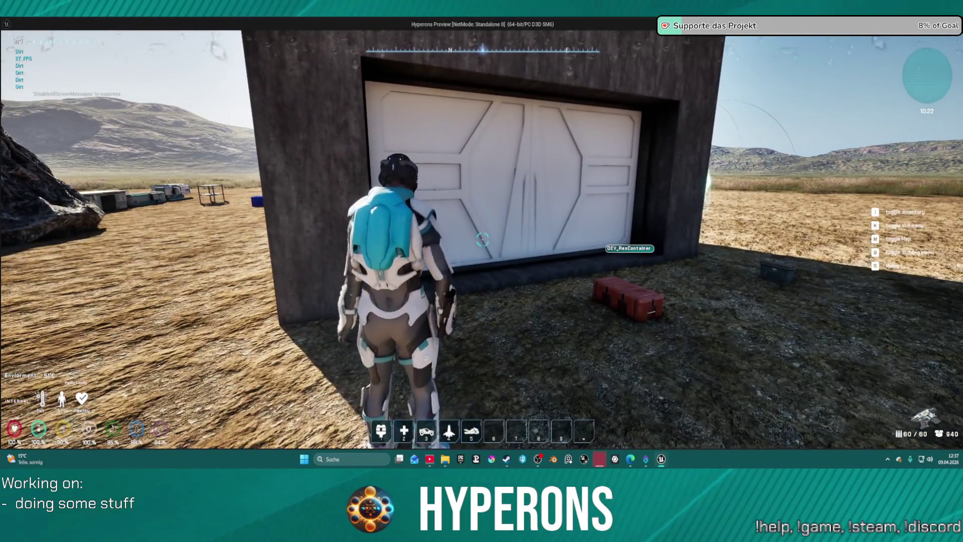
key("w")
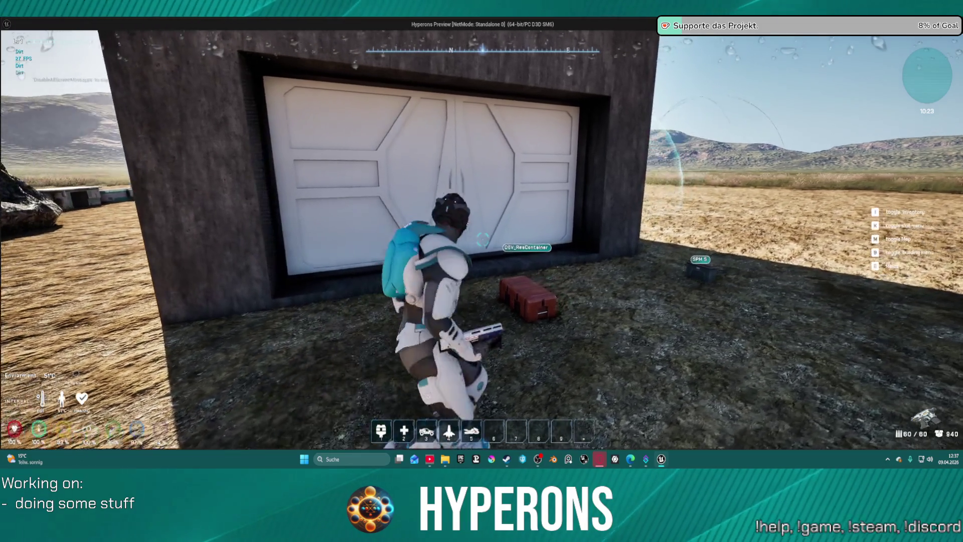
key("i")
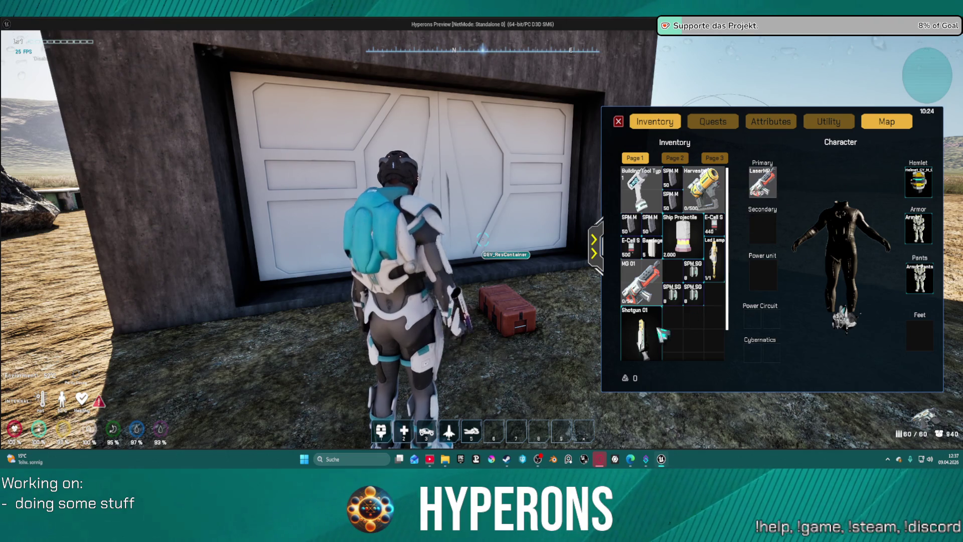
mouse_move(669, 245)
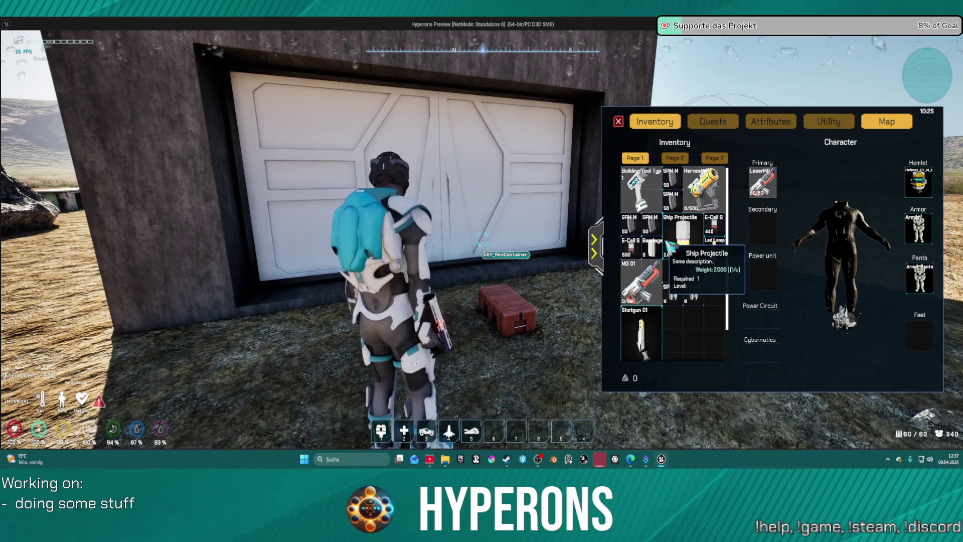
Open the container loot, equip MG 01, swap LaserMP back as primary, and close both panels
left_click(522, 318)
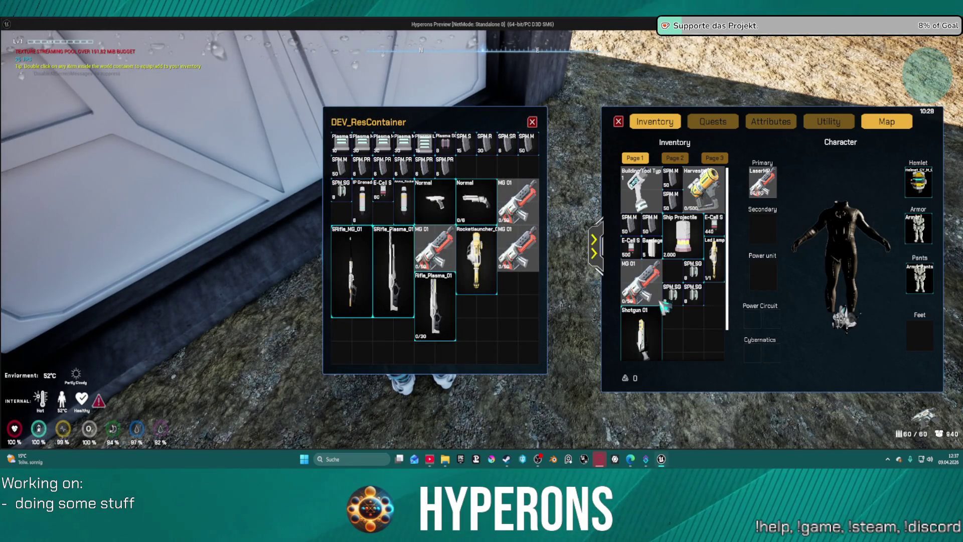
double_click(534, 259)
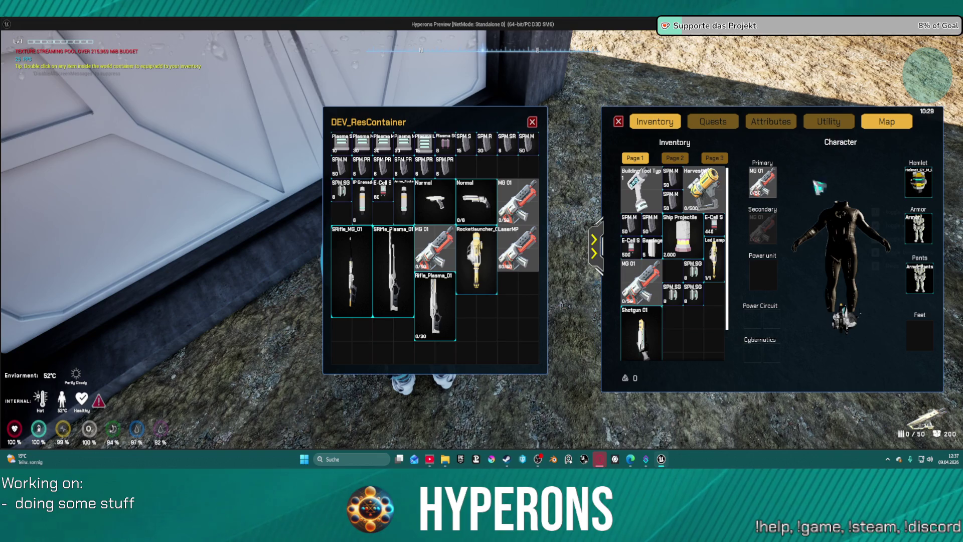
double_click(529, 249)
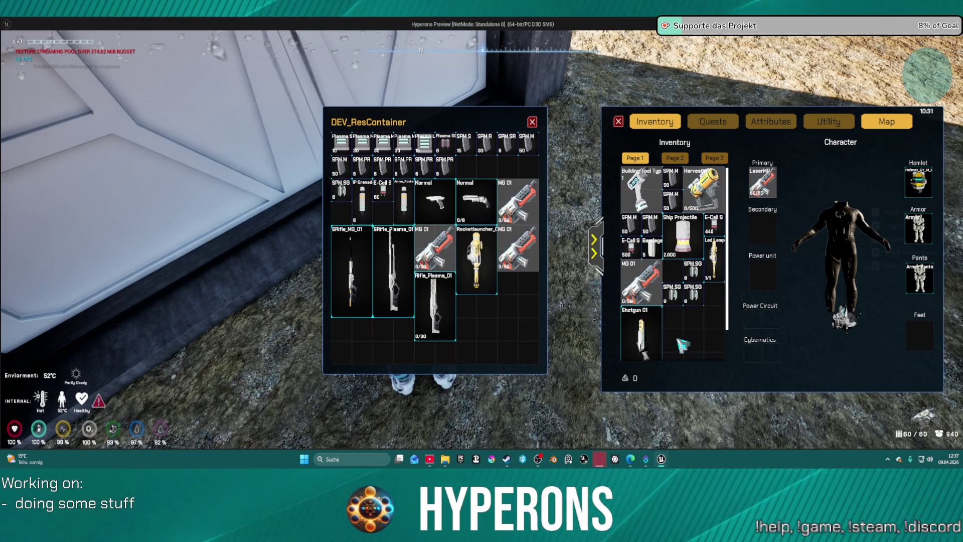
mouse_move(766, 200)
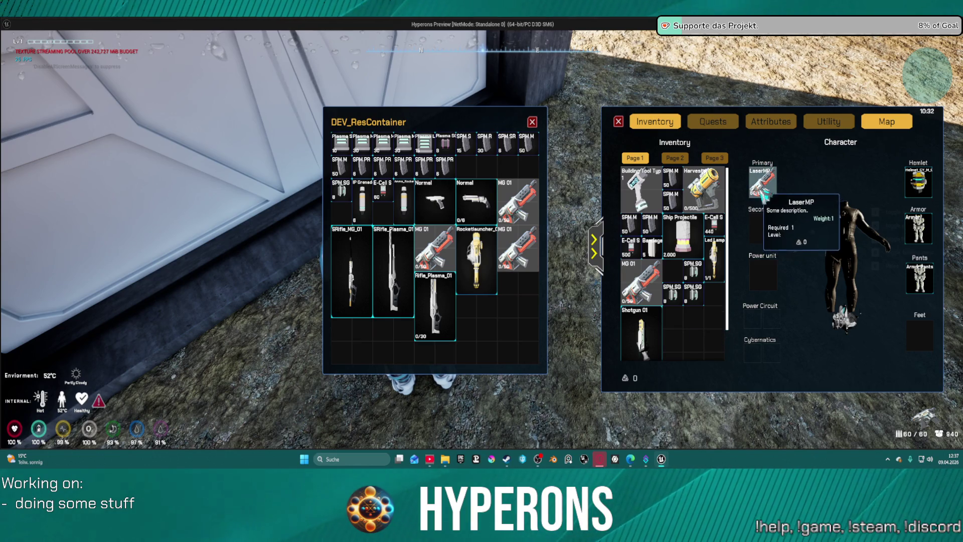
left_click(532, 122)
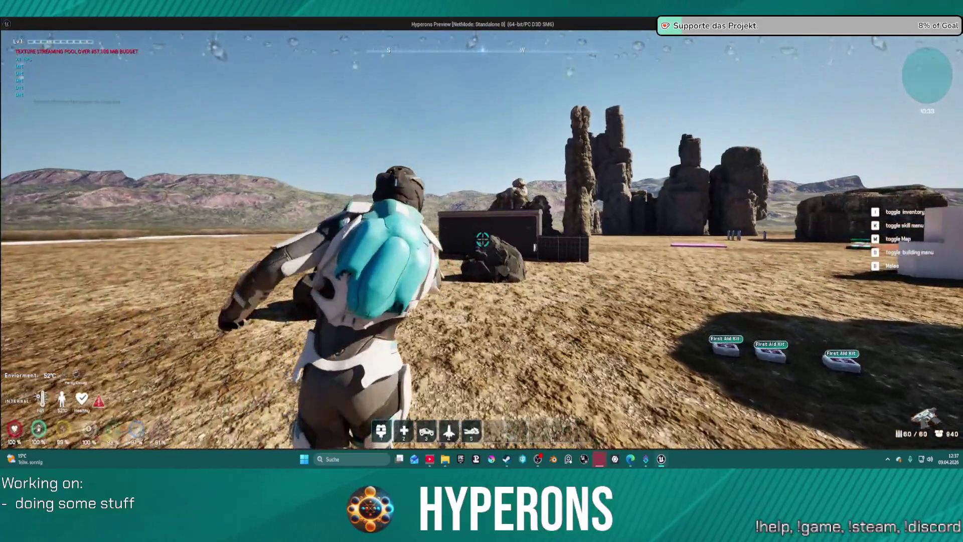
Fire the laser repeatedly at the rocks and arches, run past the wall, and reload
left_click(483, 240)
left_click(483, 239)
left_click(482, 239)
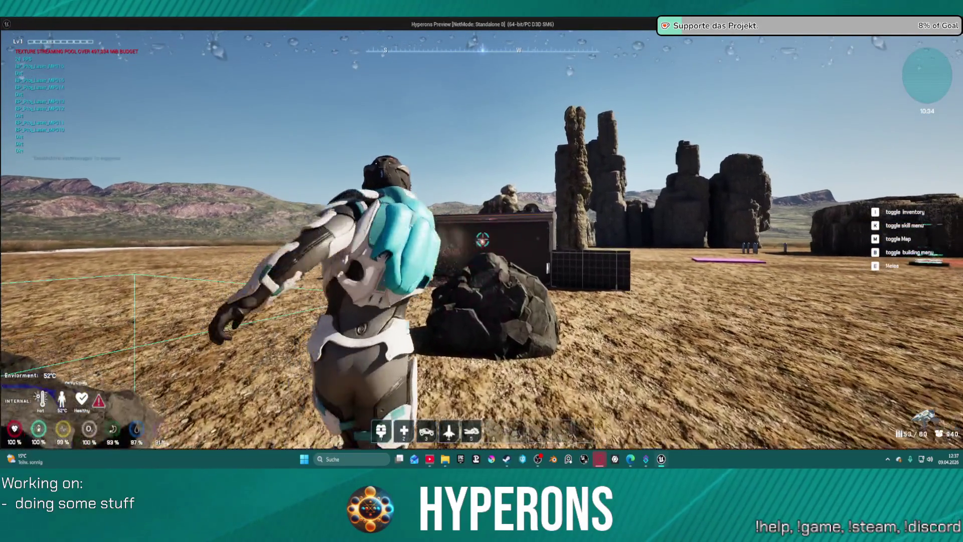
left_click(482, 239)
left_click(483, 239)
left_click(482, 239)
left_click(483, 239)
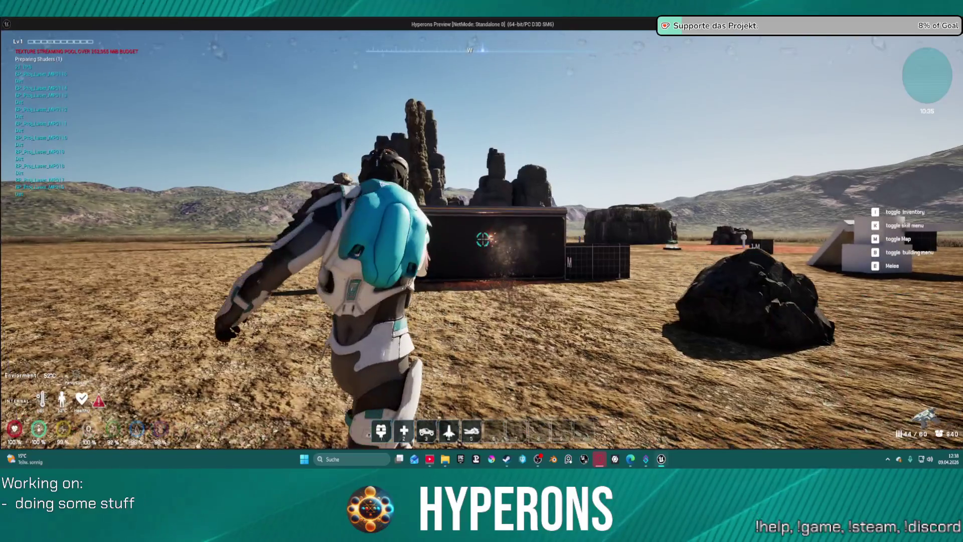
left_click(482, 239)
left_click(482, 240)
left_click(483, 239)
key("w")
left_click(482, 239)
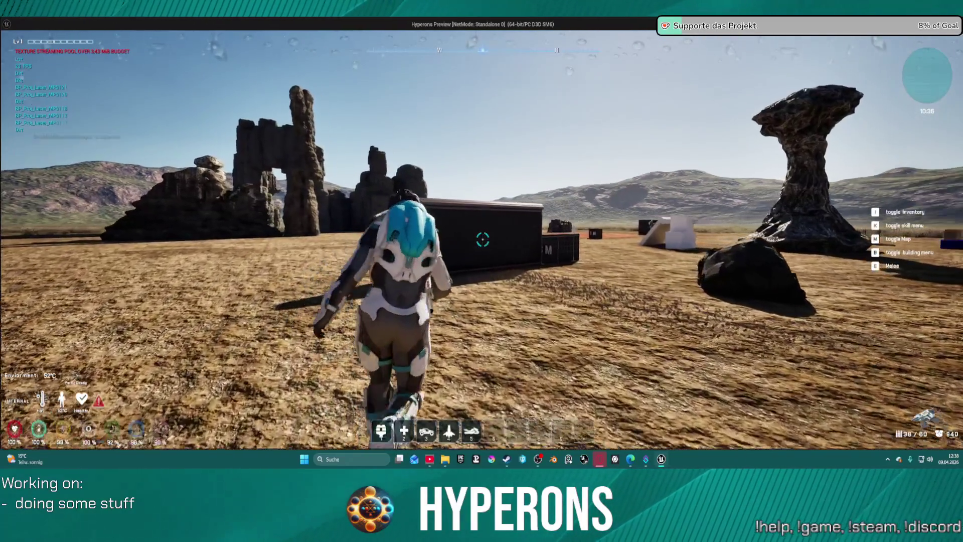
key("r")
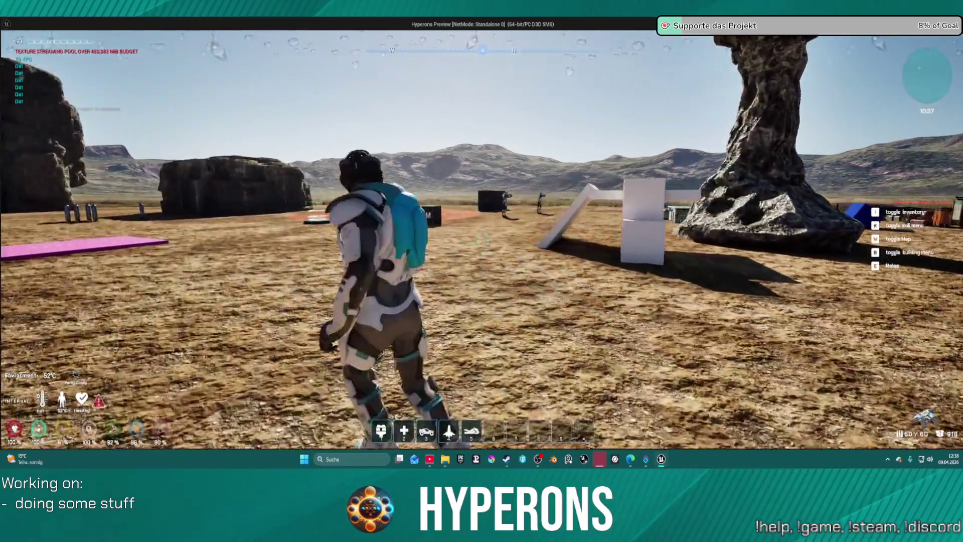
Run toward the mushroom rock while firing a long burst of laser shots at the enemies
key("w")
left_click(483, 239)
left_click(483, 239)
left_click(482, 239)
left_click(483, 239)
left_click(482, 239)
left_click(482, 239)
left_click(482, 239)
left_click(483, 239)
left_click(482, 240)
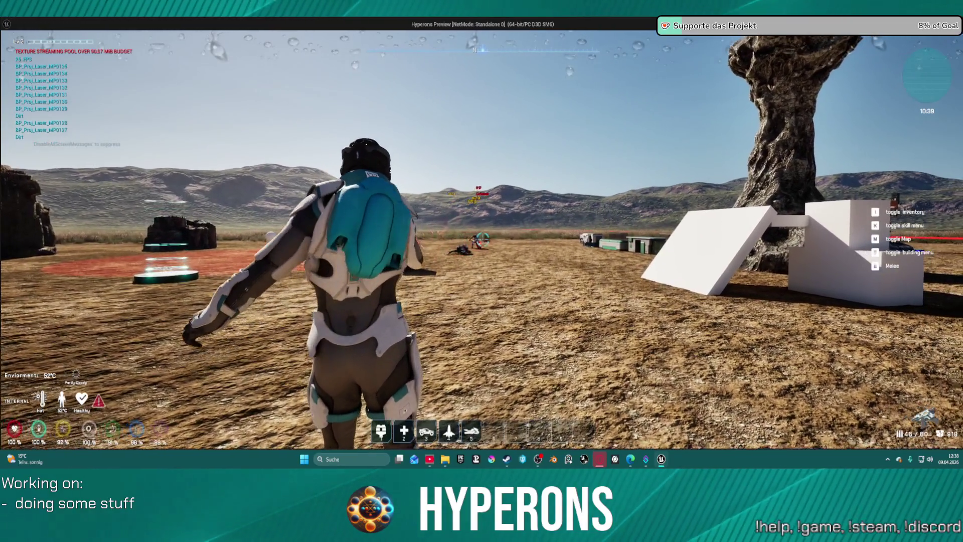
left_click(483, 239)
left_click(483, 239)
left_click(483, 239)
left_click(483, 240)
left_click(483, 240)
left_click(482, 240)
left_click(482, 240)
left_click(483, 239)
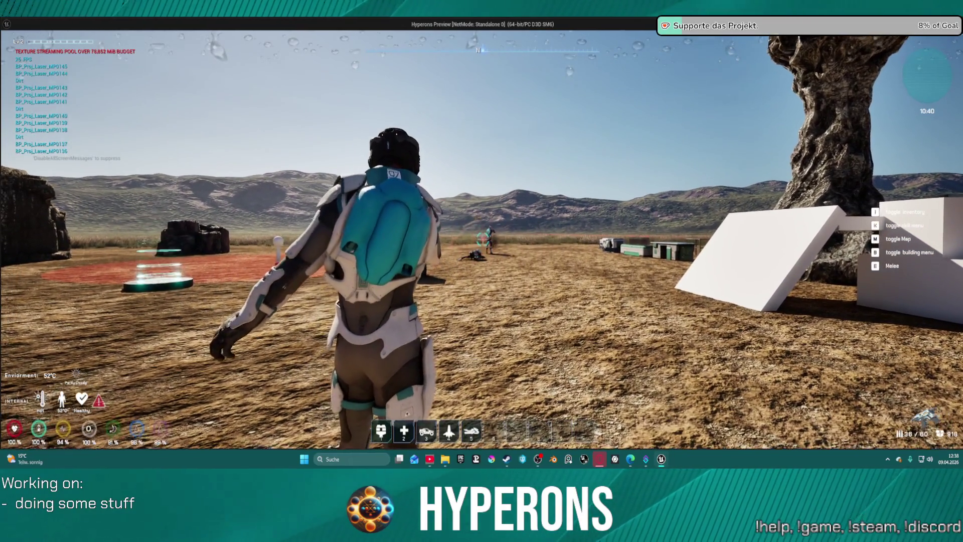
left_click(483, 239)
left_click(483, 239)
left_click(482, 239)
left_click(483, 240)
left_click(482, 239)
left_click(483, 239)
left_click(483, 239)
left_click(482, 239)
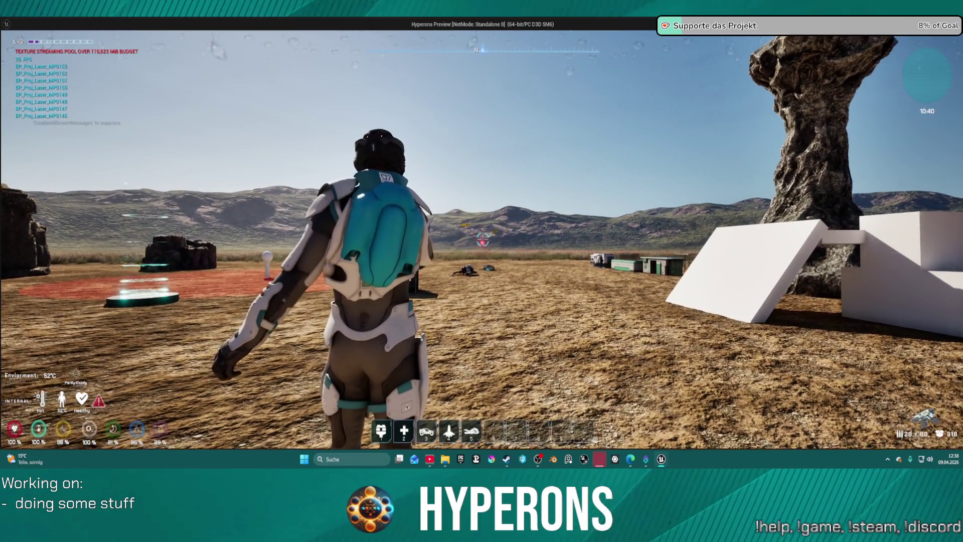
left_click(482, 239)
left_click(482, 240)
left_click(483, 240)
left_click(483, 239)
left_click(483, 239)
left_click(483, 240)
left_click(483, 239)
left_click(482, 240)
left_click(483, 240)
Reload the laser, run to the 1 M cube, and stop the preview
key("r")
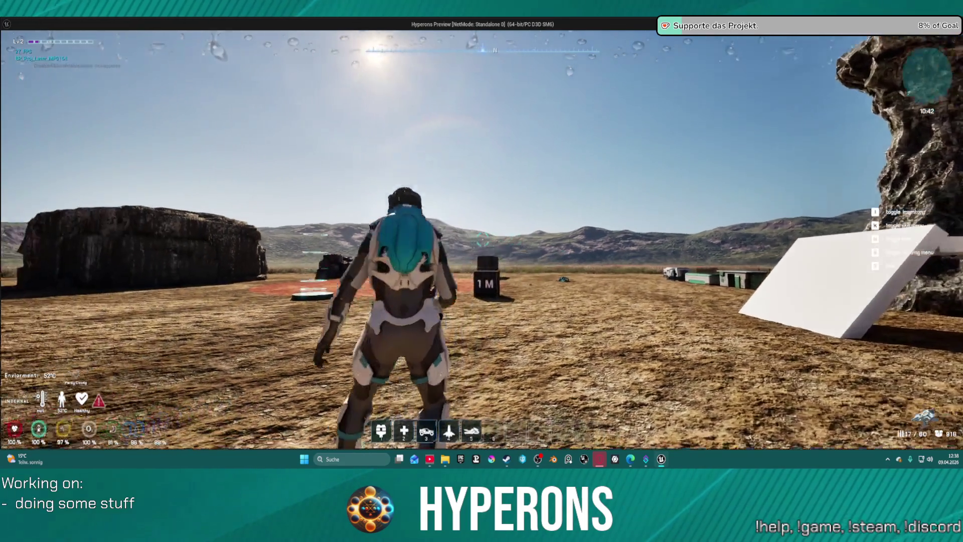
key("w")
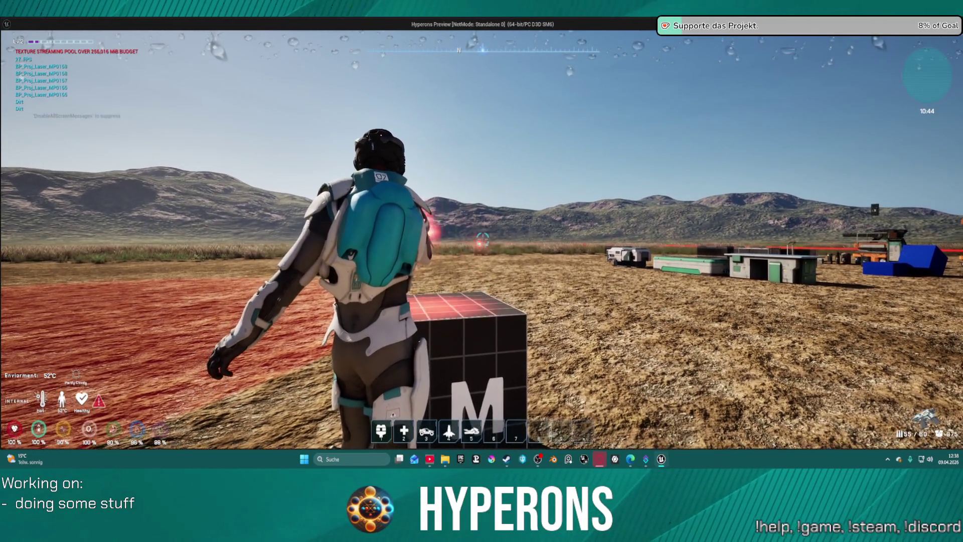
key("Escape")
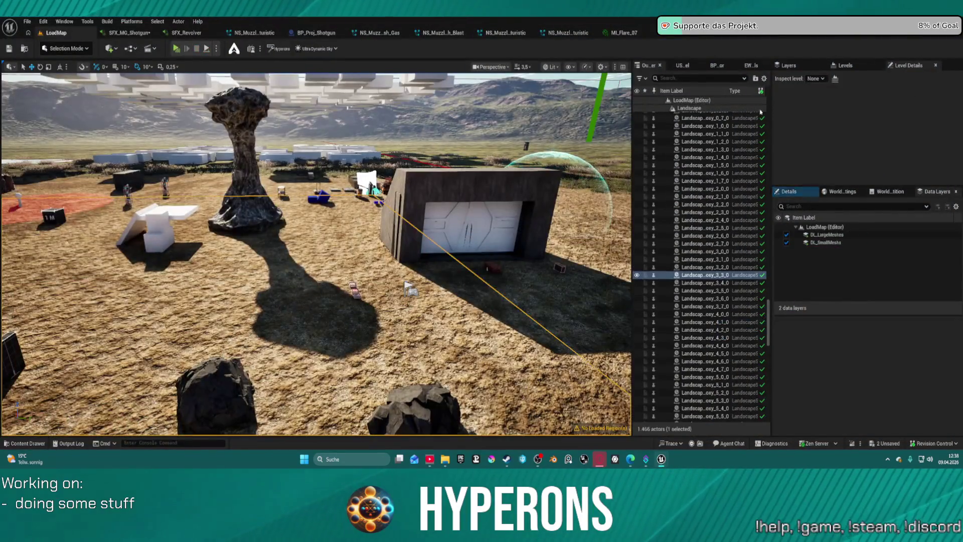
In BP_Proj_Laser_MP01's Class Defaults, search 'gra', clear it, and switch to the full Blueprint Editor
left_click(767, 32)
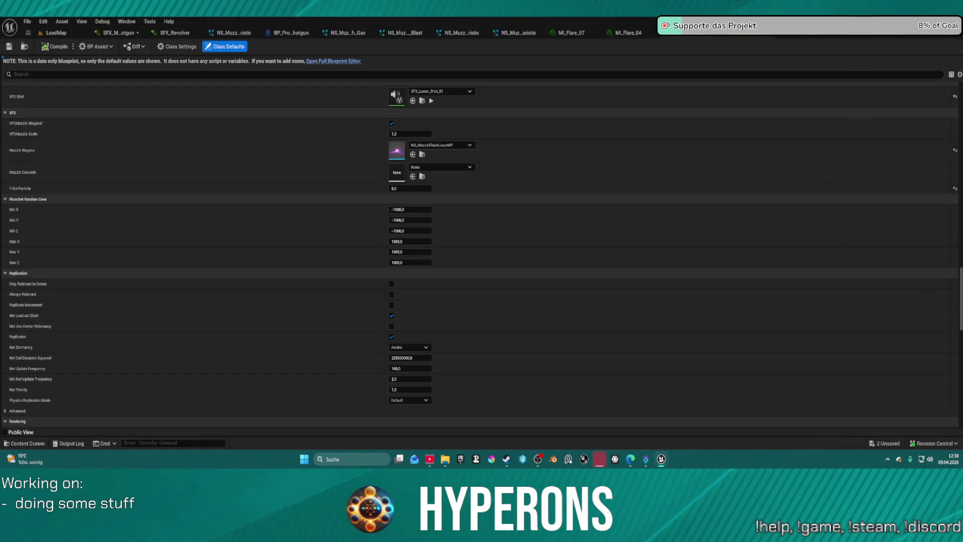
scroll(456, 150, "down", 10)
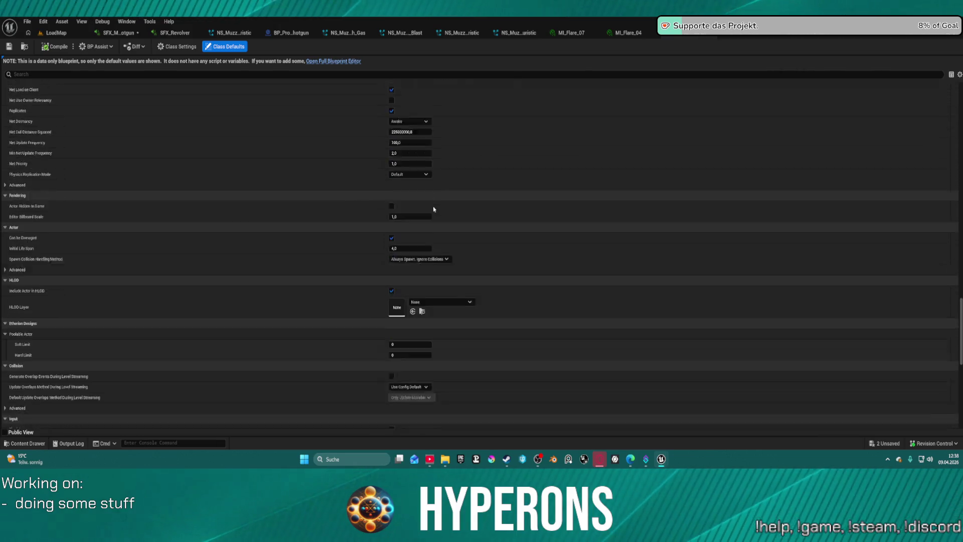
left_click(327, 74)
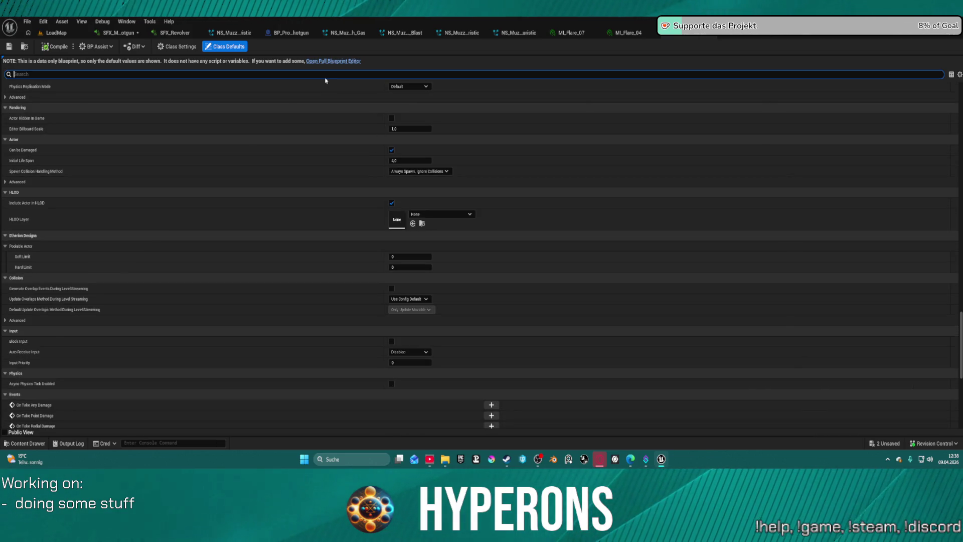
type("gra")
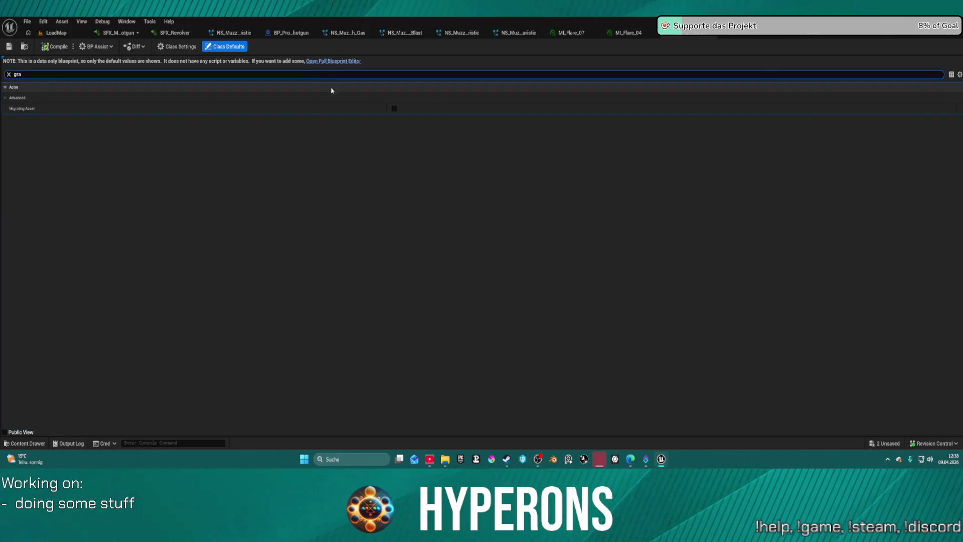
key("Escape")
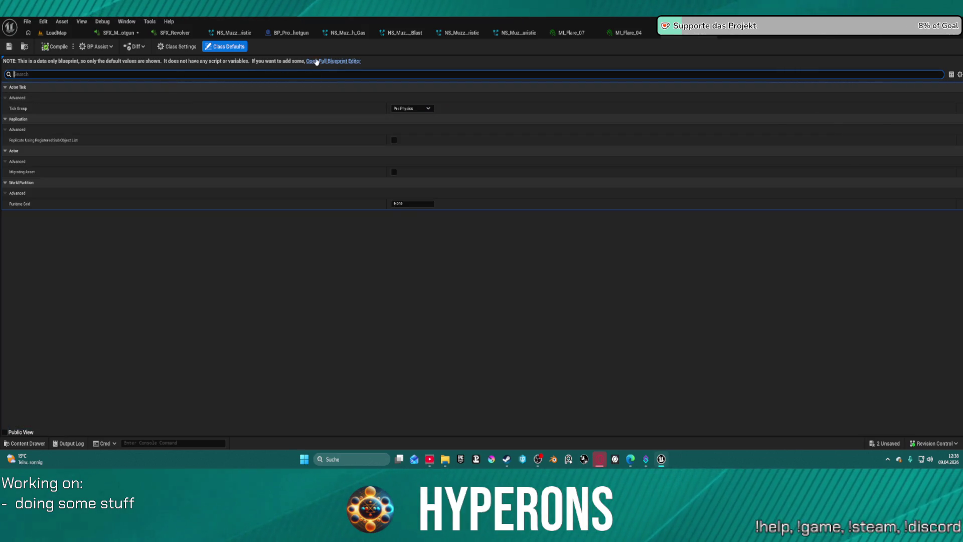
left_click(329, 61)
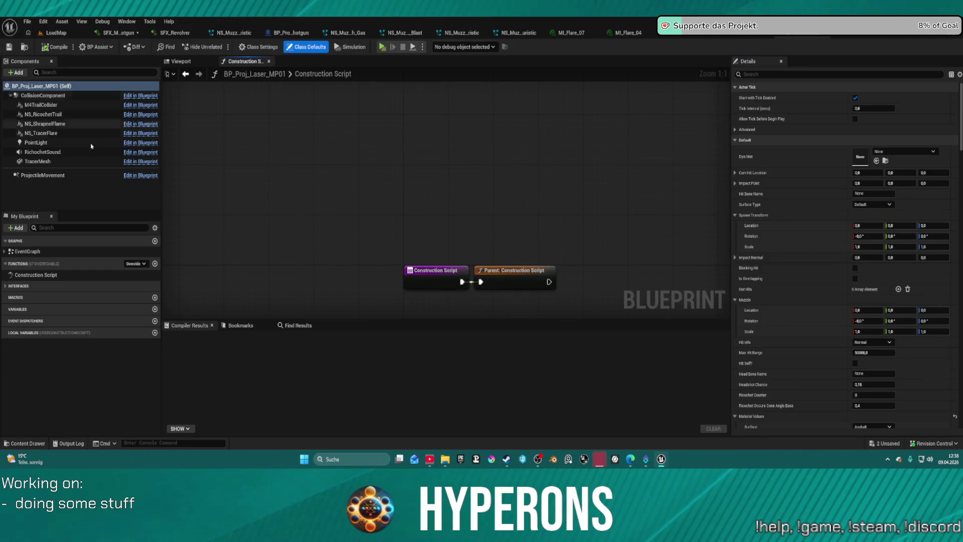
Set the ProjectileMovement component's Projectile Gravity Scale to 0.3
left_click(318, 46)
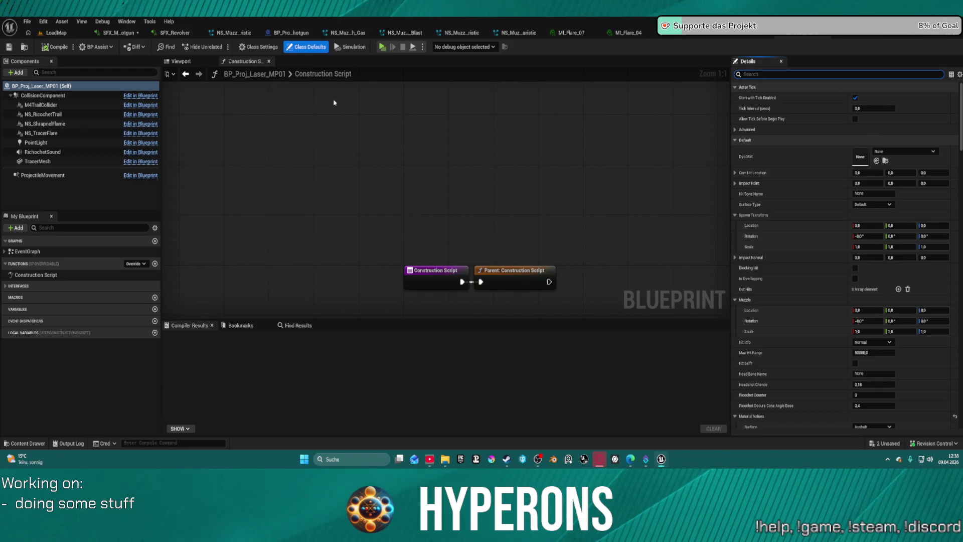
left_click(45, 175)
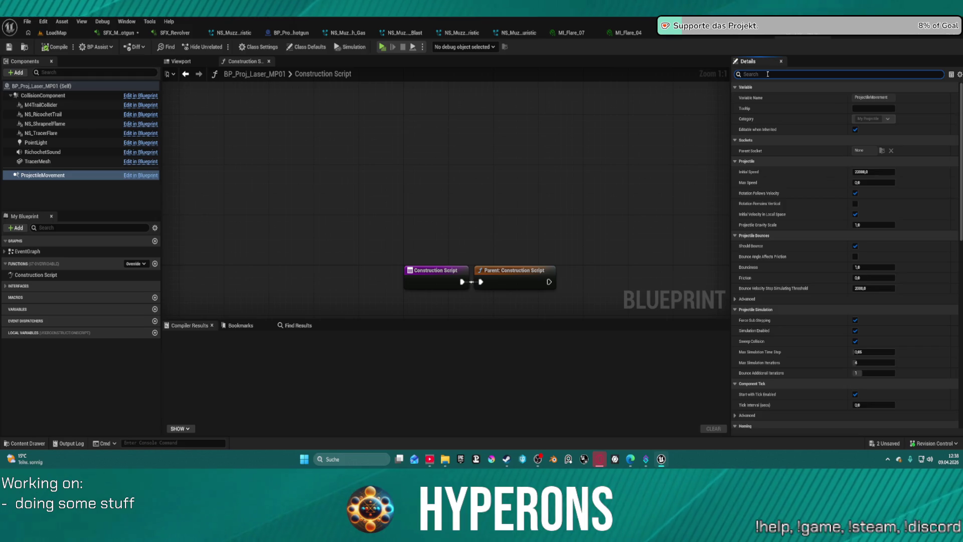
type("gr")
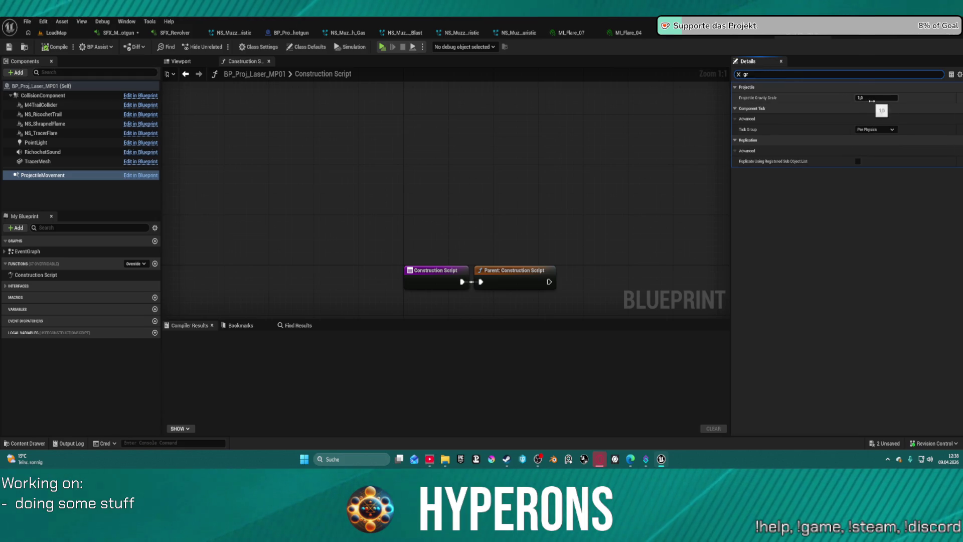
type("0")
key("Return")
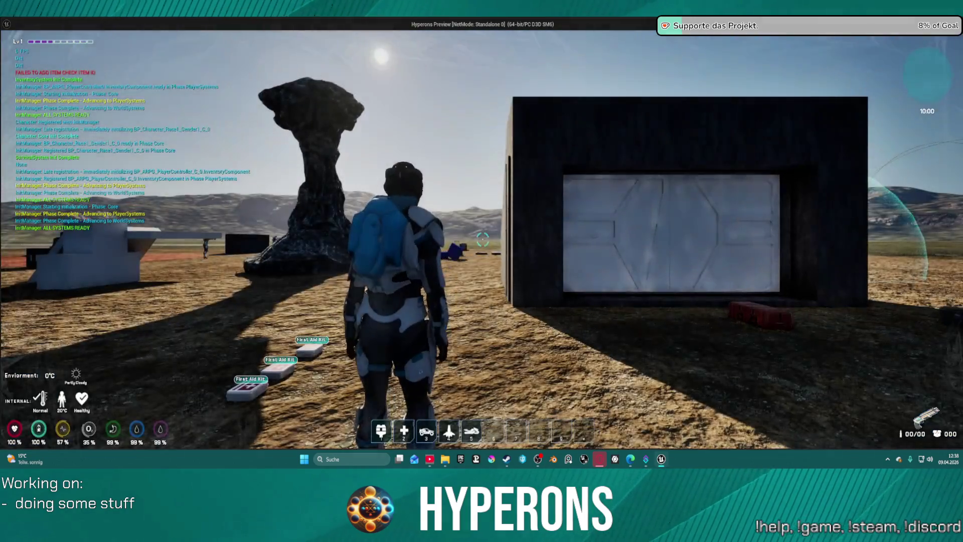
Walk to DEV_ResContainer, open its loot window, and close it again
key("w")
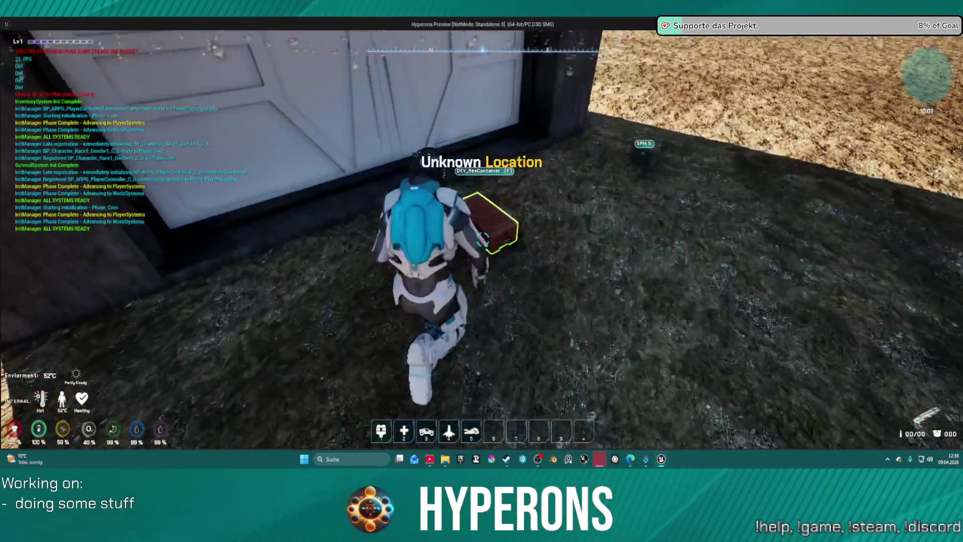
key("f")
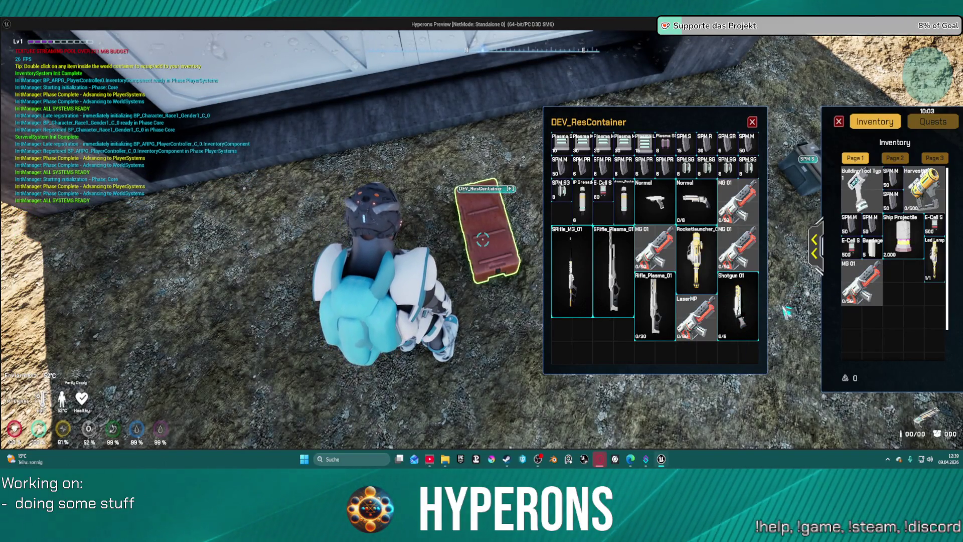
left_click(753, 123)
key("w")
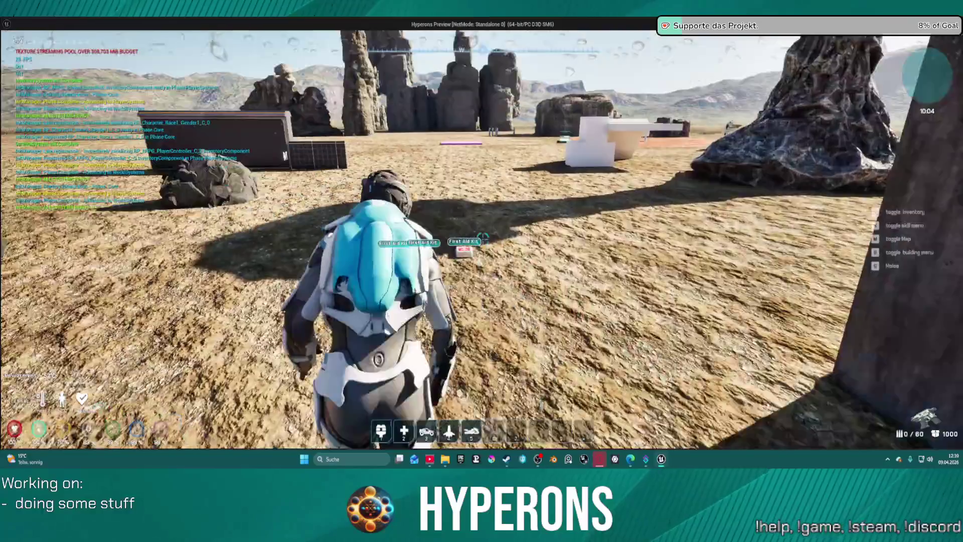
Reload, fire the laser across the open field, and run toward the 1 M marker
key("r")
left_click(483, 239)
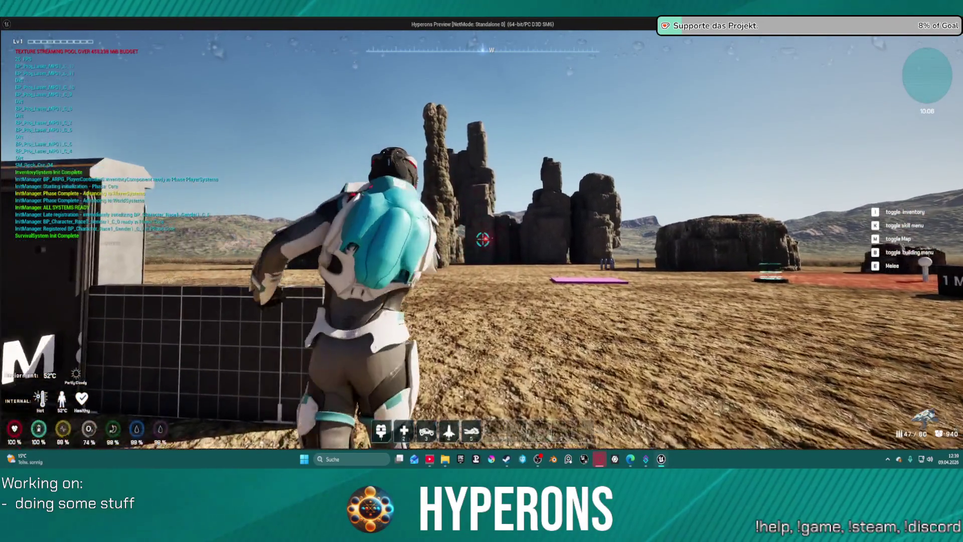
key("w")
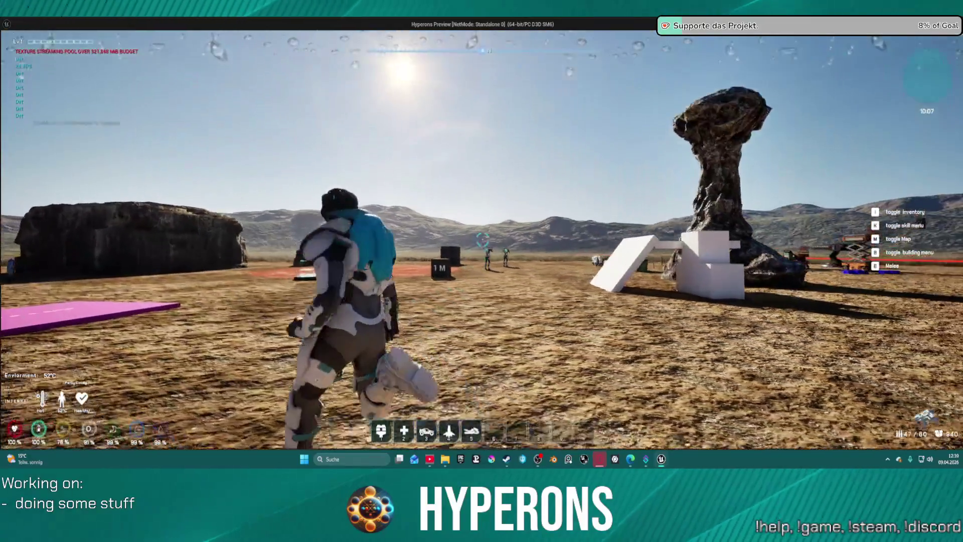
key("w")
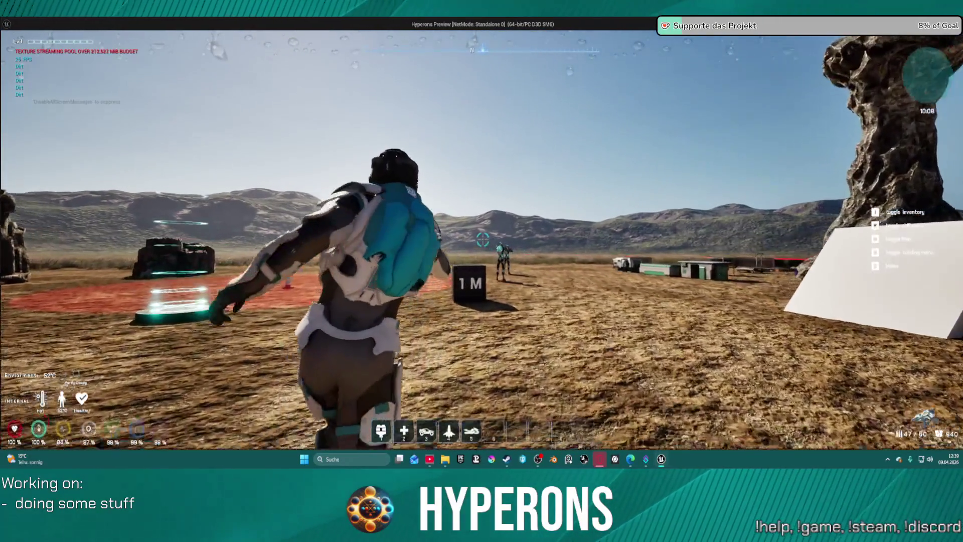
key("w")
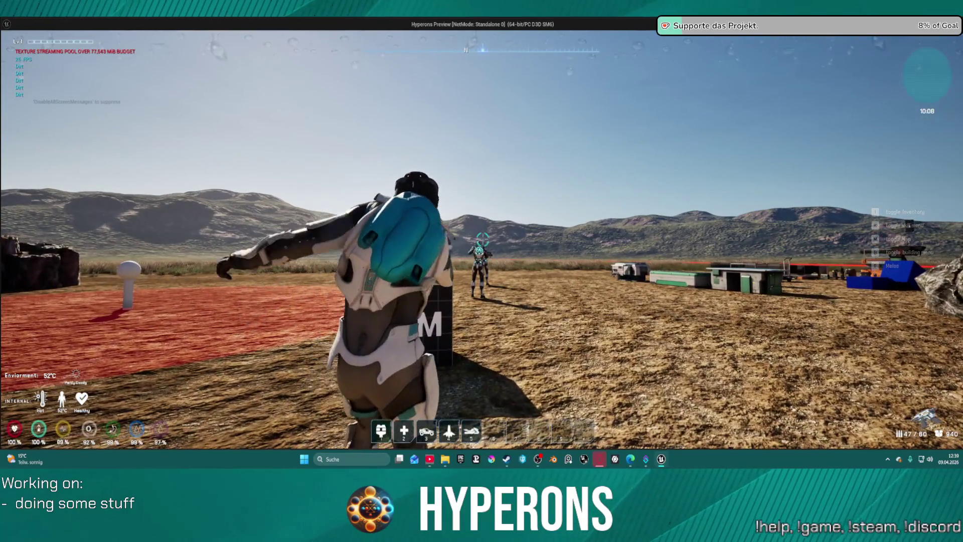
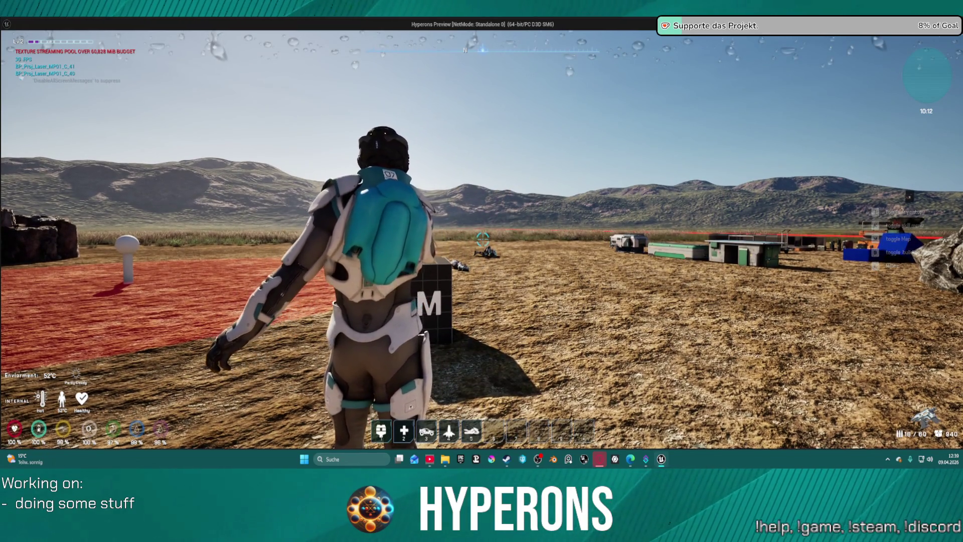
End the play session with Esc and dismiss the asset browser
key("w")
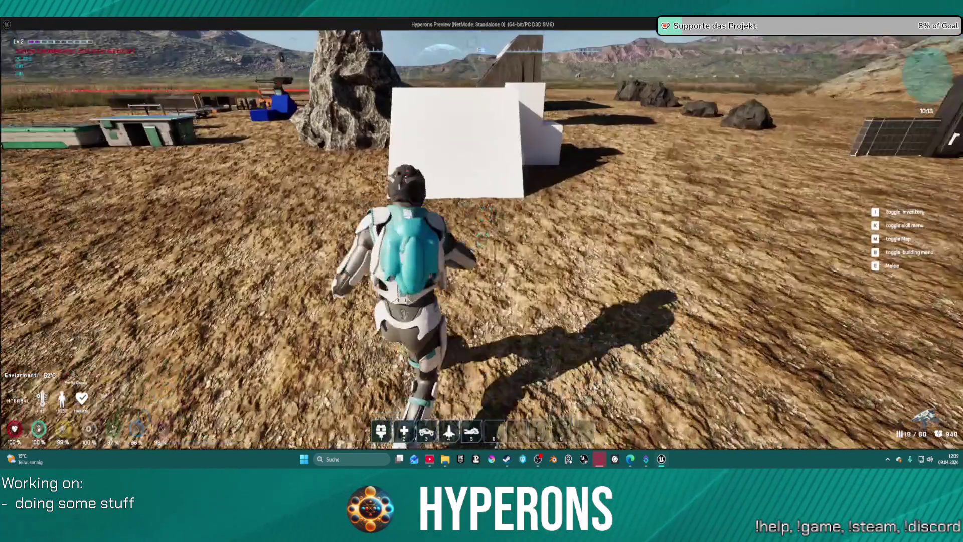
key("Escape")
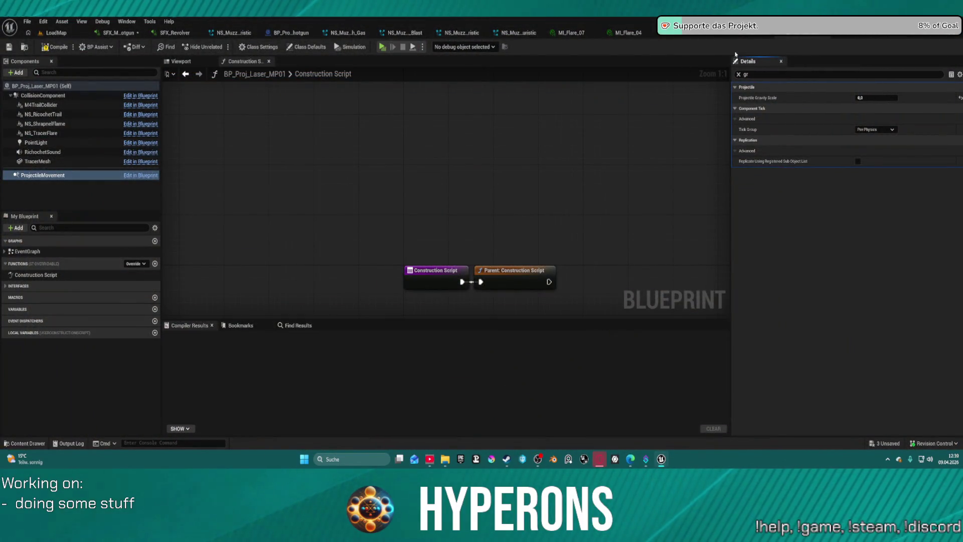
key("ctrl+space")
left_click(698, 121)
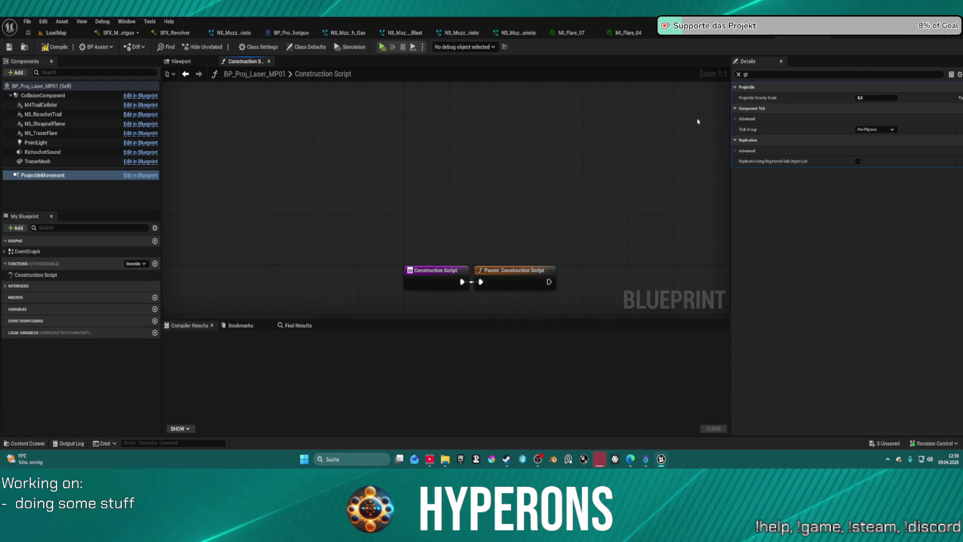
Connect the Wave Player's Out Left and Out Right to the left and right outputs, then return to LoadMap
left_click(686, 36)
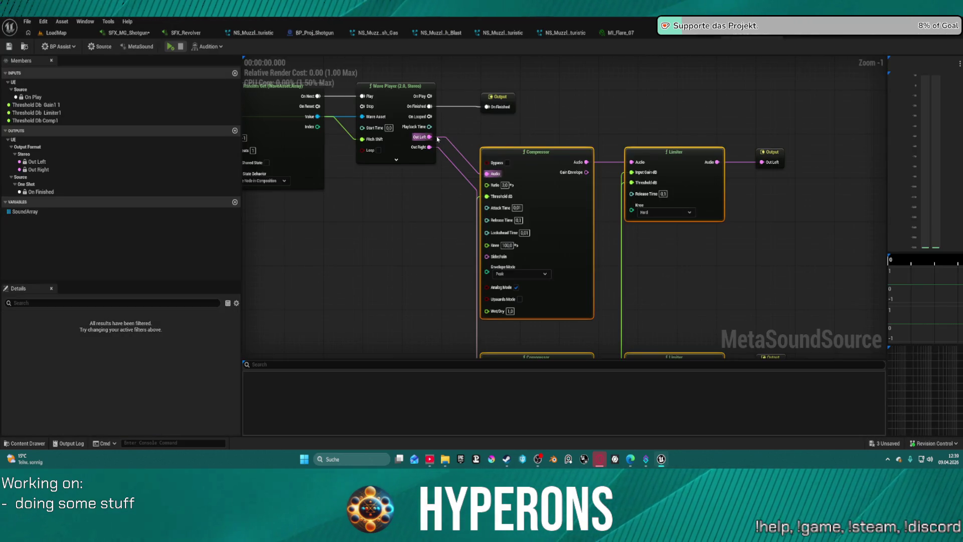
left_click_drag(430, 137, 763, 163)
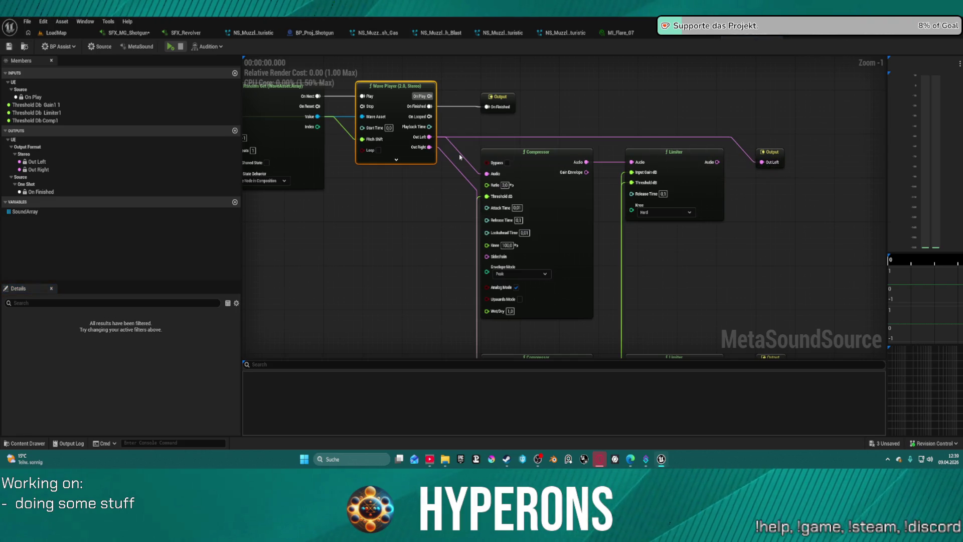
mouse_move(430, 147)
left_mouse_down()
mouse_move(777, 369)
mouse_move(767, 281)
mouse_move(758, 286)
left_mouse_up()
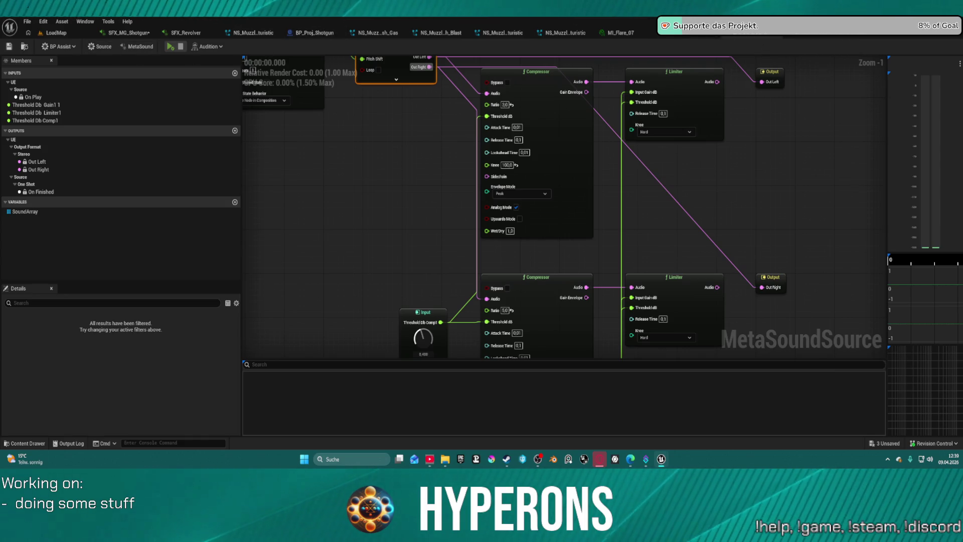
key("ctrl+Tab")
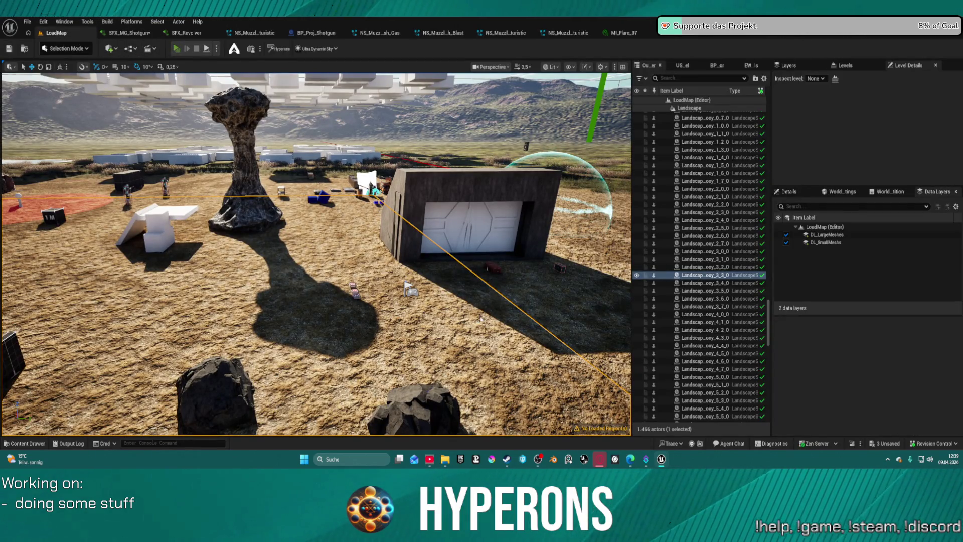
key("w")
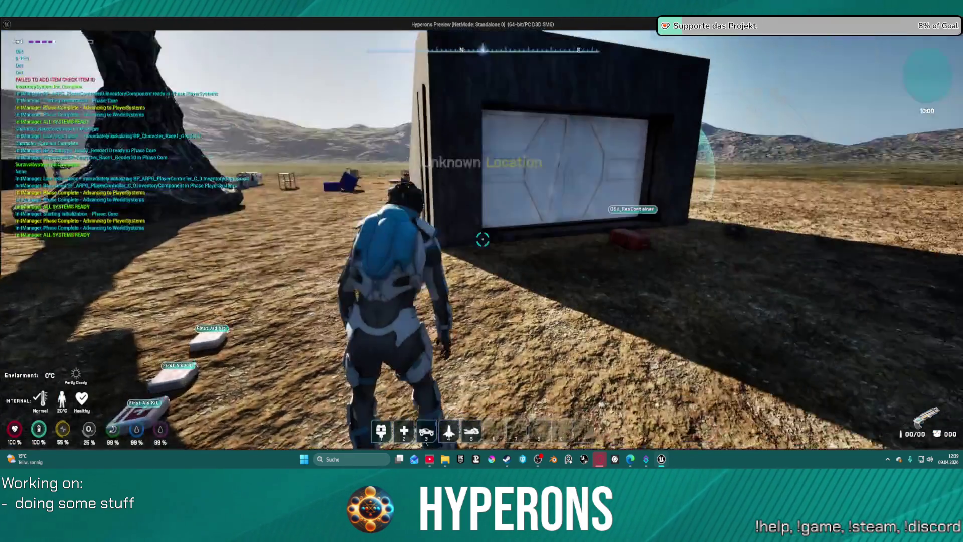
key("f")
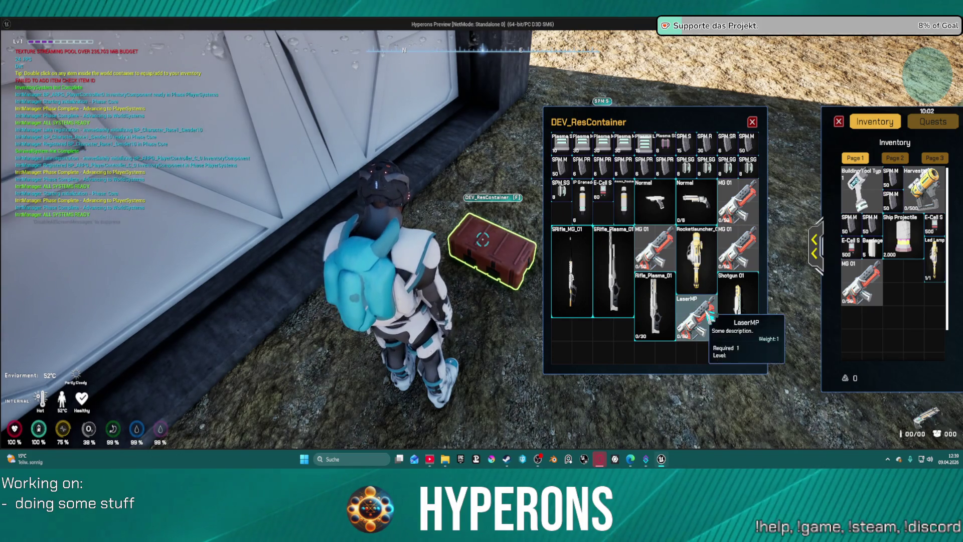
double_click(697, 319)
left_click(752, 123)
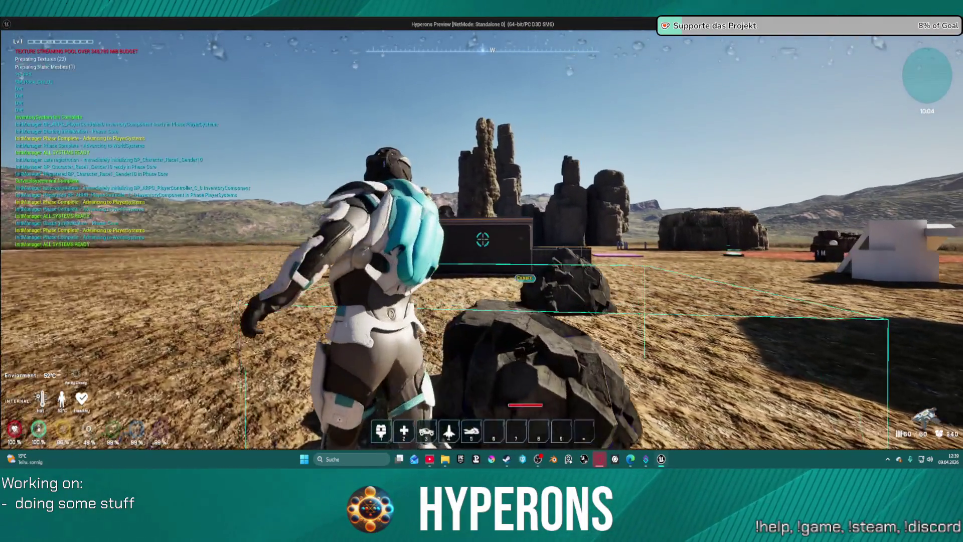
left_click(482, 239)
key("w")
left_click(482, 239)
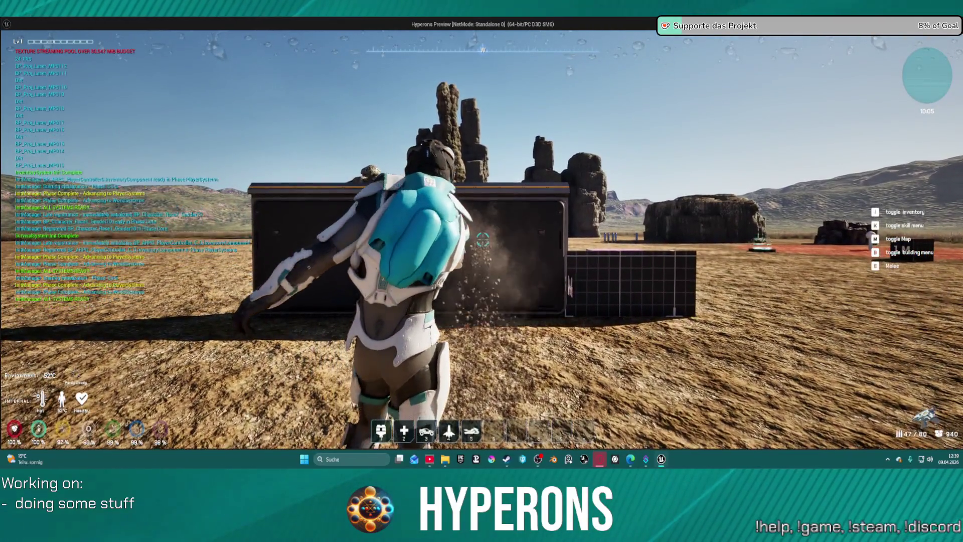
left_click(483, 239)
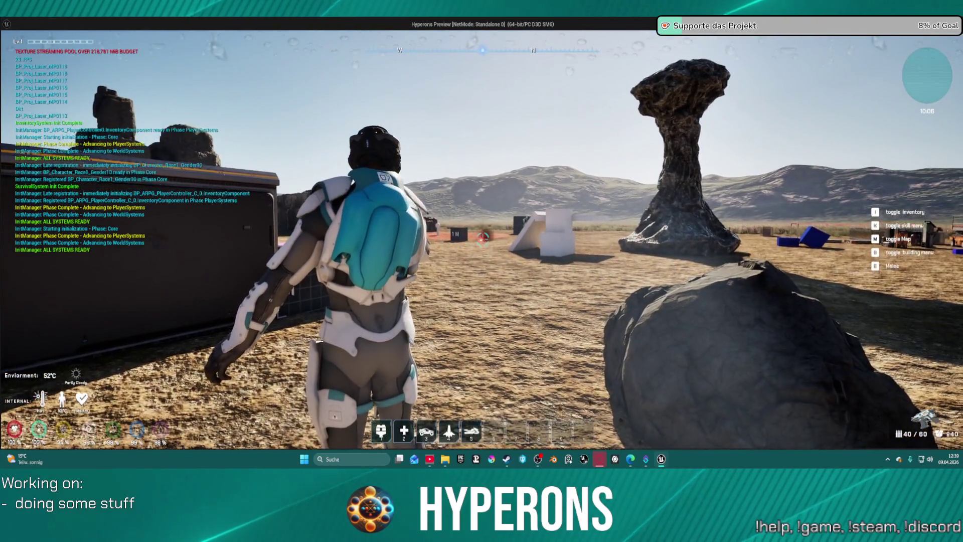
left_click(482, 240)
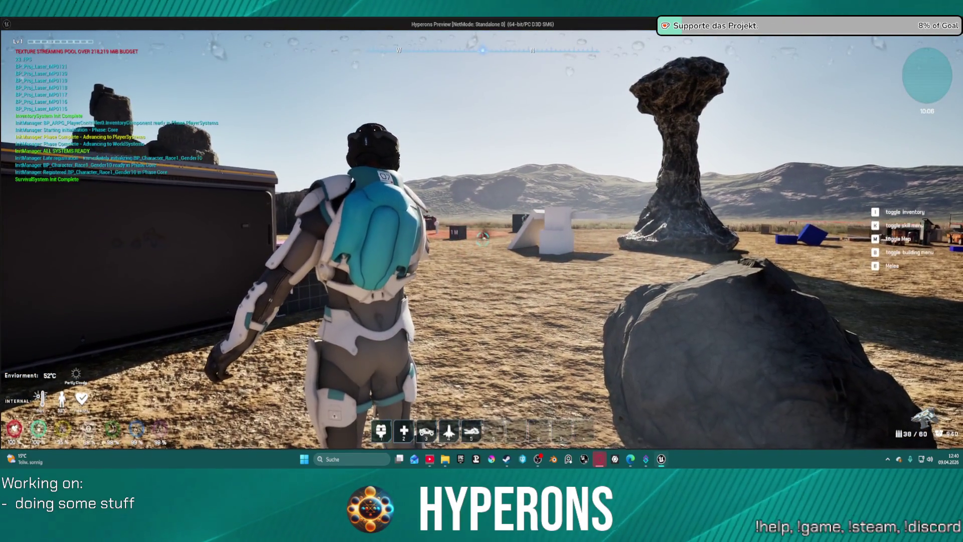
key("Escape")
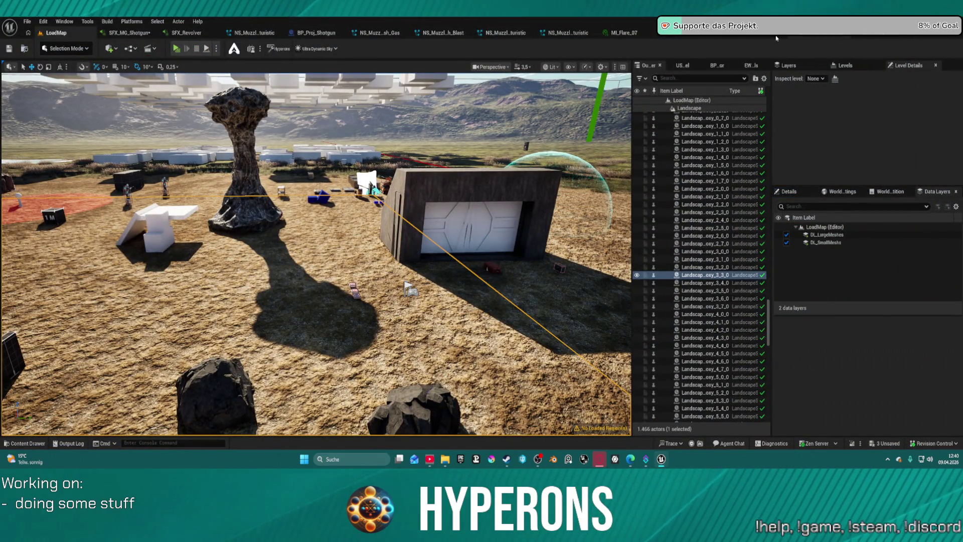
Inspect the upper and lower Limiter nodes in the shotgun MetaSound, then go back to LoadMap
left_click(755, 37)
left_click(708, 84)
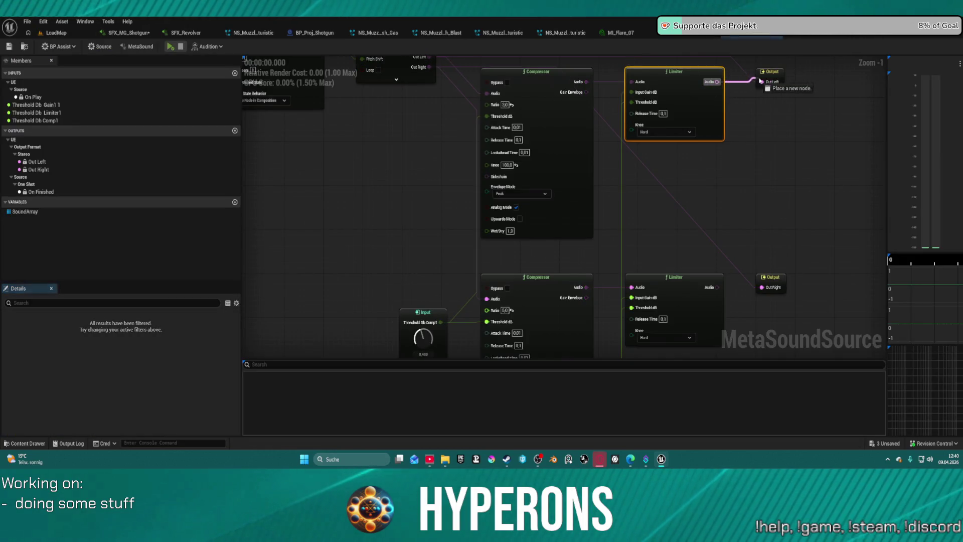
left_click(708, 296)
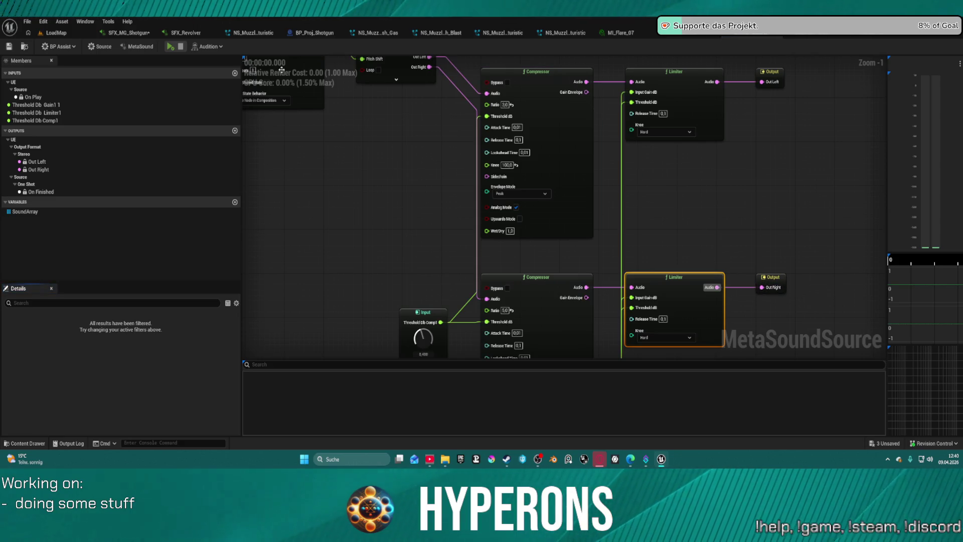
left_click(80, 38)
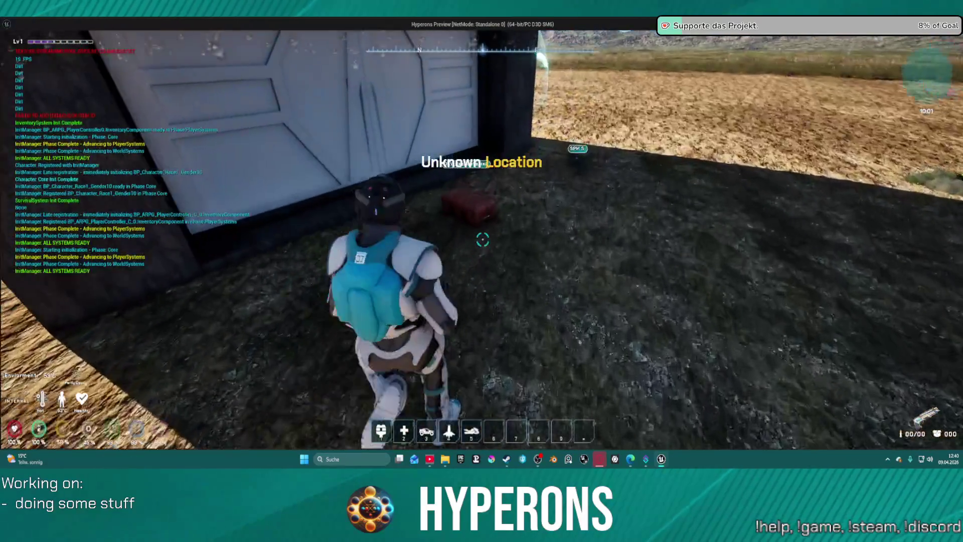
Walk to the crate, open its container and inventory, then close both panels
key("w")
key("f")
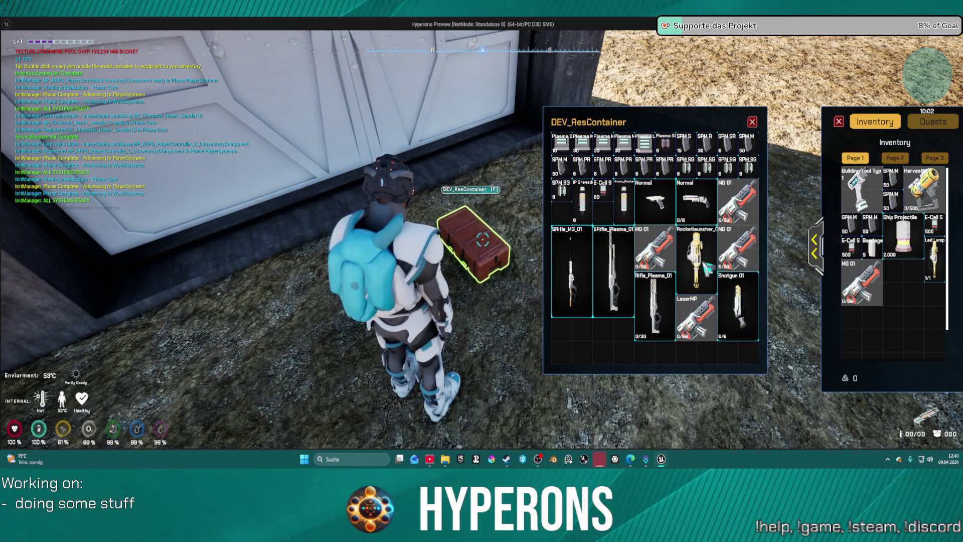
mouse_move(866, 284)
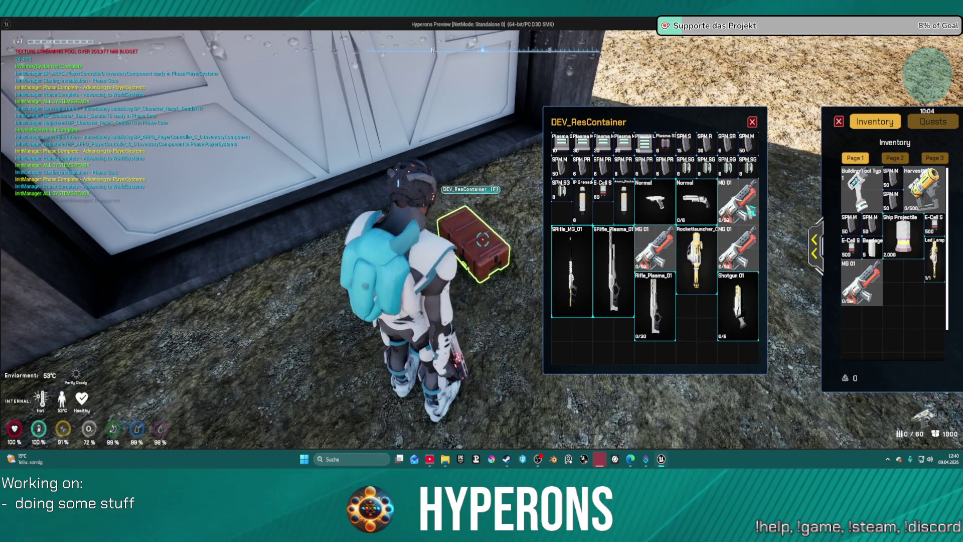
left_click(752, 122)
Reload the laser weapon from the 1000-round reserve and fire repeated bursts at the walls
key("w")
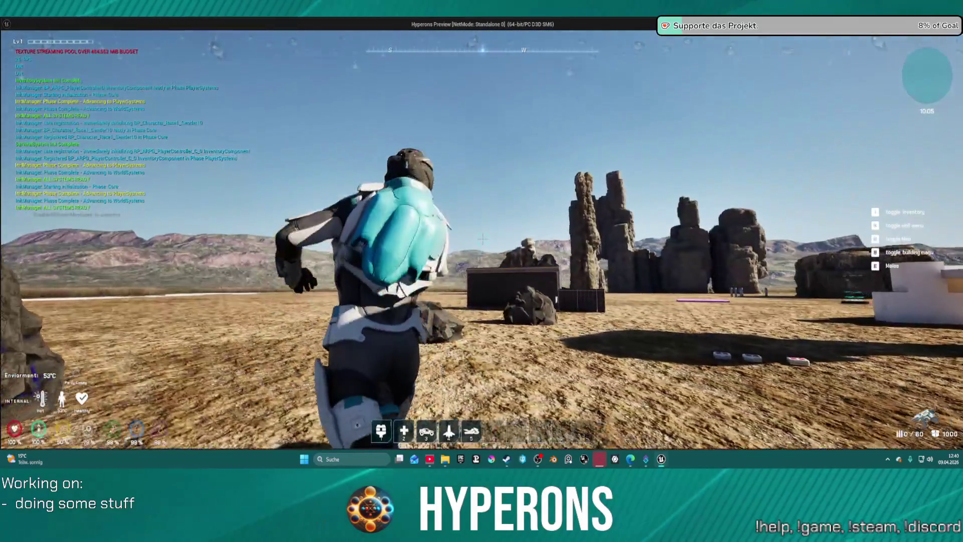
key("r")
left_click(481, 239)
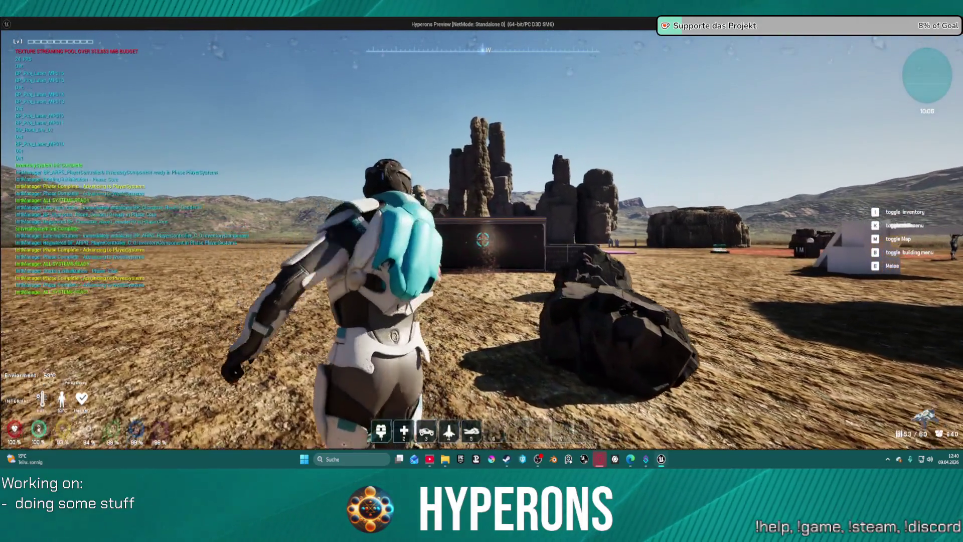
left_click(482, 238)
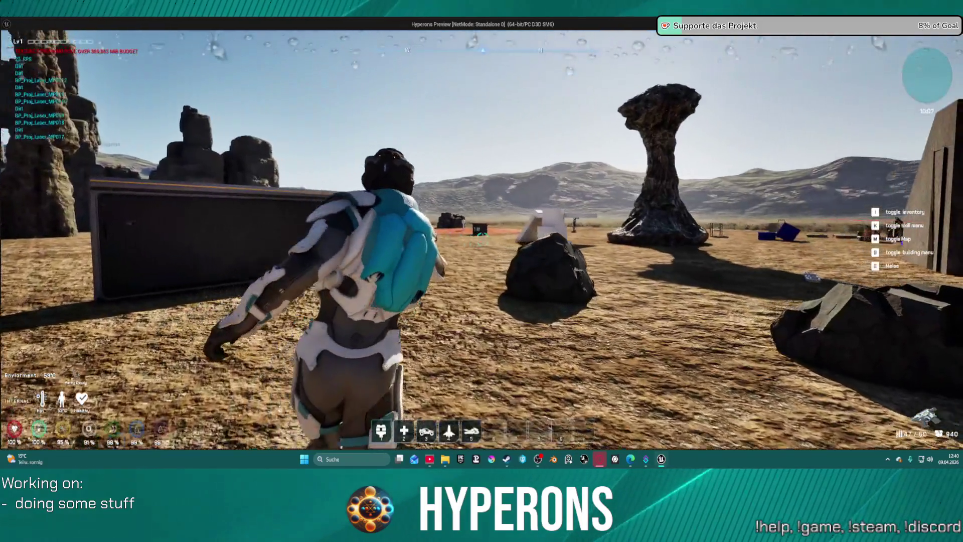
left_click(481, 238)
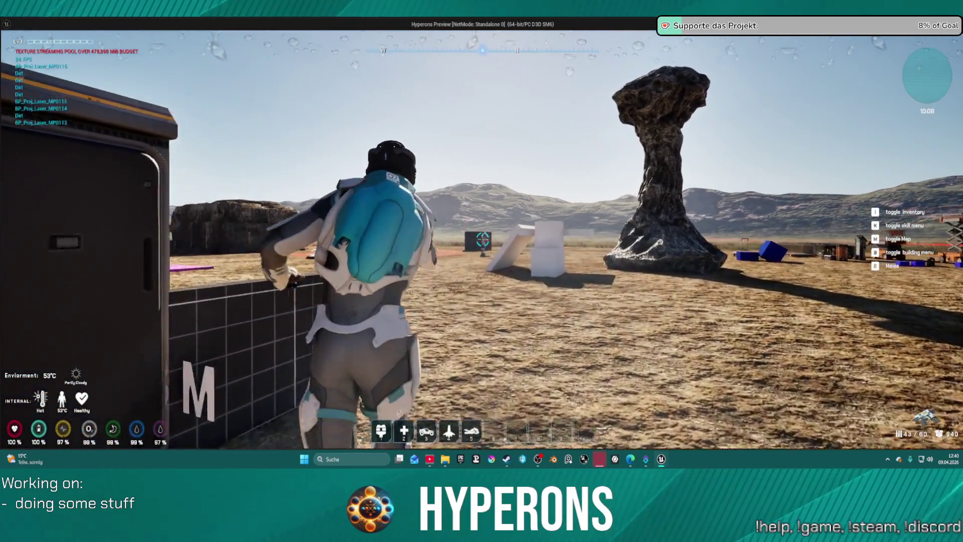
left_click(482, 239)
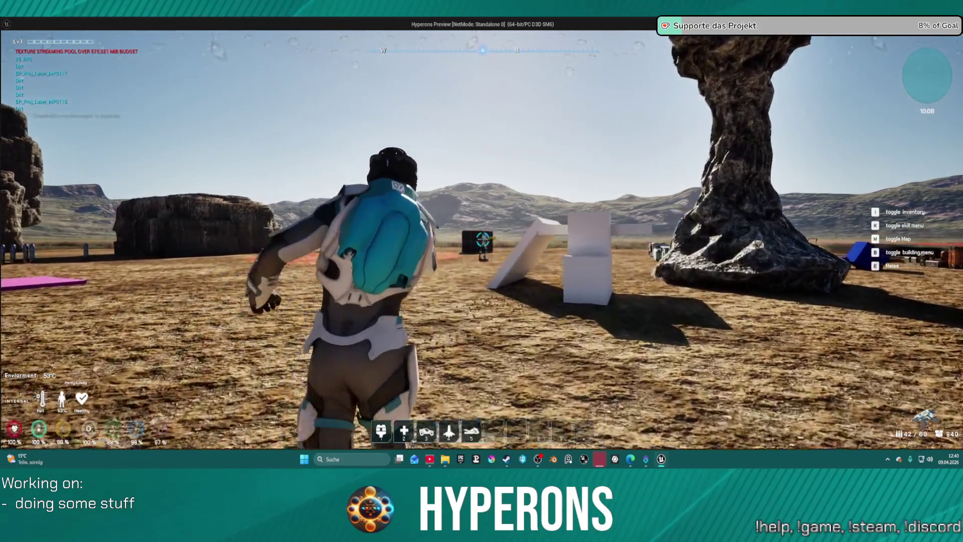
left_click(482, 239)
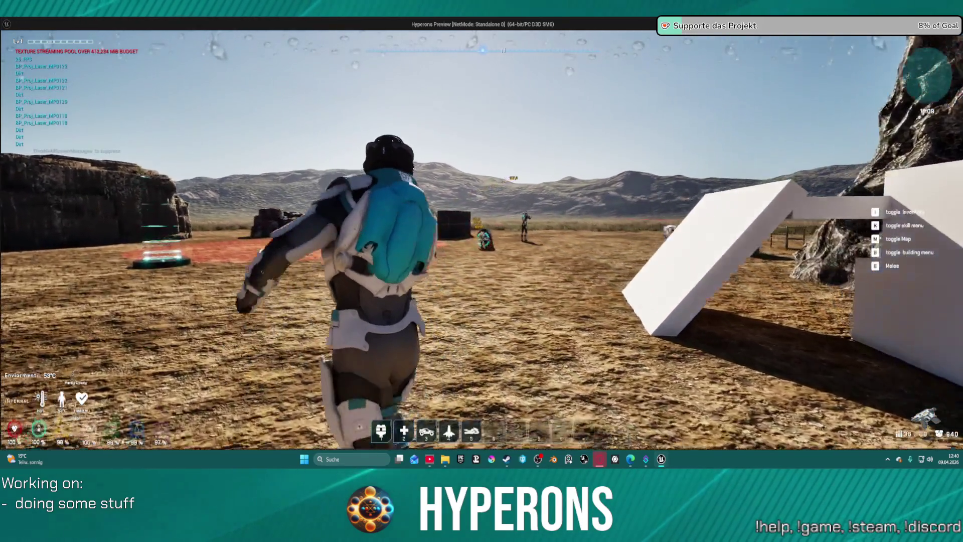
left_click(482, 239)
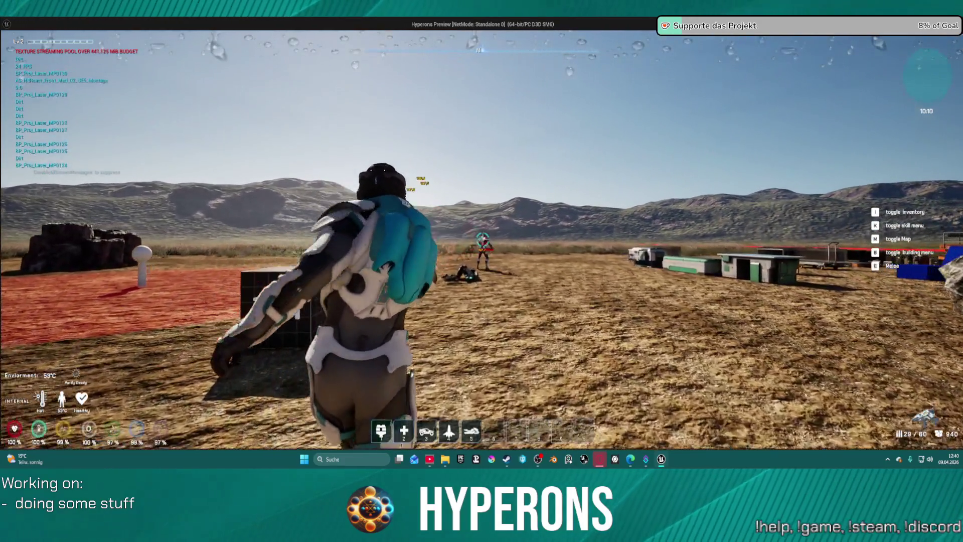
left_click(482, 238)
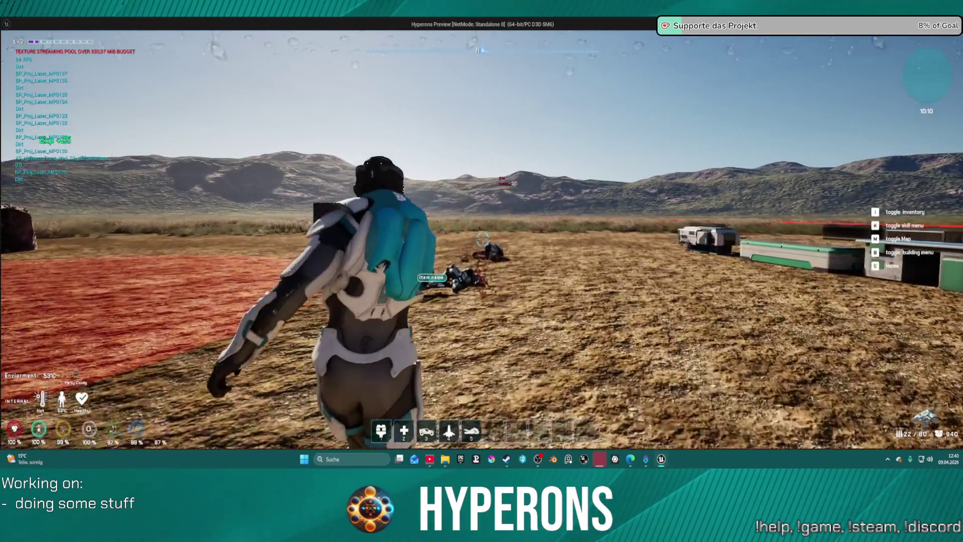
Run back, jump forward, throw a melee punch and fire the laser again
key("s")
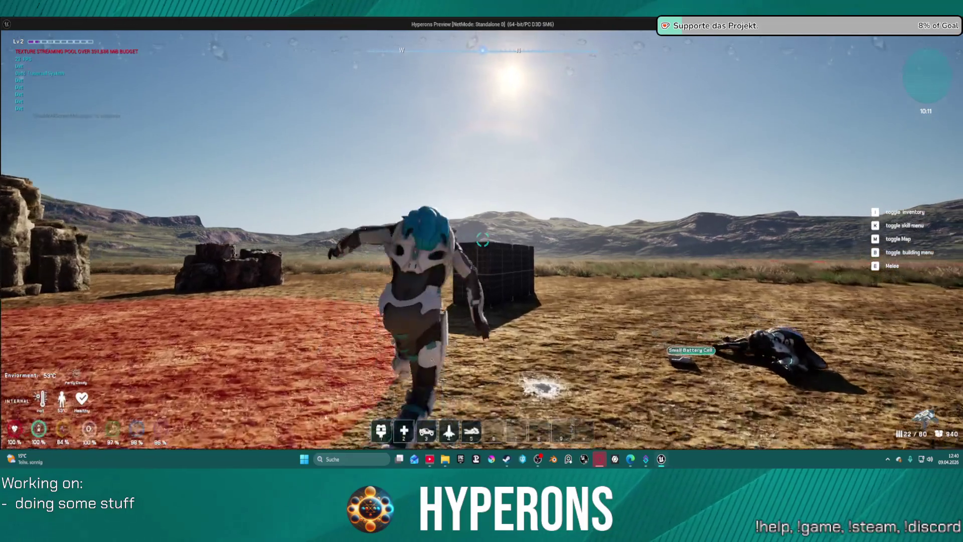
key("w")
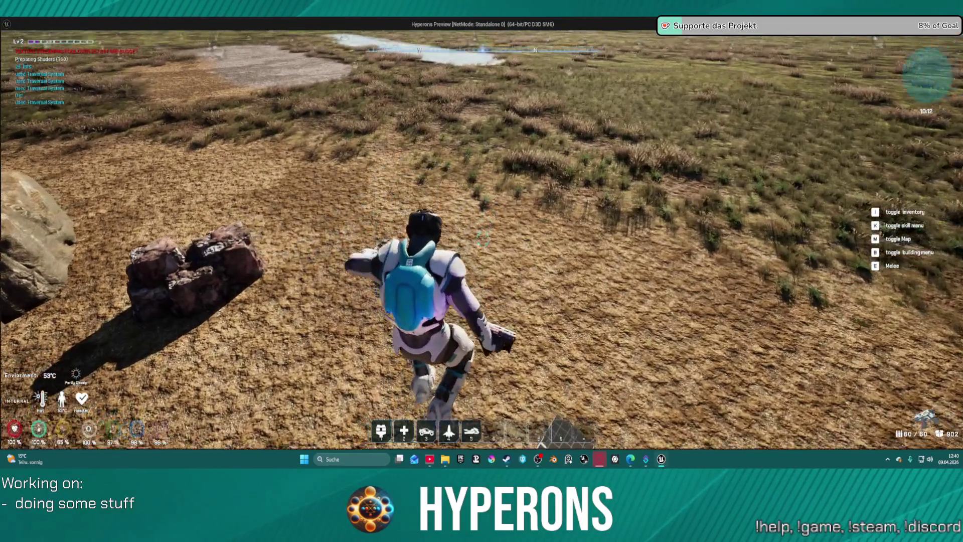
key("e")
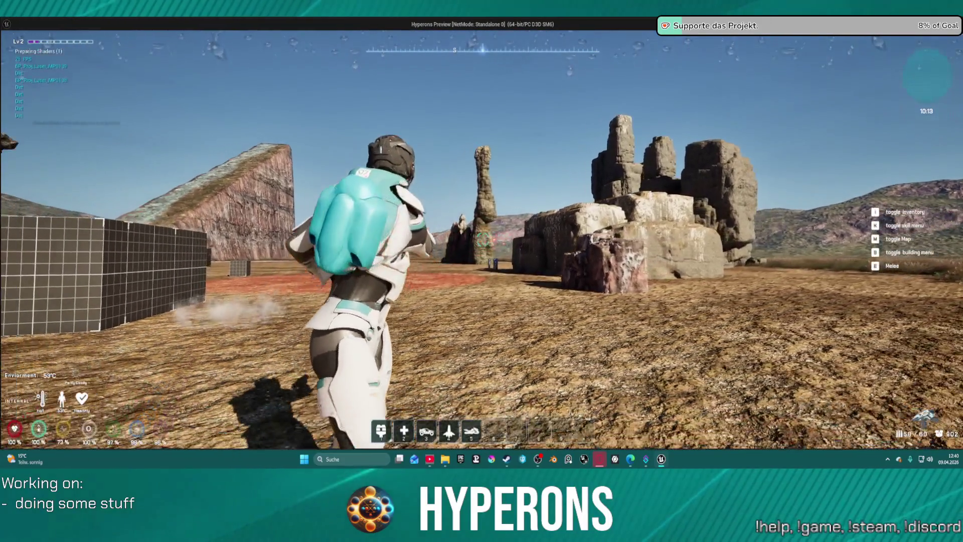
left_click(483, 240)
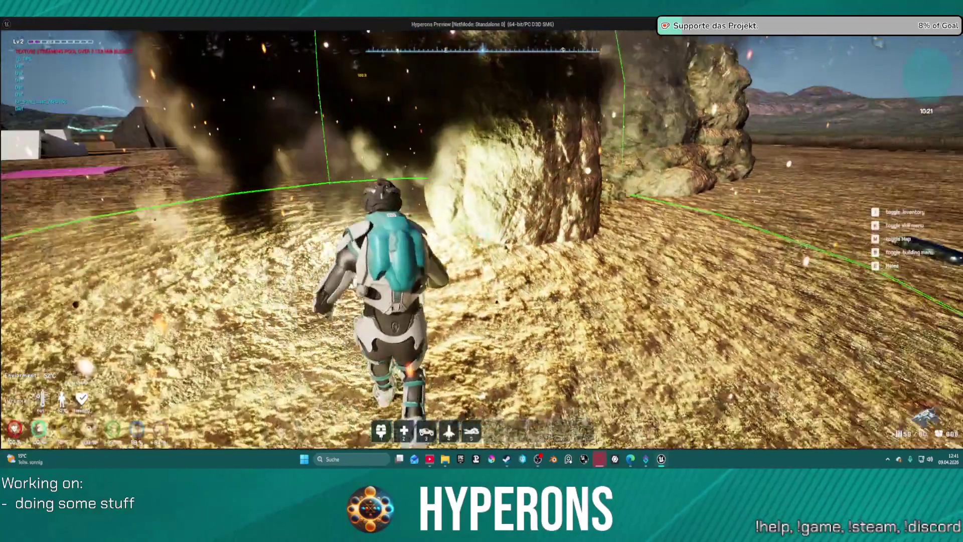
Run to the rock pillar, jump and climb onto its top, then quit the standalone game
key("w")
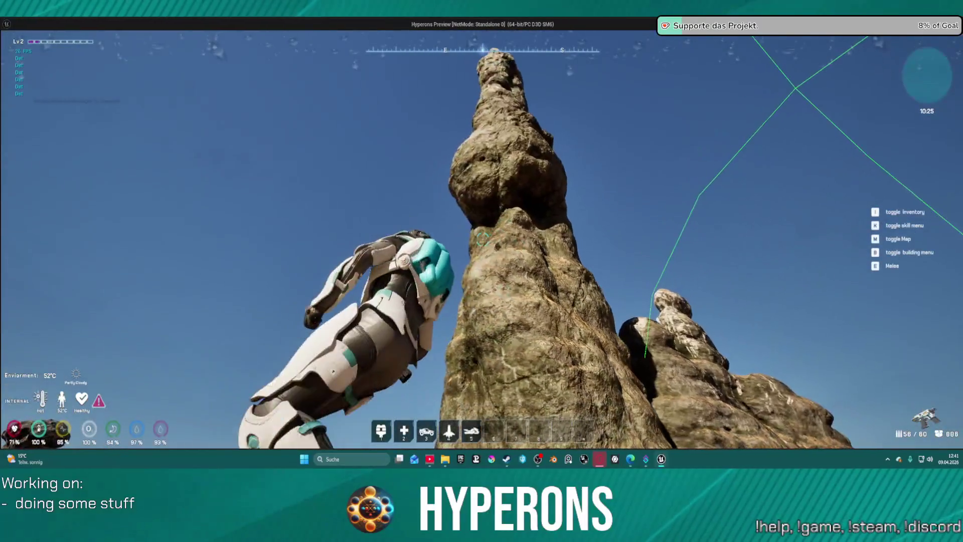
key("space")
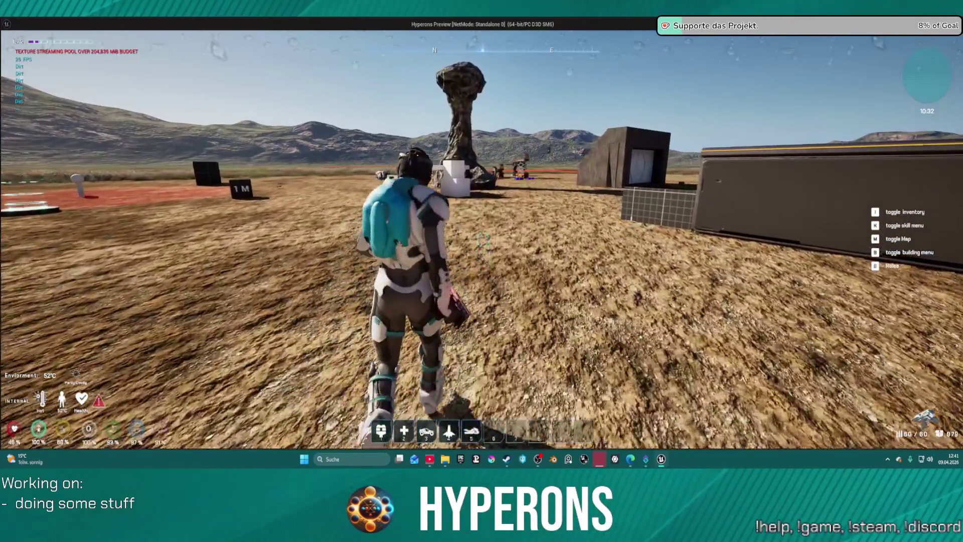
key("w")
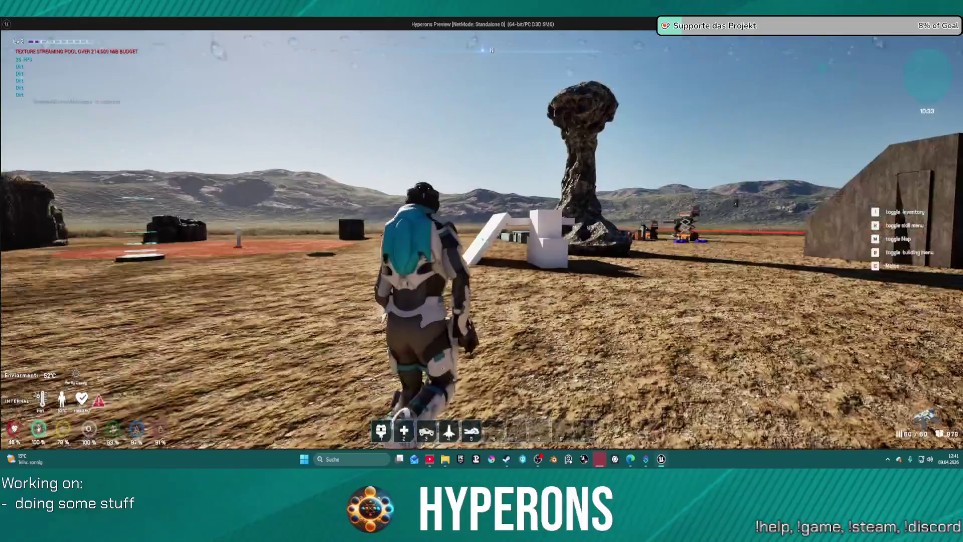
key("w")
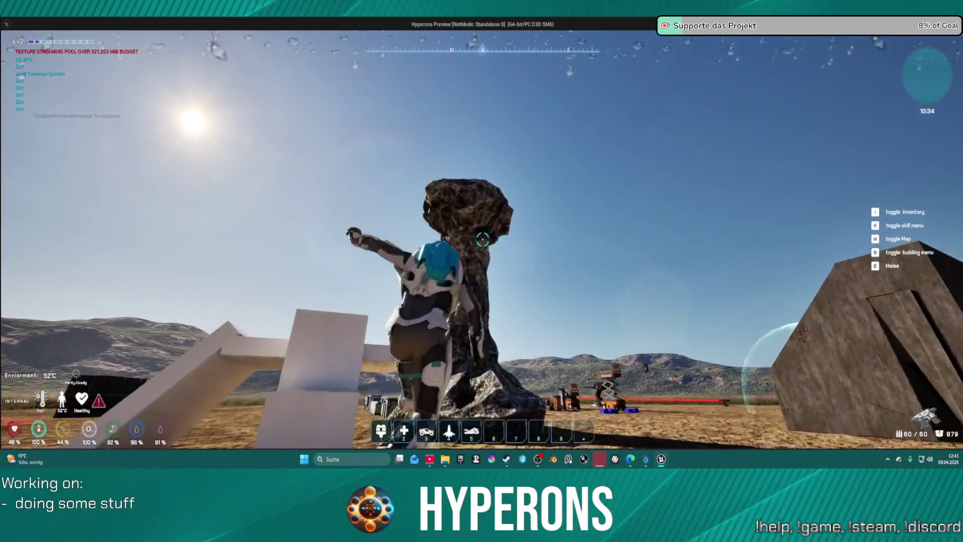
key("w")
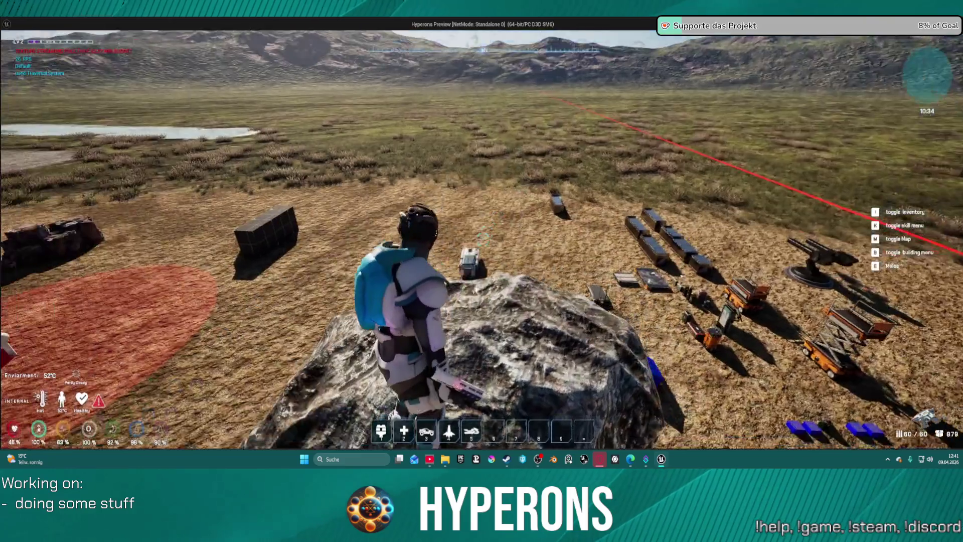
key("Escape")
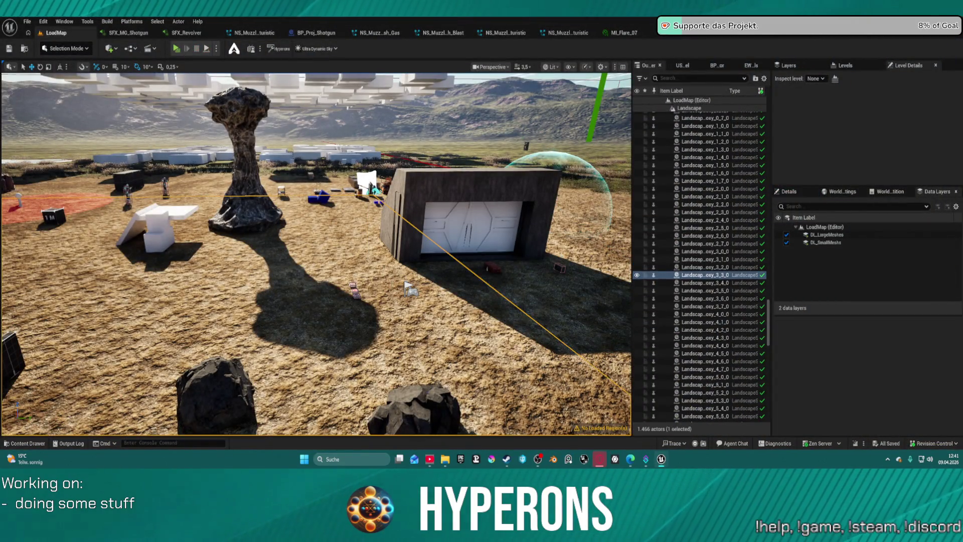
Open Laser_MP01.blend in Blender from the taskbar's recent files list
right_click(556, 462)
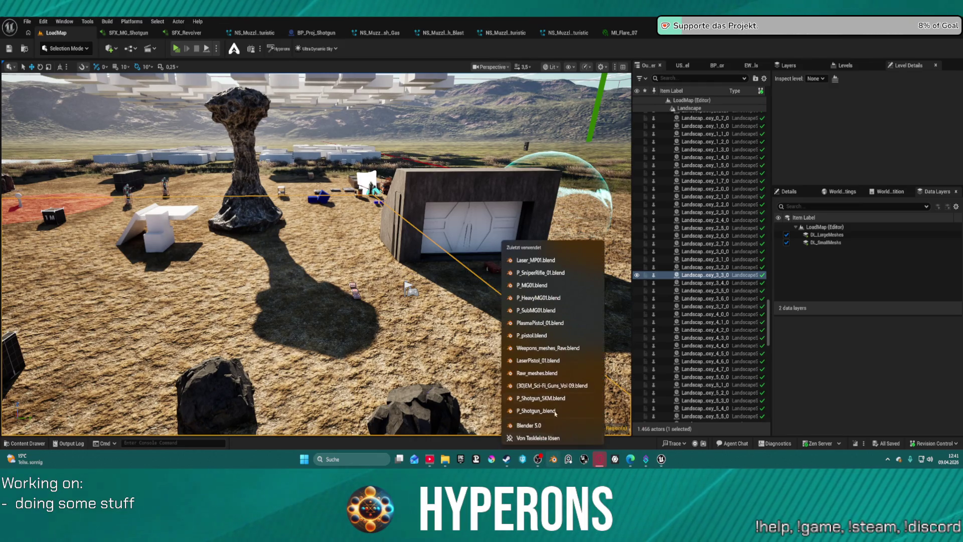
left_click(547, 273)
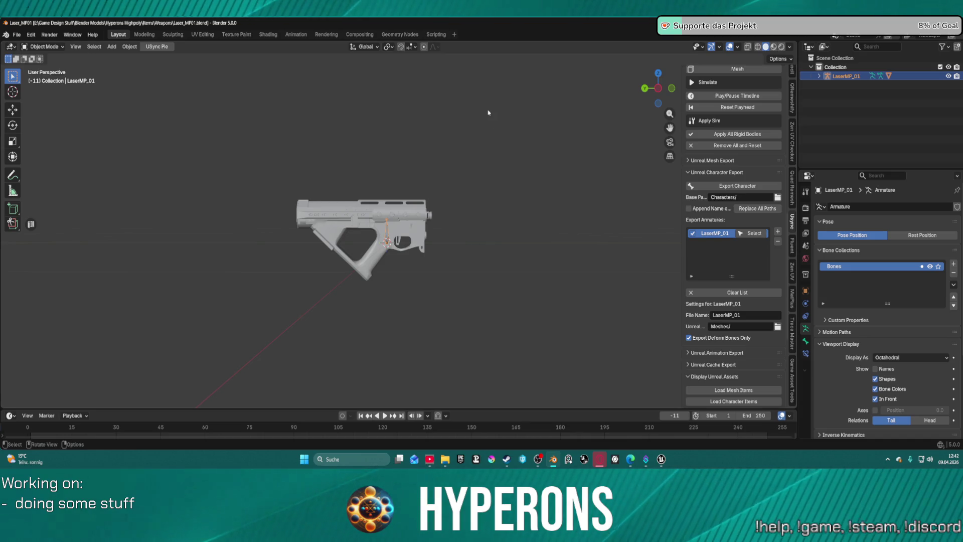
Select the LaserMP gun mesh and move it about 0.046 m along global Y
right_click(489, 132)
right_click(489, 169)
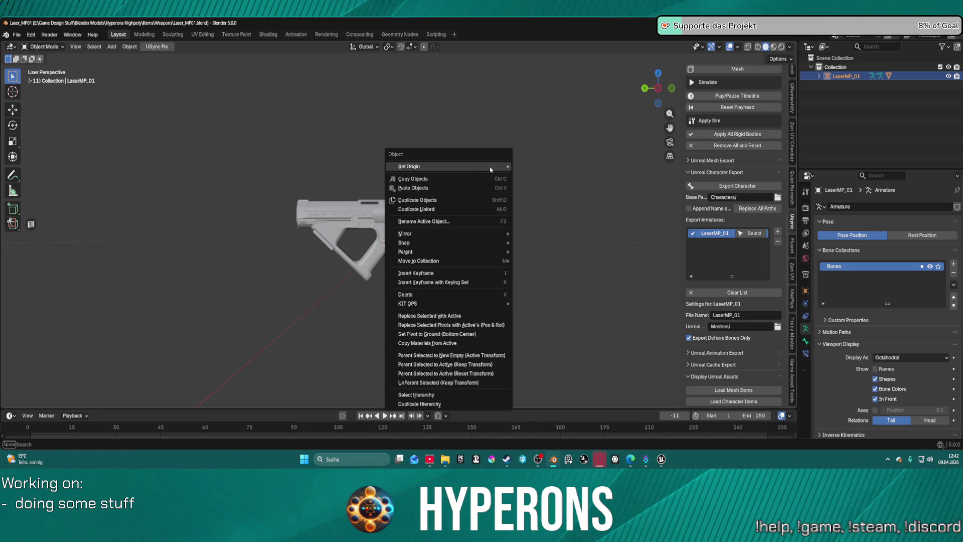
scroll(375, 266, "up", 8)
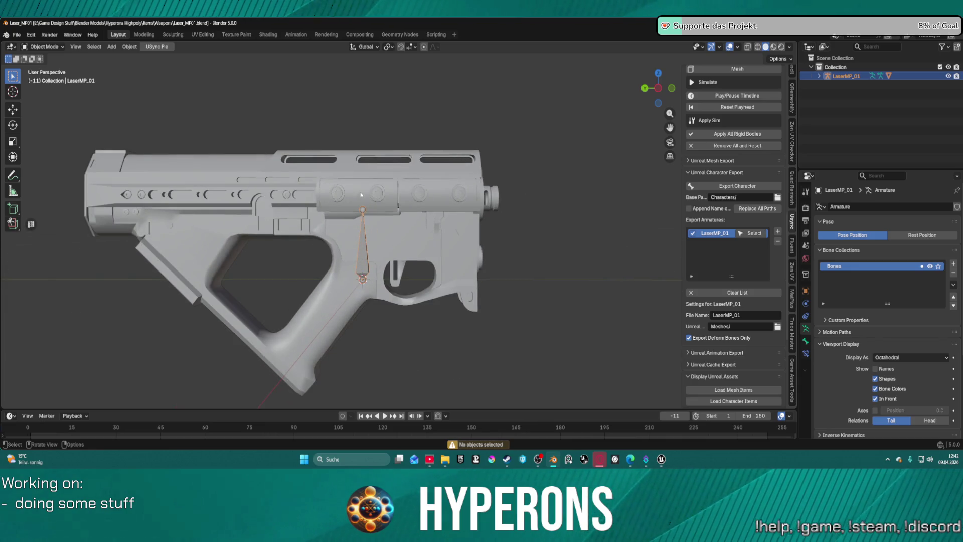
left_click(360, 193)
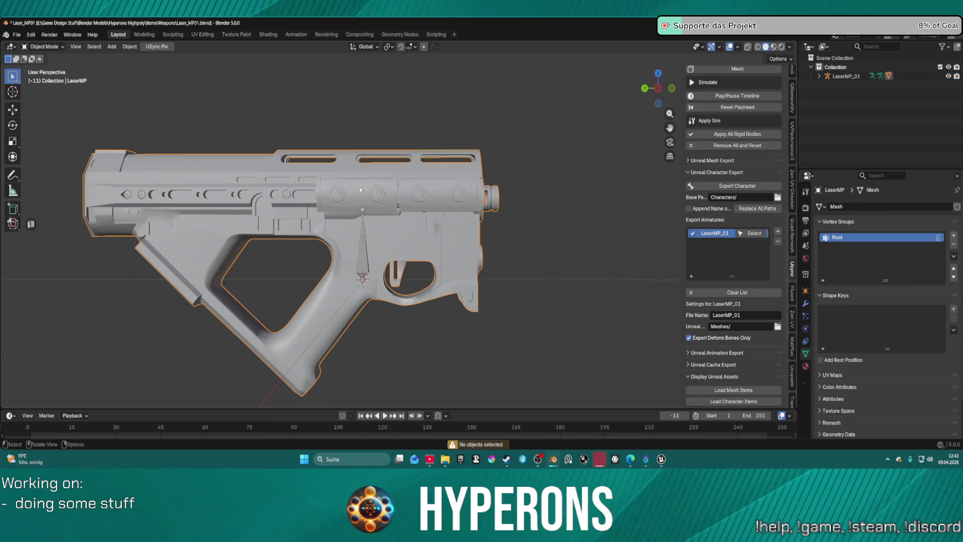
left_click(820, 76)
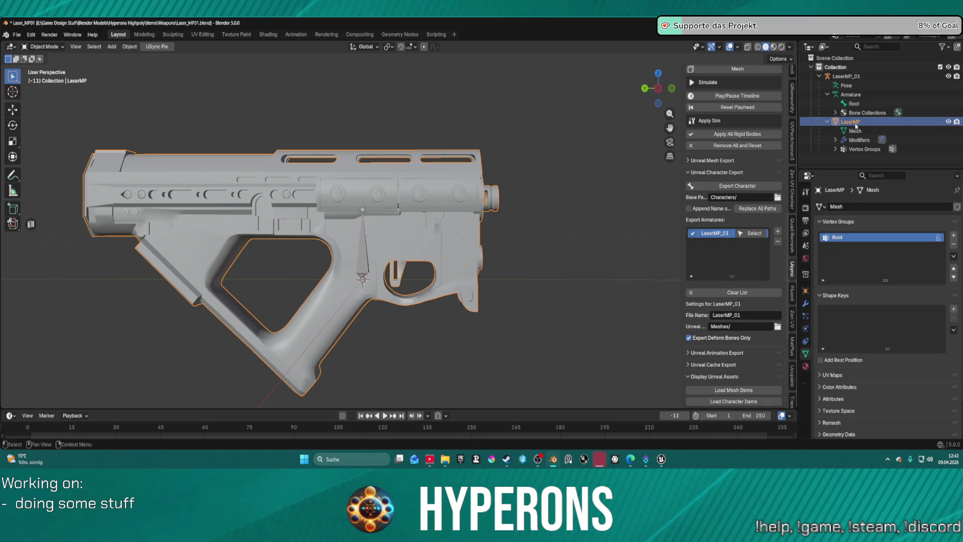
key("g")
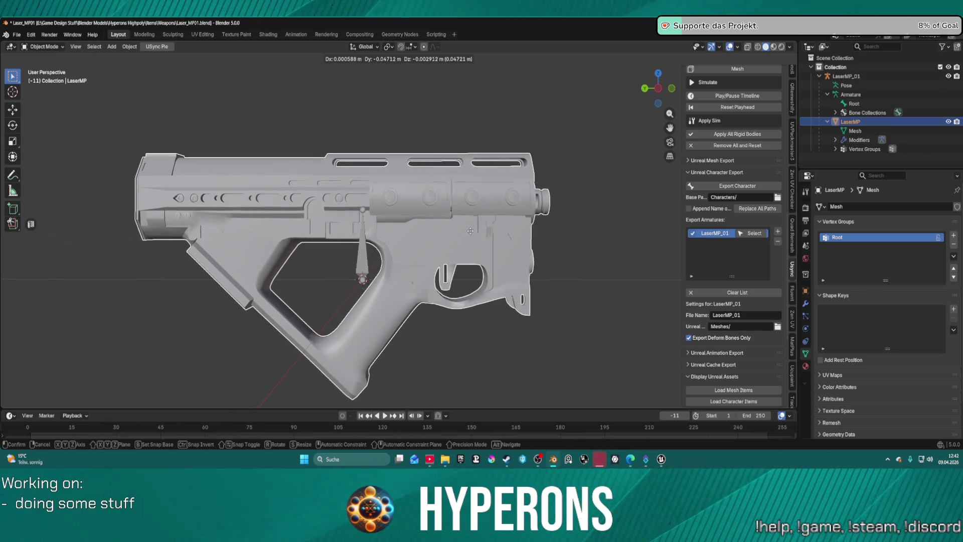
key("y")
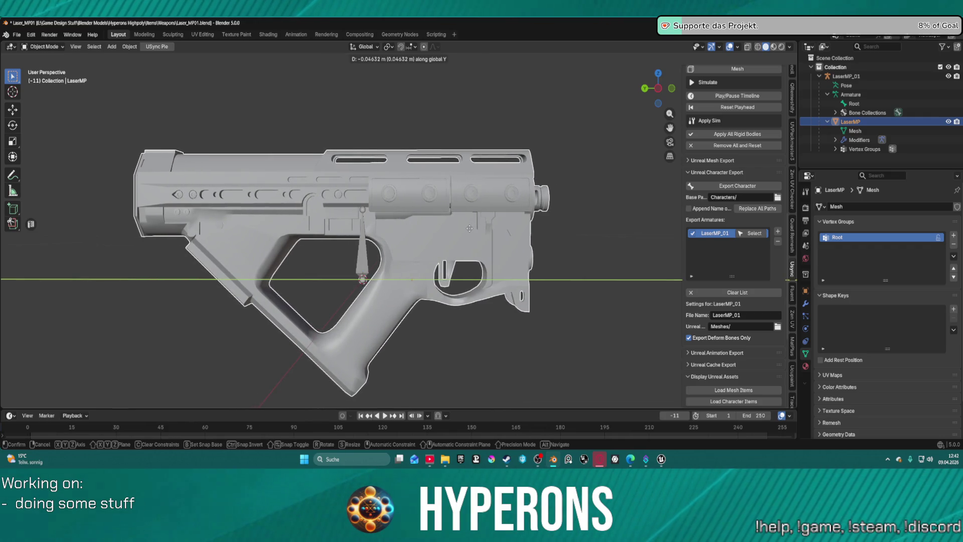
left_click(471, 230)
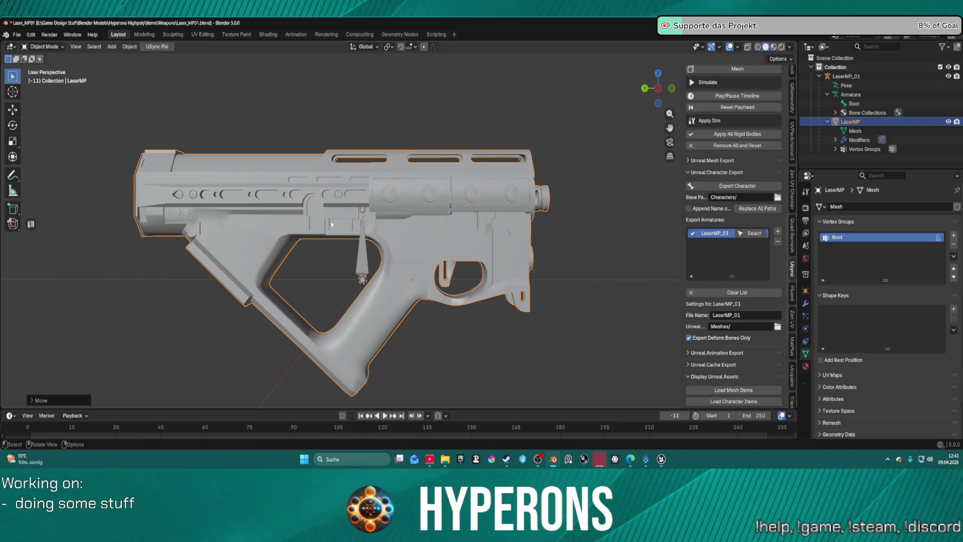
Switch back to the Unreal Editor and launch a play-test of the level
mouse_move(662, 459)
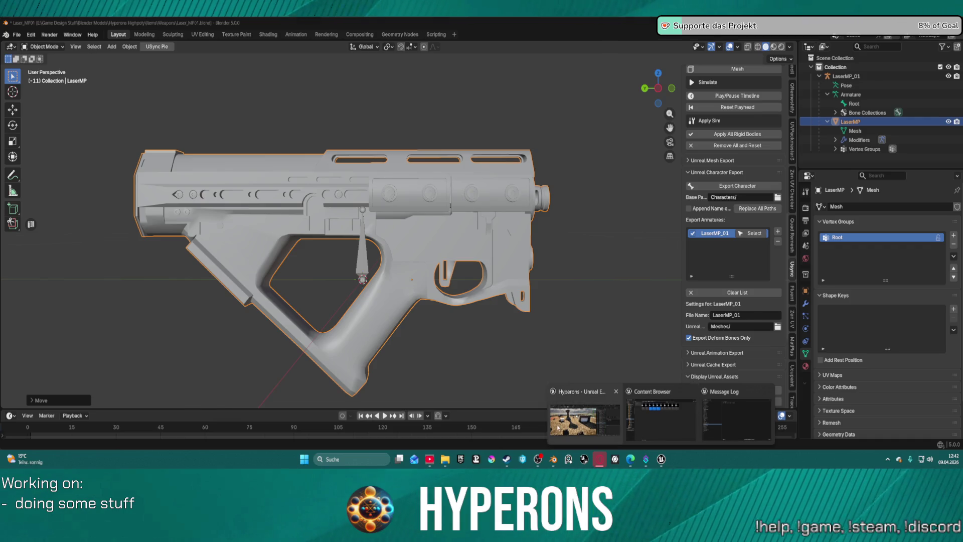
left_click(597, 416)
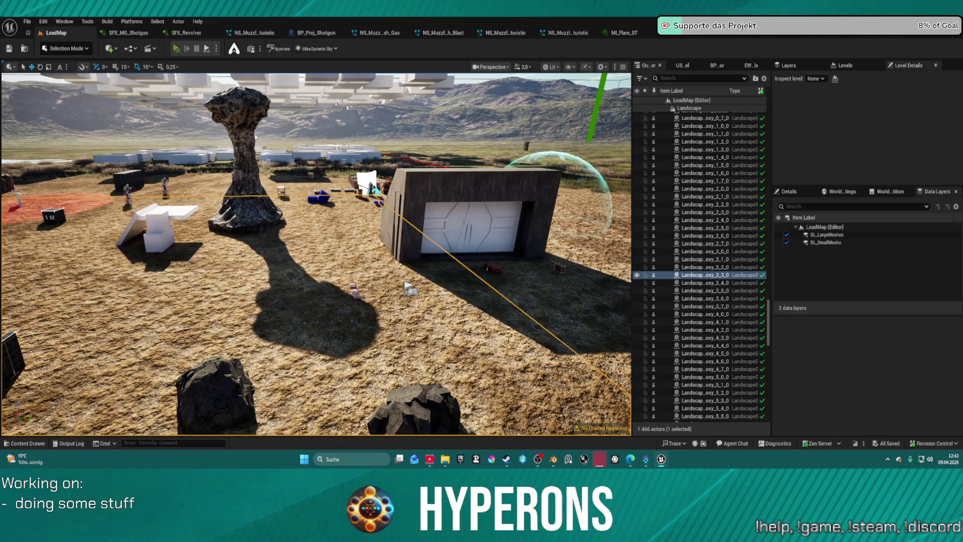
left_click(176, 49)
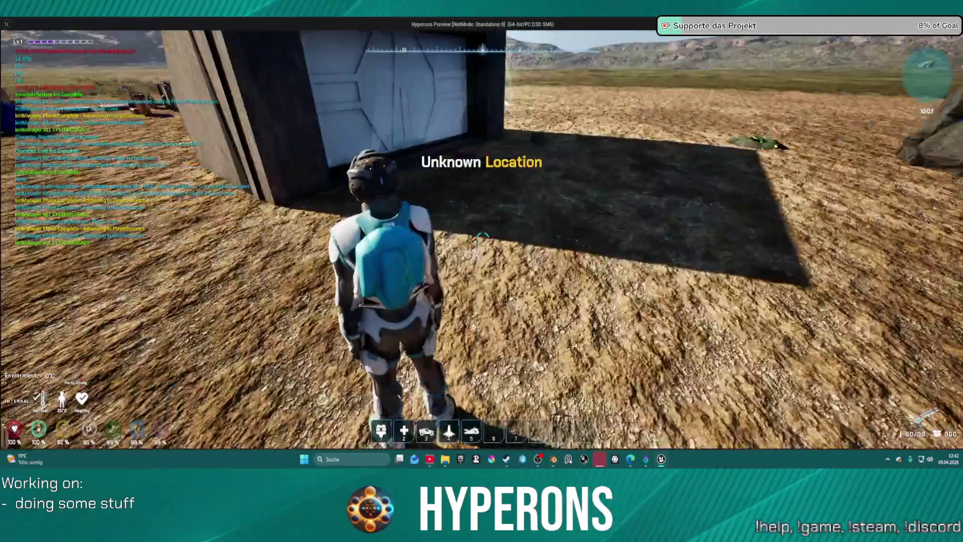
Open and close the DEV_ResContainer crate inventory, run across the desert, then Alt+Tab to the editor
key("w")
key("f")
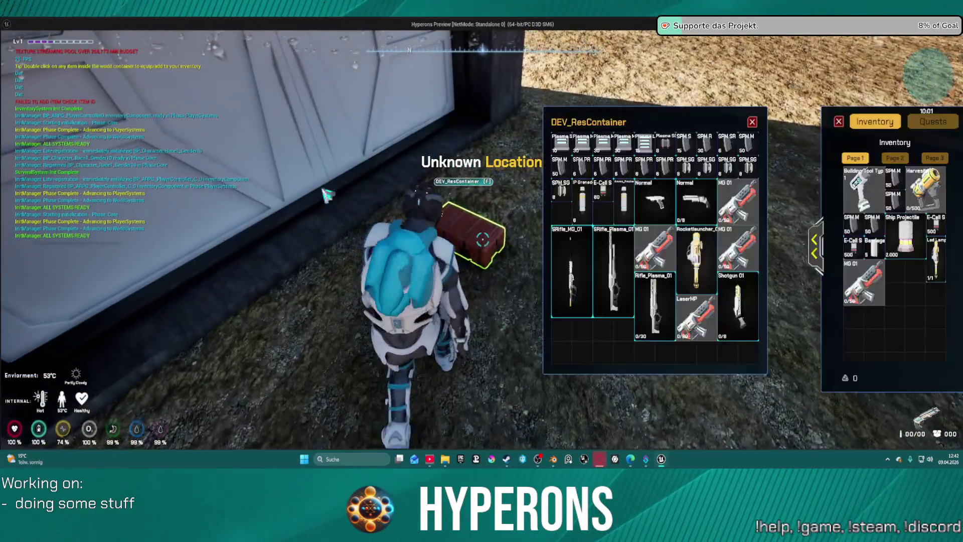
left_click(753, 122)
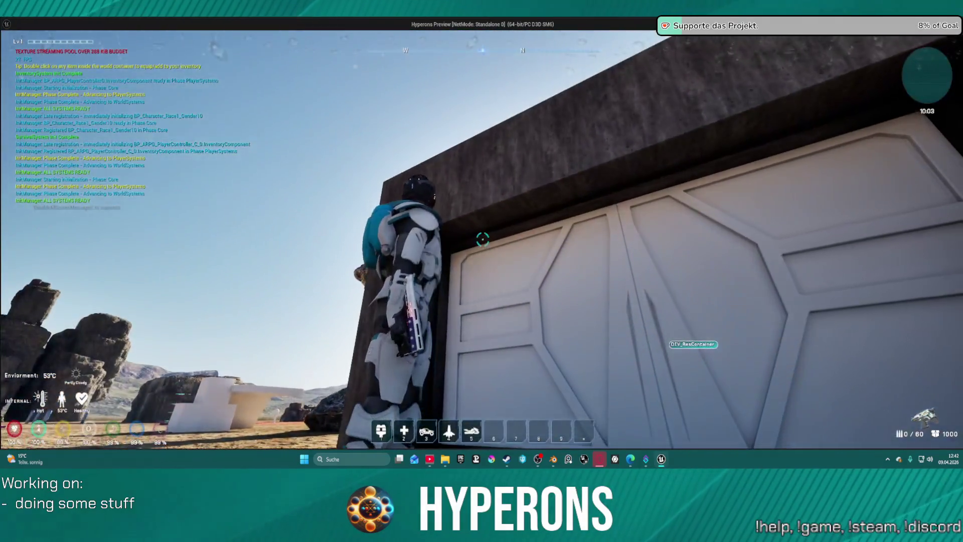
key("w")
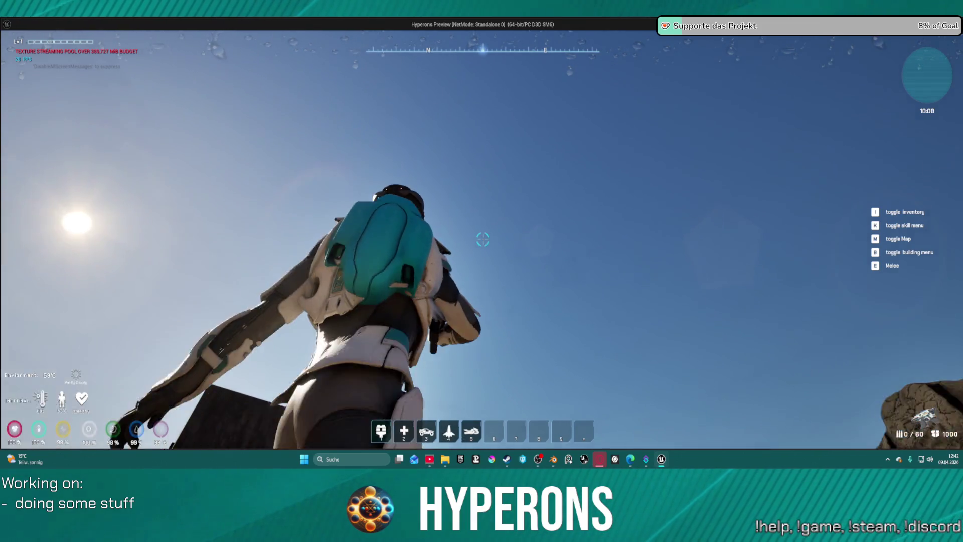
key("alt+Tab")
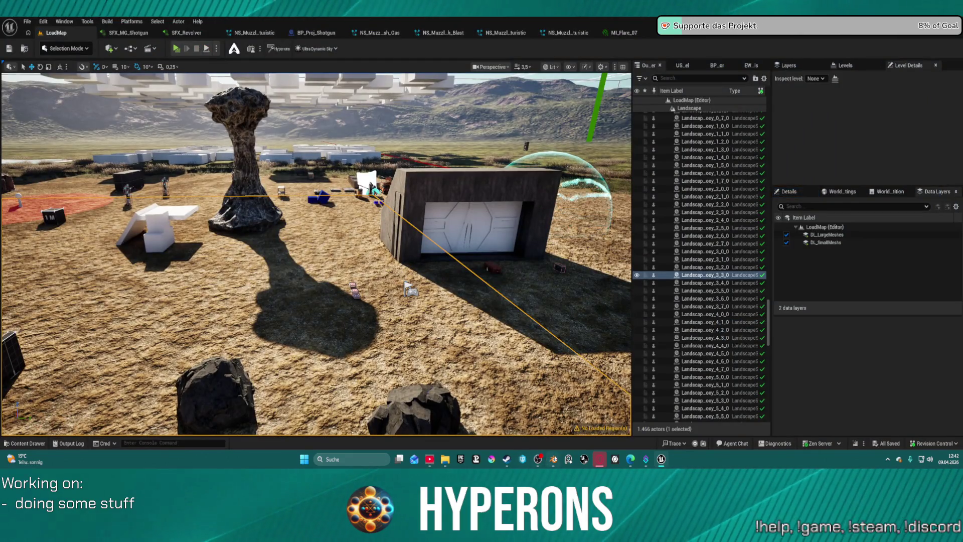
In Blender, reposition the LaserMP gun mesh along global Y and Z
left_click(553, 460)
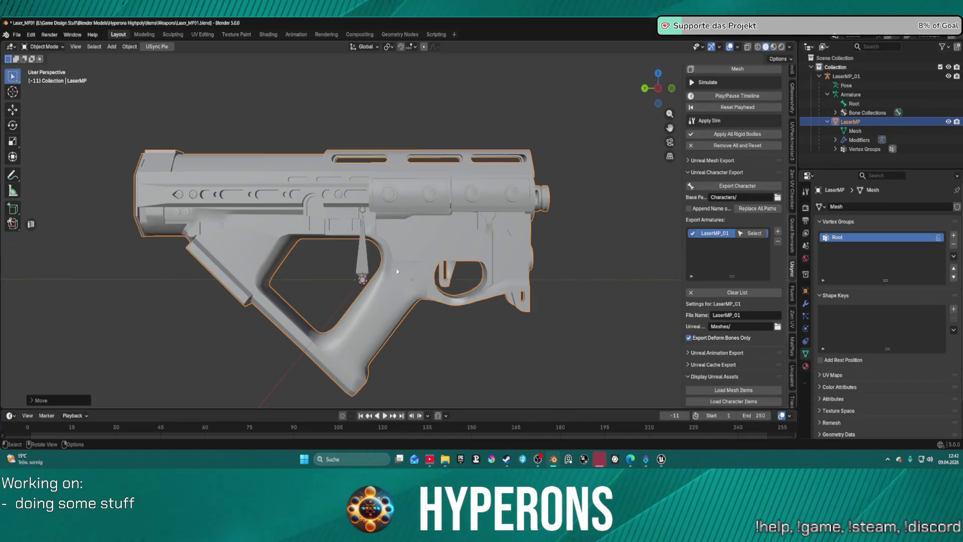
key("g")
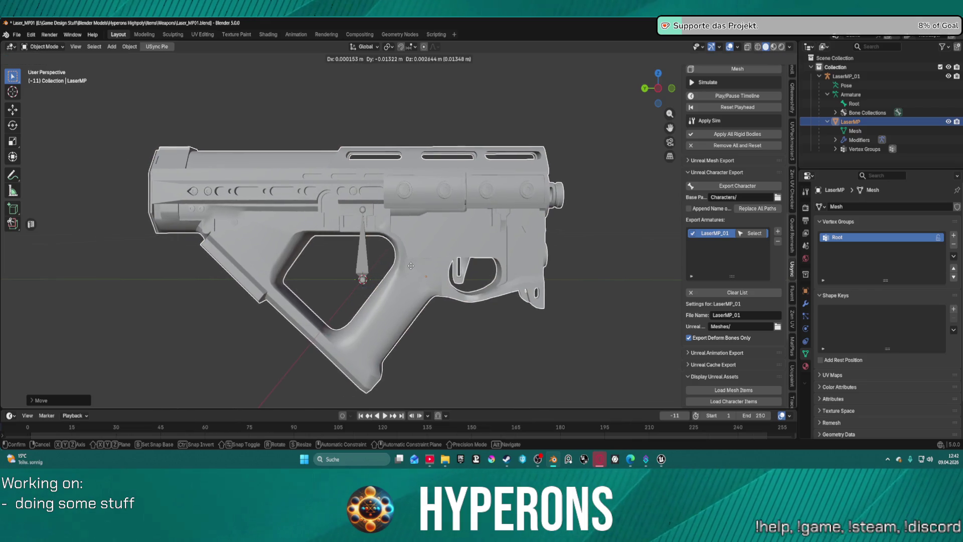
key("x")
key("y")
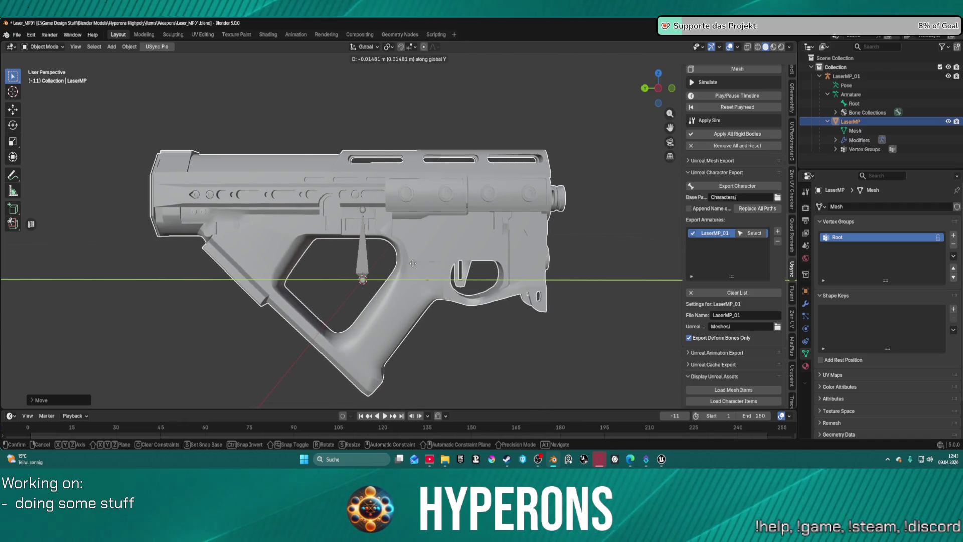
key("y")
key("z")
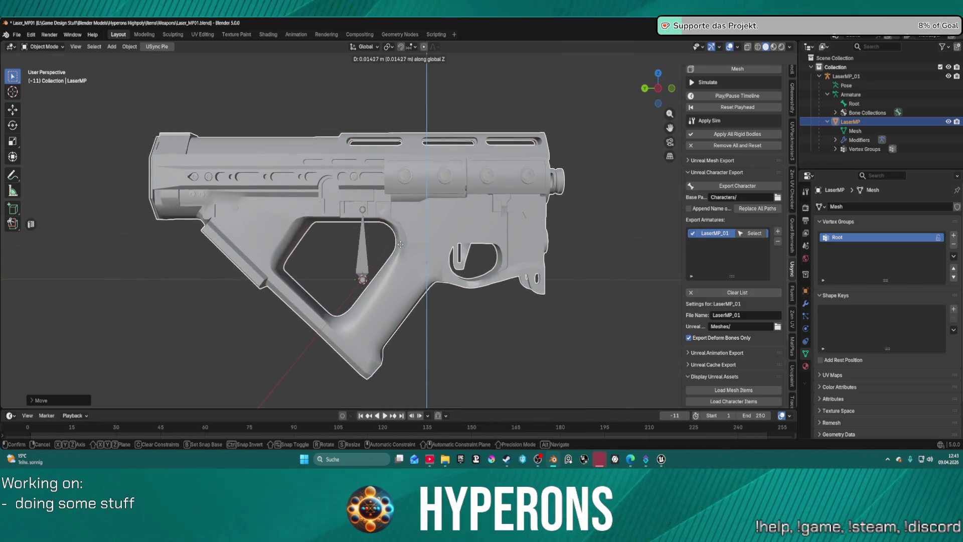
left_click(401, 234)
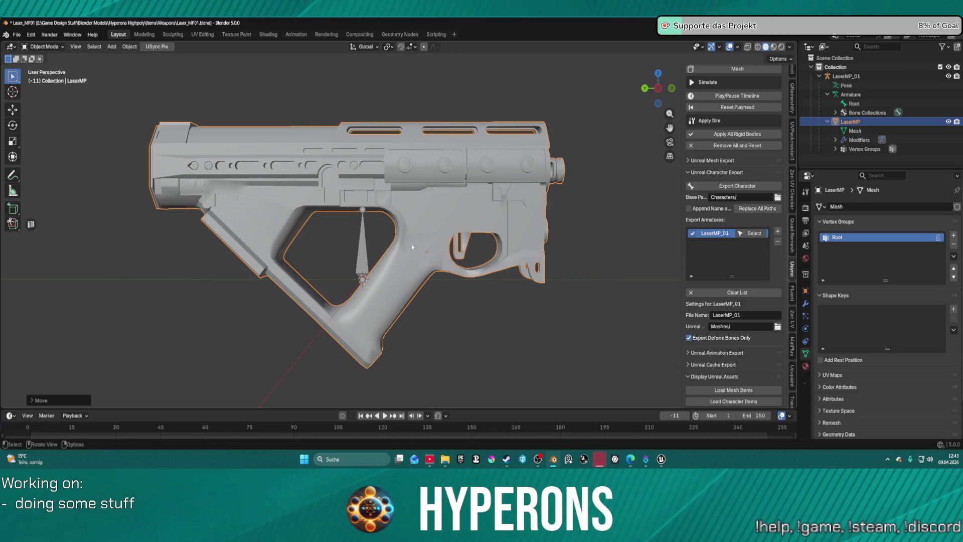
Re-export LaserMP_01 as a character and return to the Unreal Editor
scroll(420, 264, "down", 2)
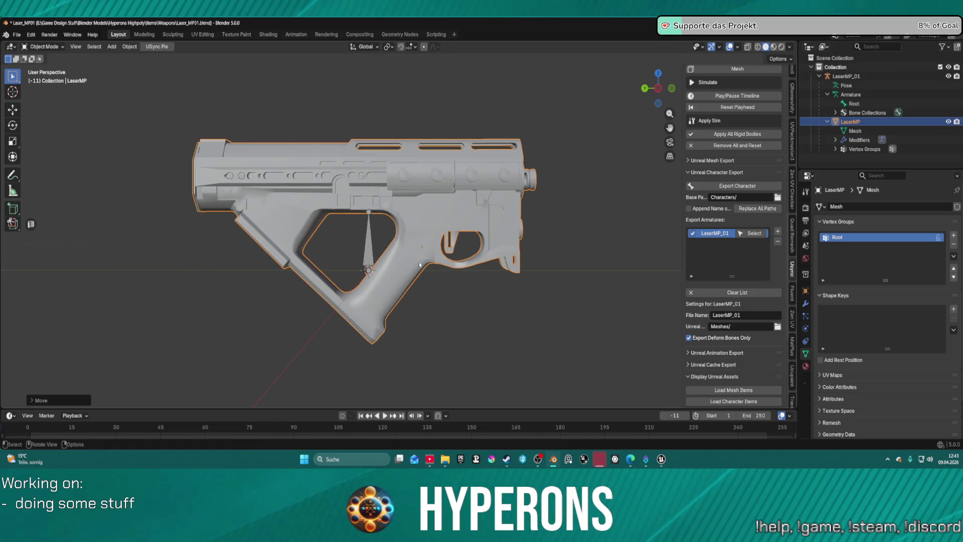
scroll(419, 265, "down", 1)
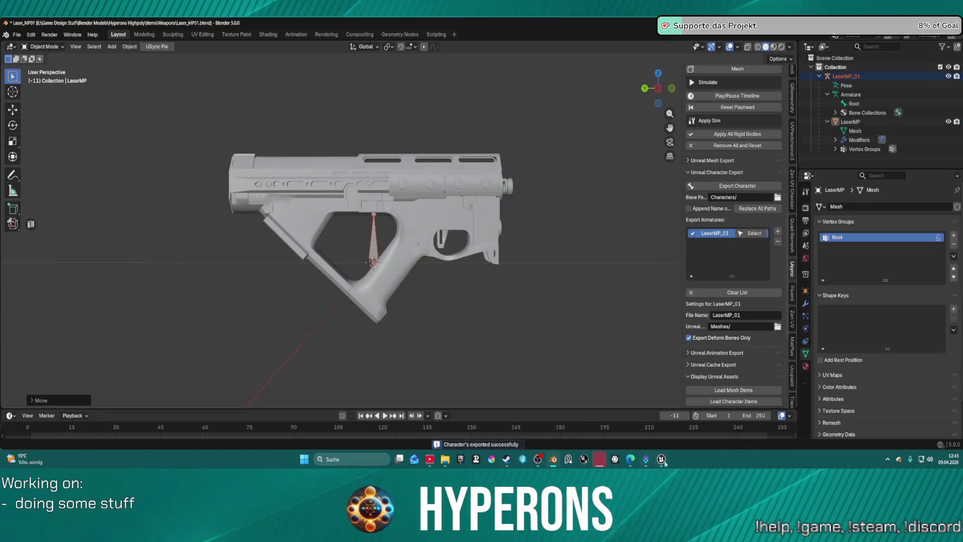
mouse_move(662, 459)
left_click(661, 411)
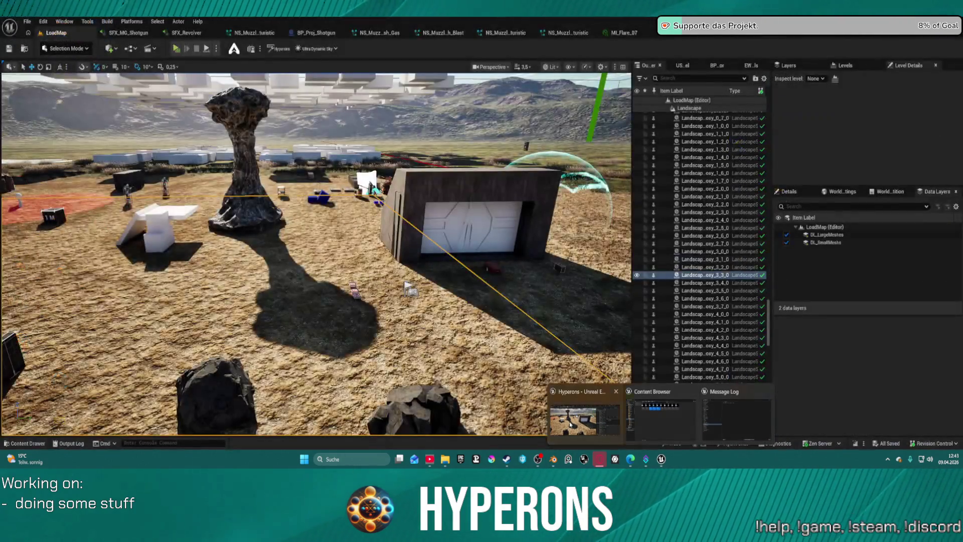
Open the Blender import panel and reimport the exported meshes with Import Characters
left_click(681, 65)
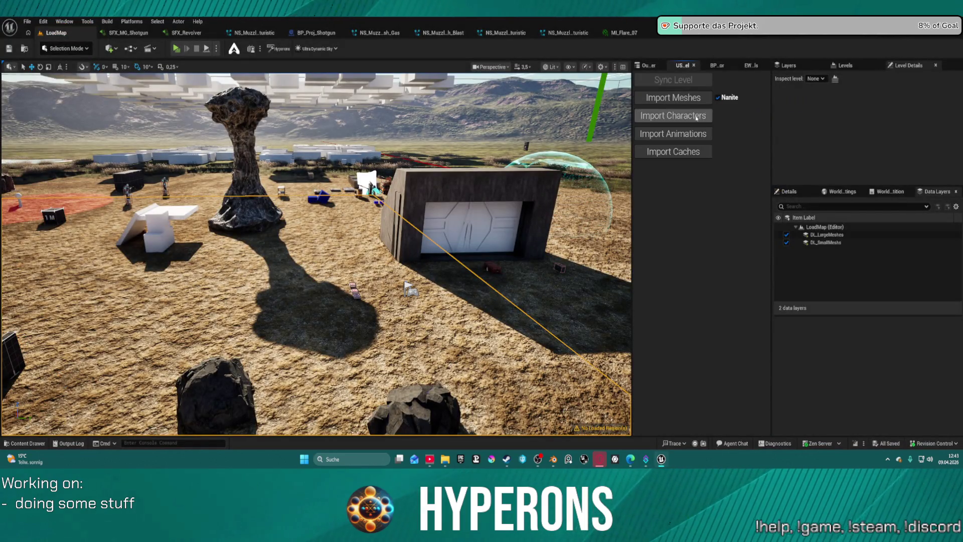
left_click(696, 119)
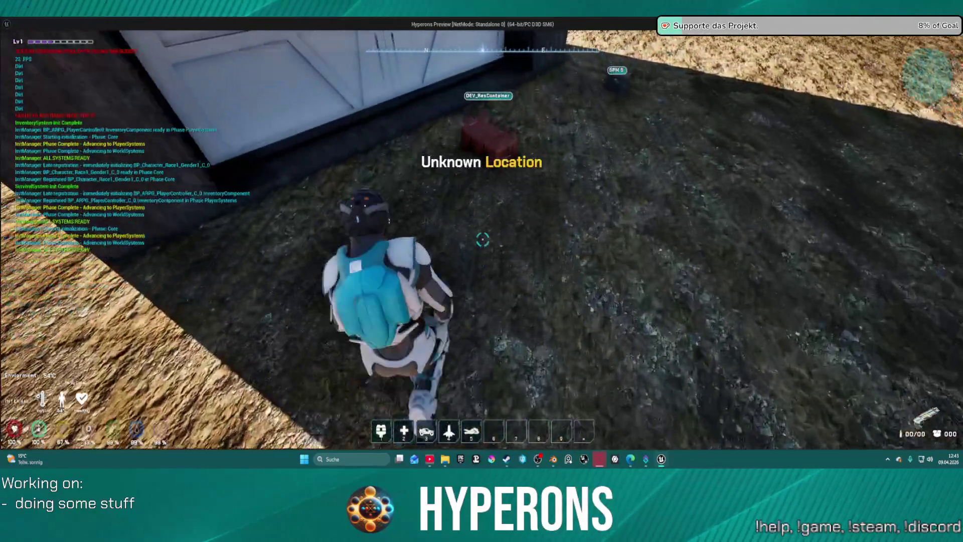
Open the DEV_ResContainer crate, equip the LaserMP, walk out, then stop the play-test
key("w")
key("f")
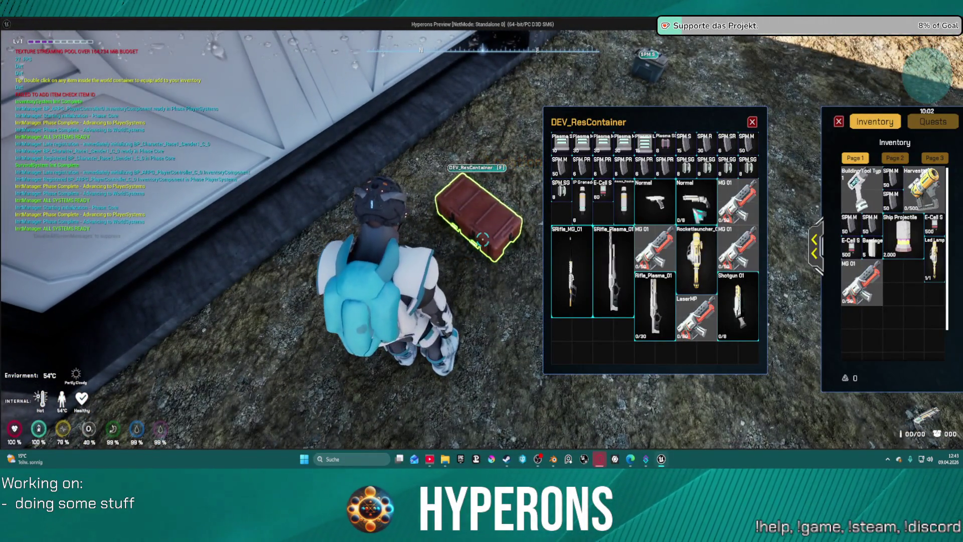
double_click(695, 316)
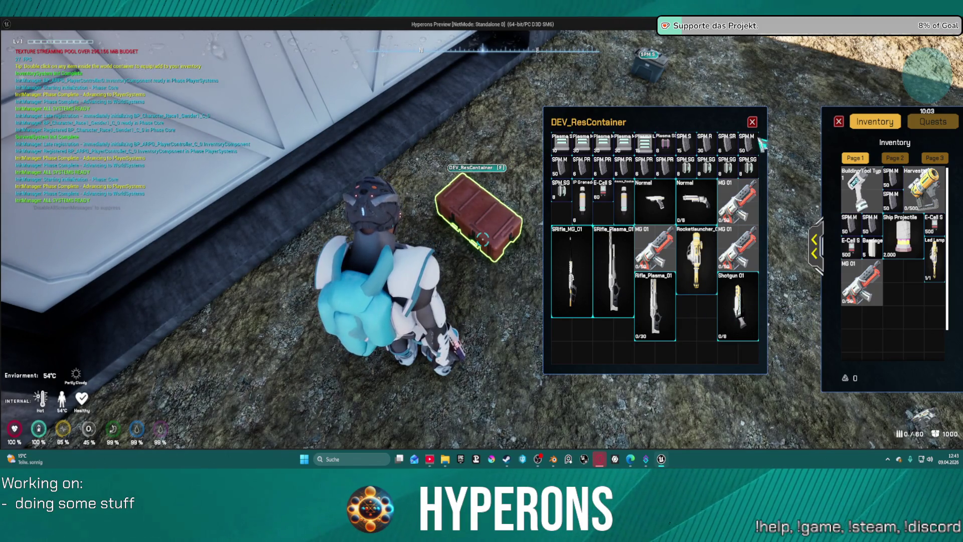
key("Escape")
key("w")
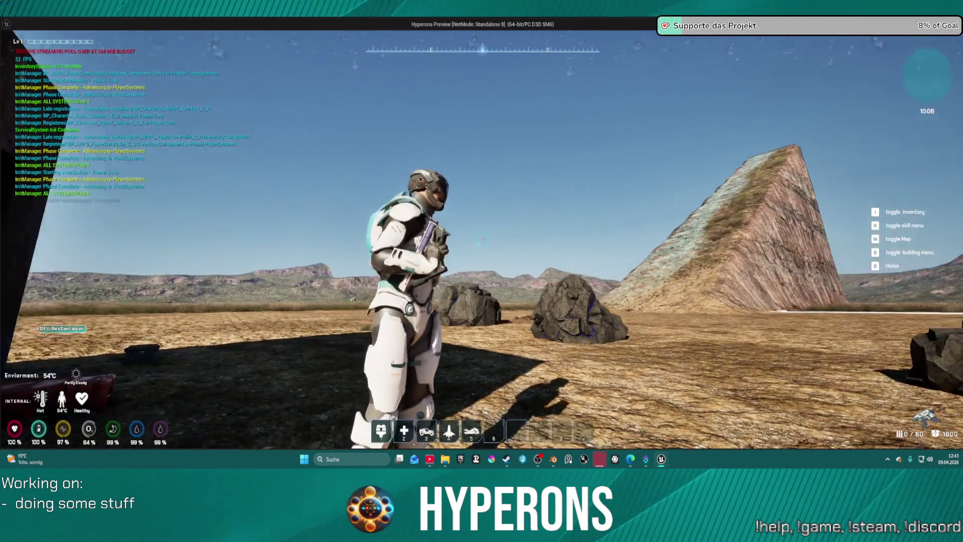
key("Escape")
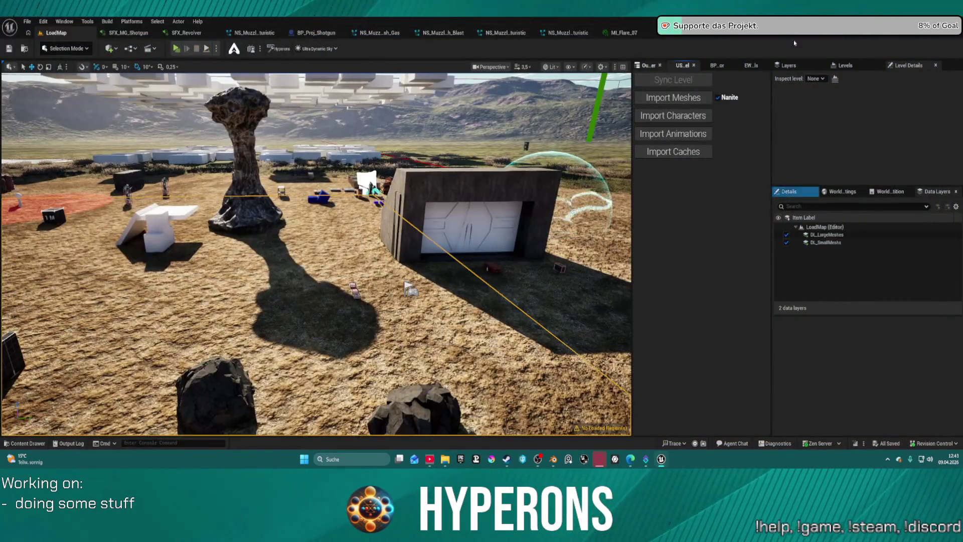
Select the Root bone in the LaserMP_01 Skeleton Tree to view its transform
key("ctrl+space")
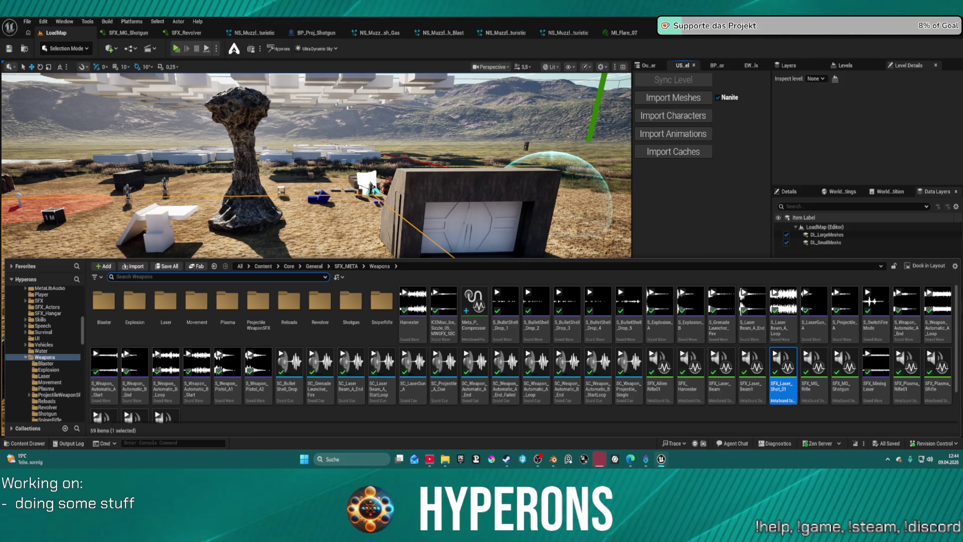
key("ctrl+space")
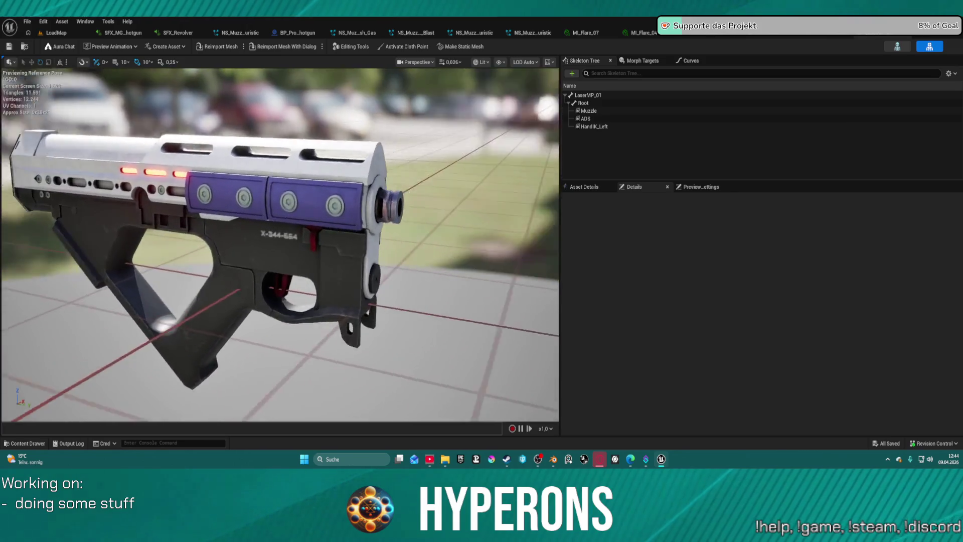
left_click(584, 103)
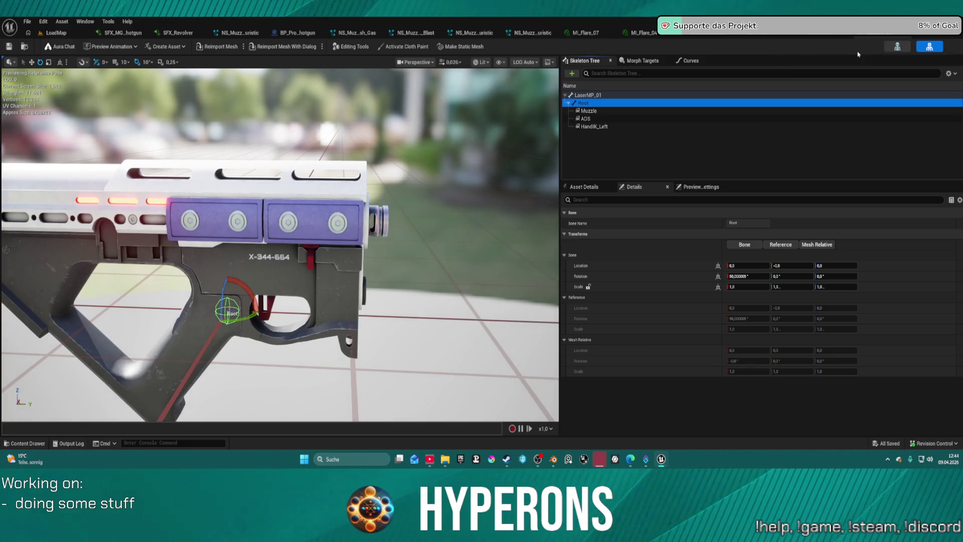
Glance at the BP_Proj_Laser_MP01 blueprint, then orbit LaserMP_01 to a close side view of the gun
key("ctrl+space")
key("ctrl+space")
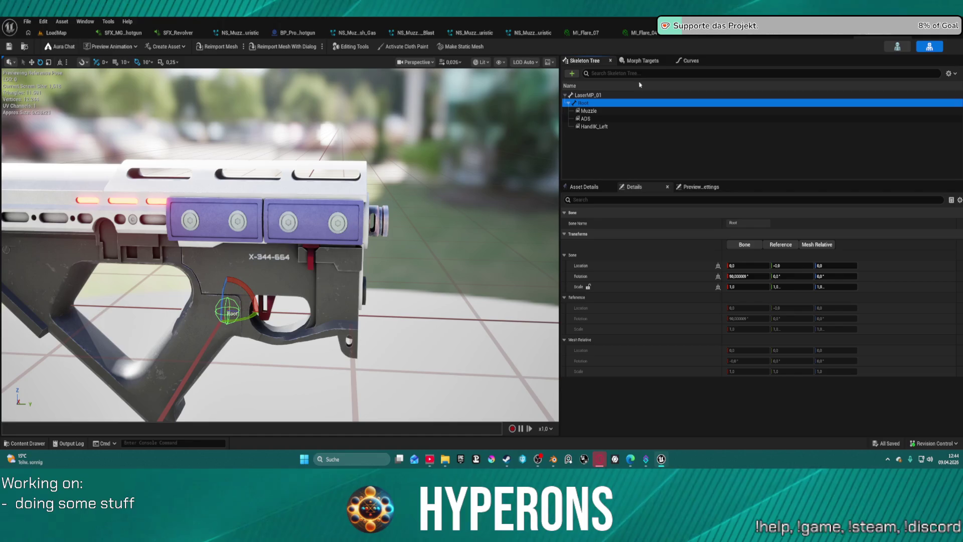
key("alt+Tab")
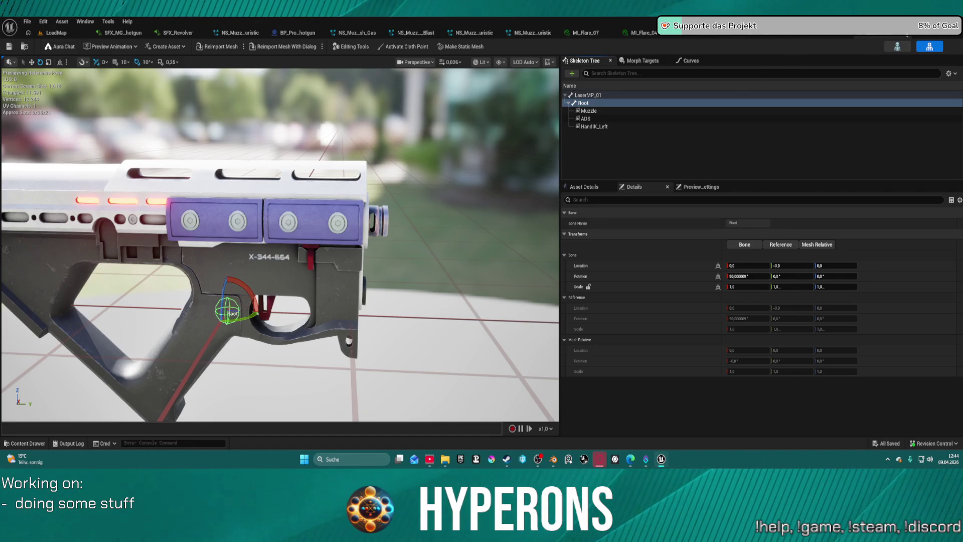
key("ctrl+space")
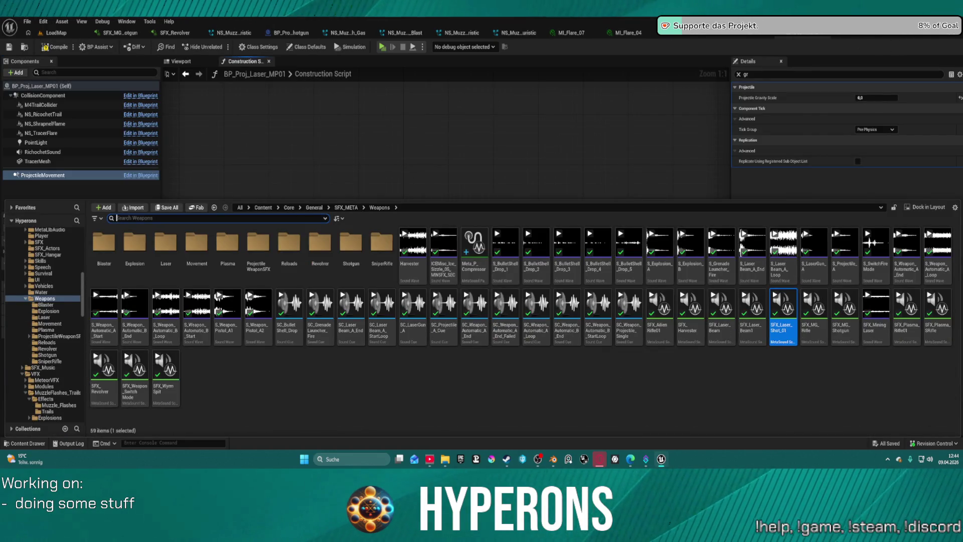
key("ctrl+space")
key("alt+Tab")
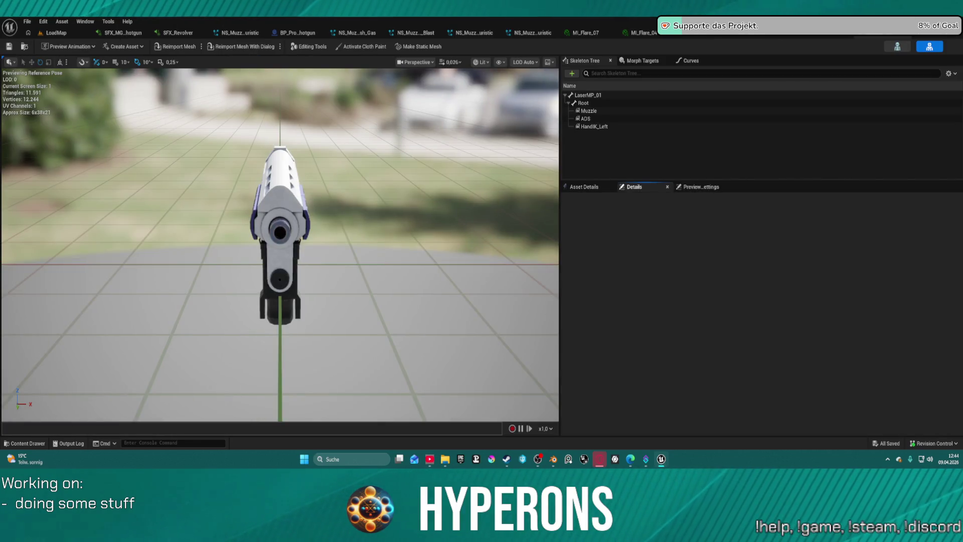
mouse_move(402, 157)
left_mouse_down()
mouse_move(286, 161)
mouse_move(287, 173)
left_mouse_up()
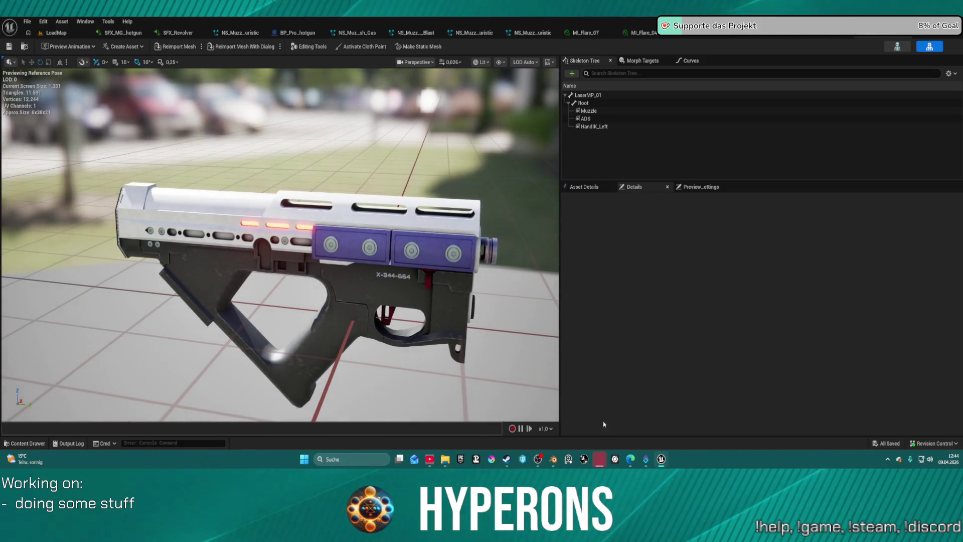
In Blender, set the gun mesh's origin to the 3D cursor and run Export Character for LaserMP_01
left_click(553, 459)
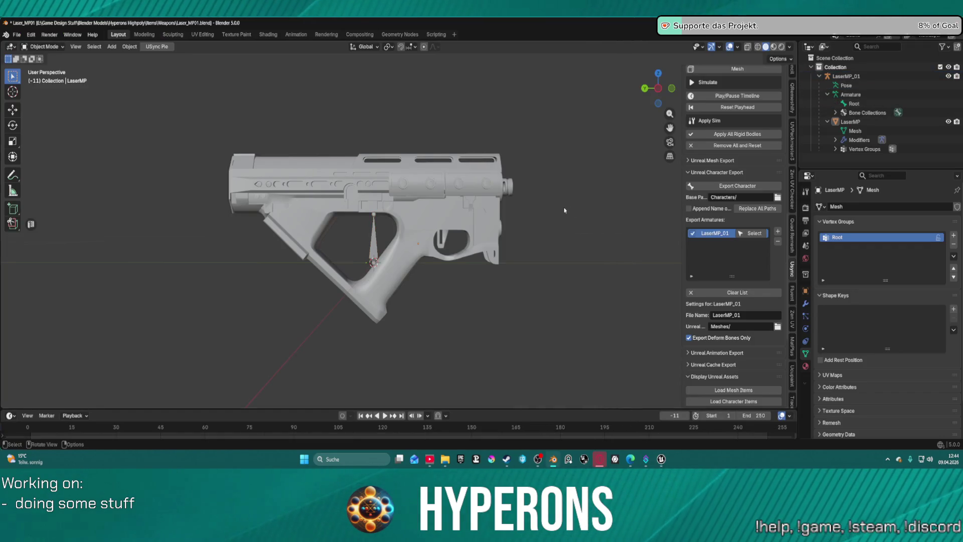
left_click(425, 216)
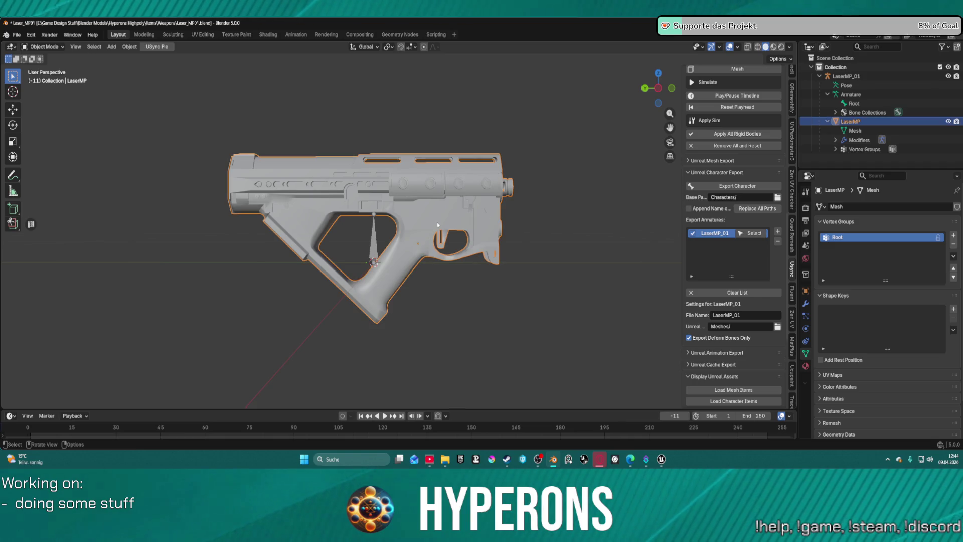
right_click(426, 216)
mouse_move(454, 203)
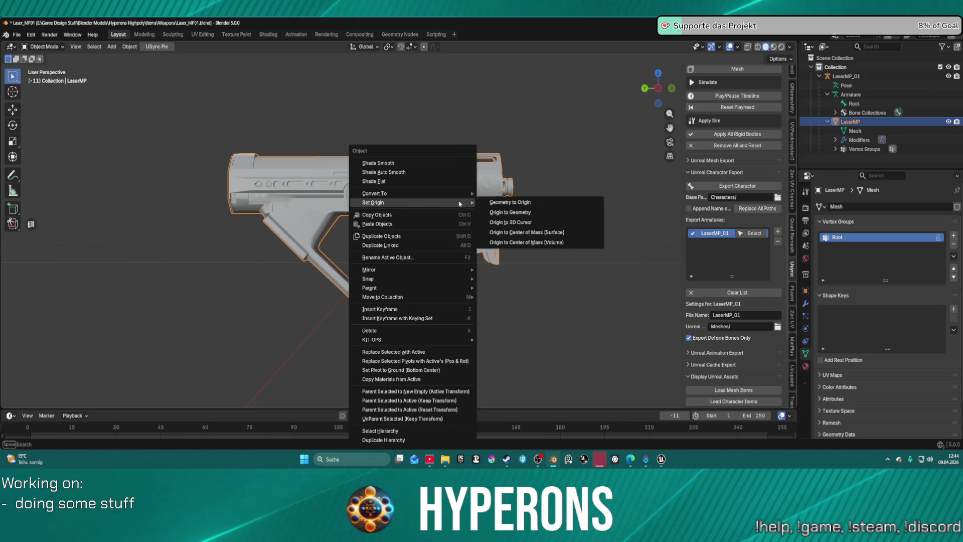
left_click(536, 222)
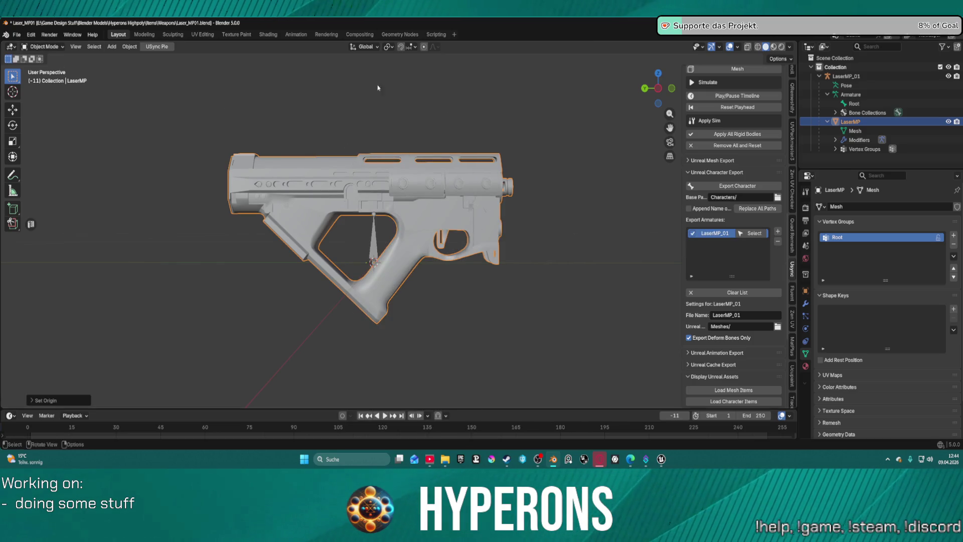
left_click(729, 187)
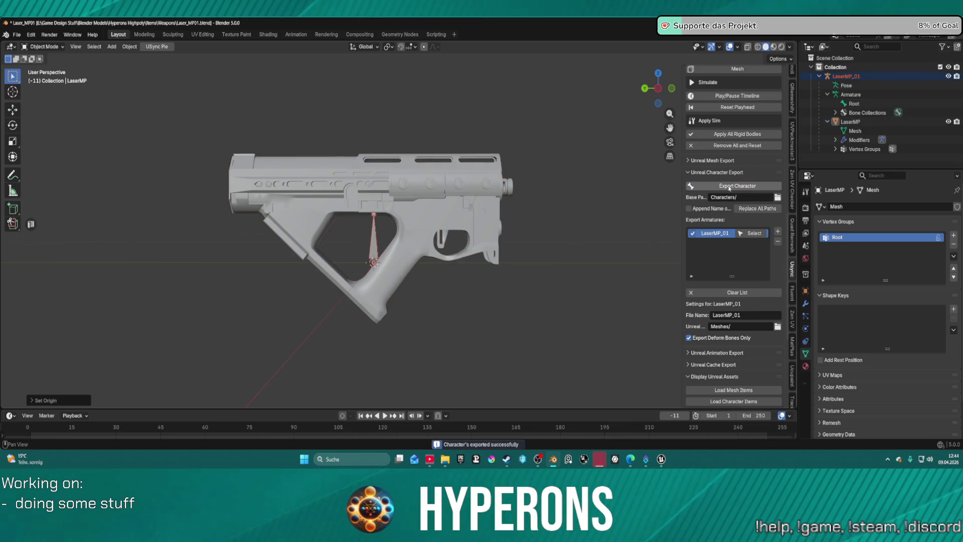
Back in Unreal, reimport LaserMP_01, check its Root bone, and switch to the LoadMap level
mouse_move(662, 462)
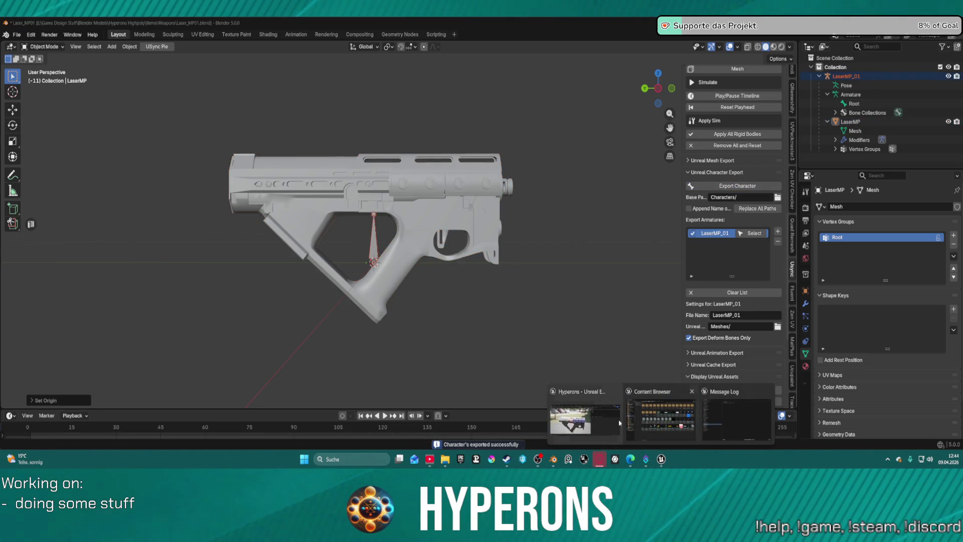
left_click(628, 424)
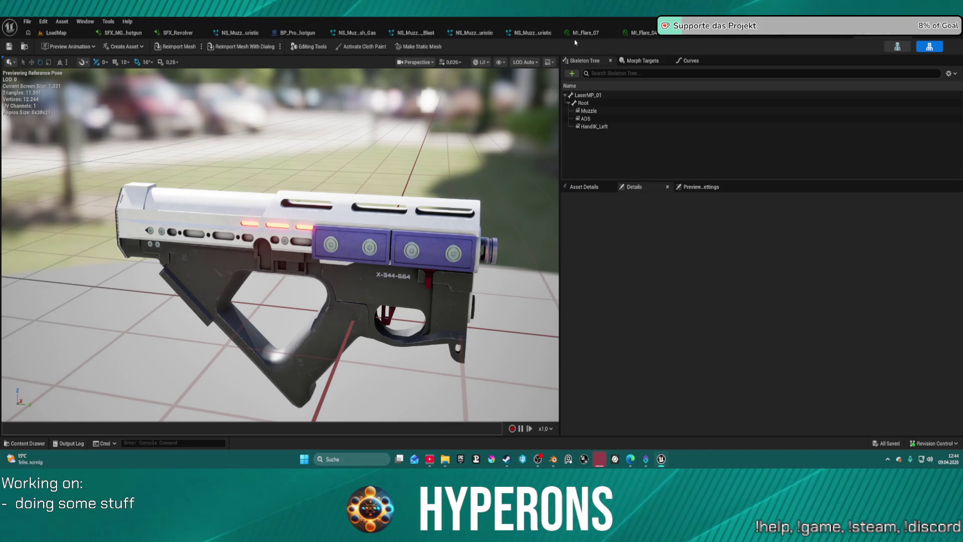
mouse_move(662, 459)
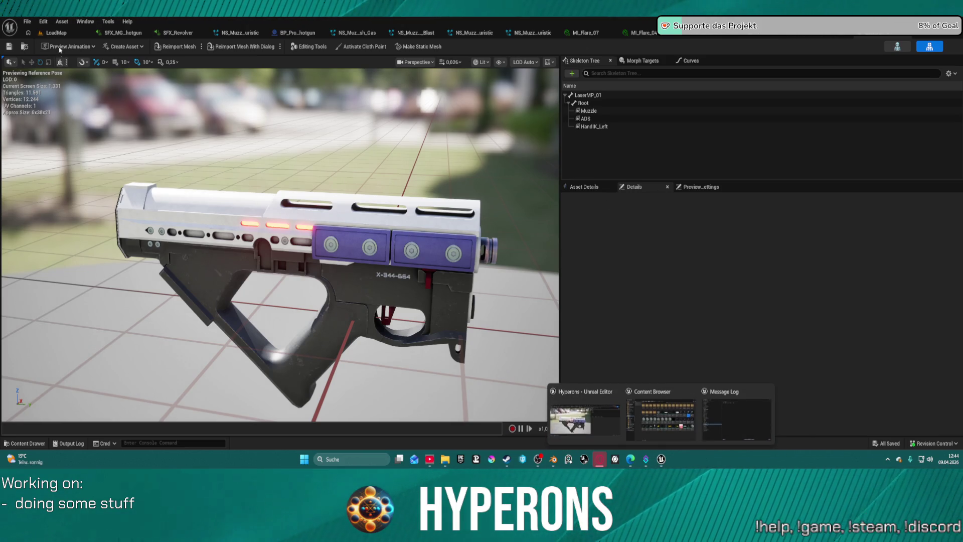
left_click(664, 416)
left_click(666, 133)
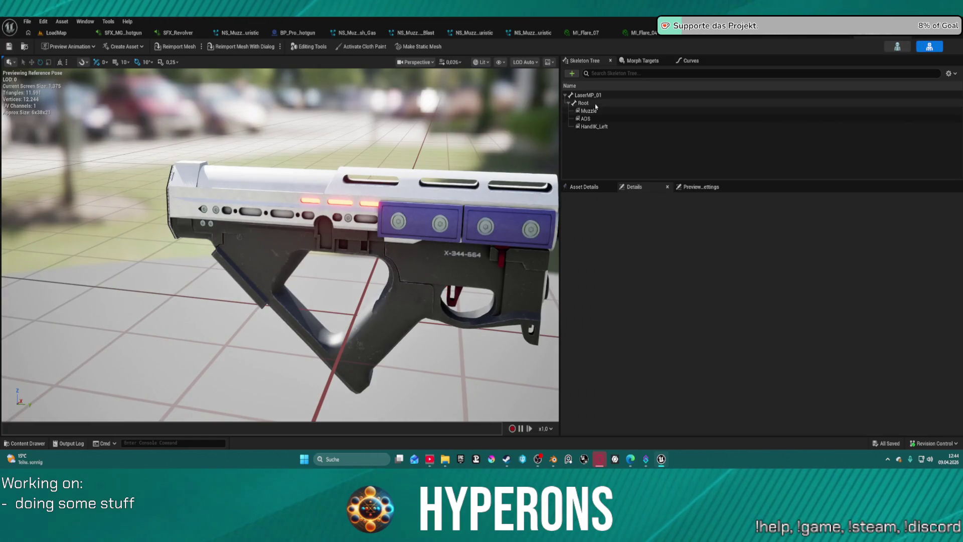
left_click(583, 103)
left_click(54, 33)
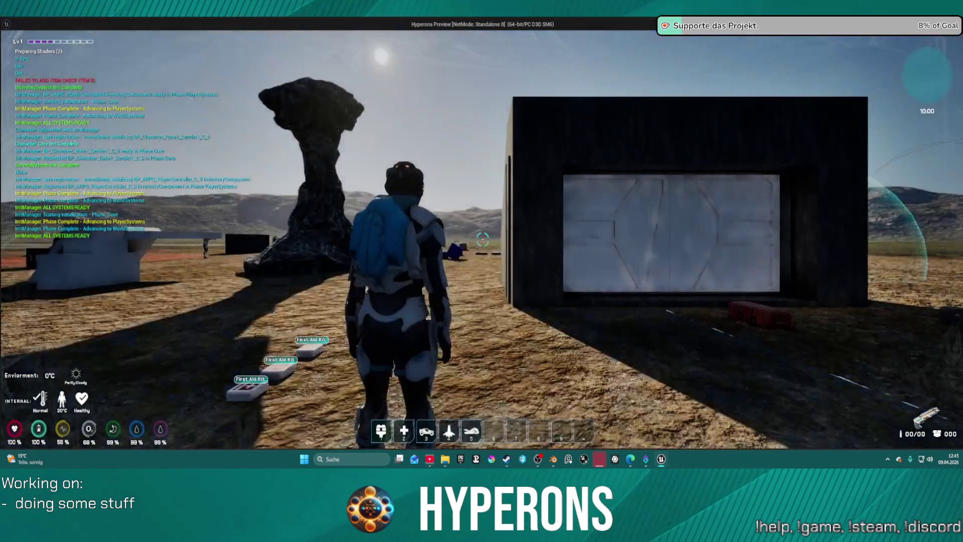
Walk to DEV_ResContainer, open and close its inventory, run off with the gun, then stop the preview
key("w")
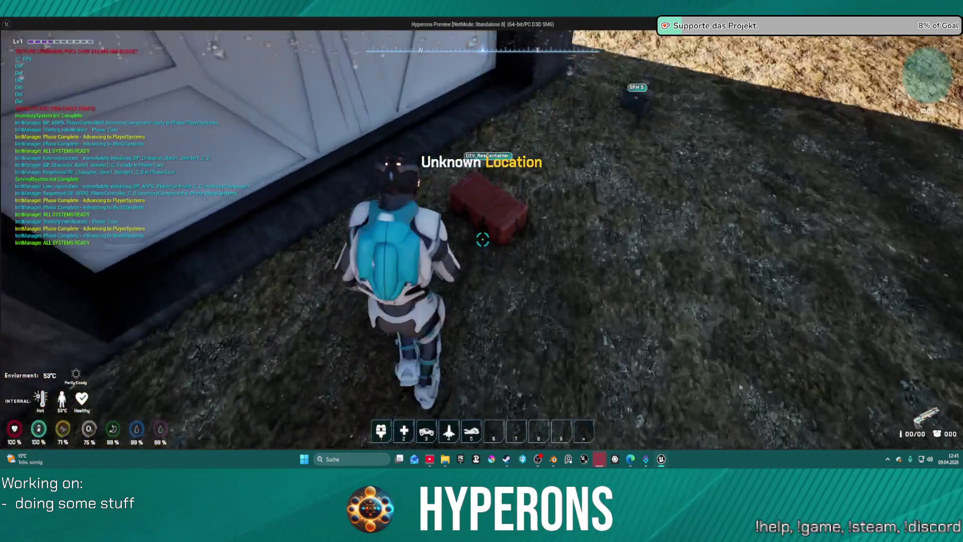
key("f")
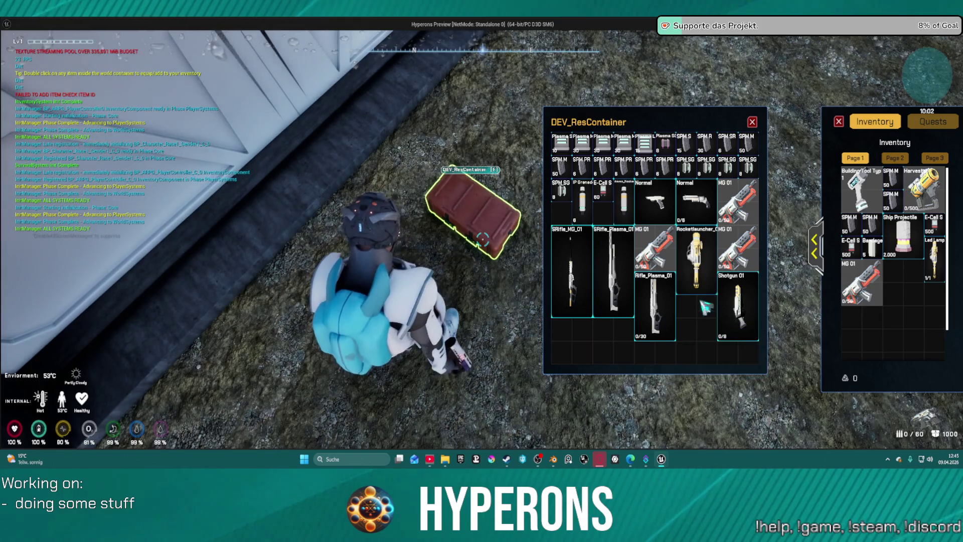
left_click(753, 122)
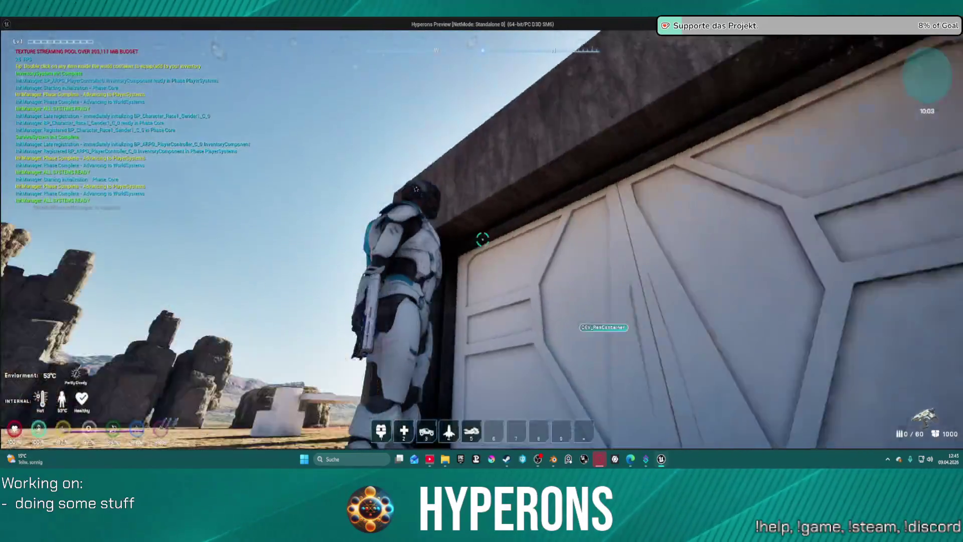
key("w")
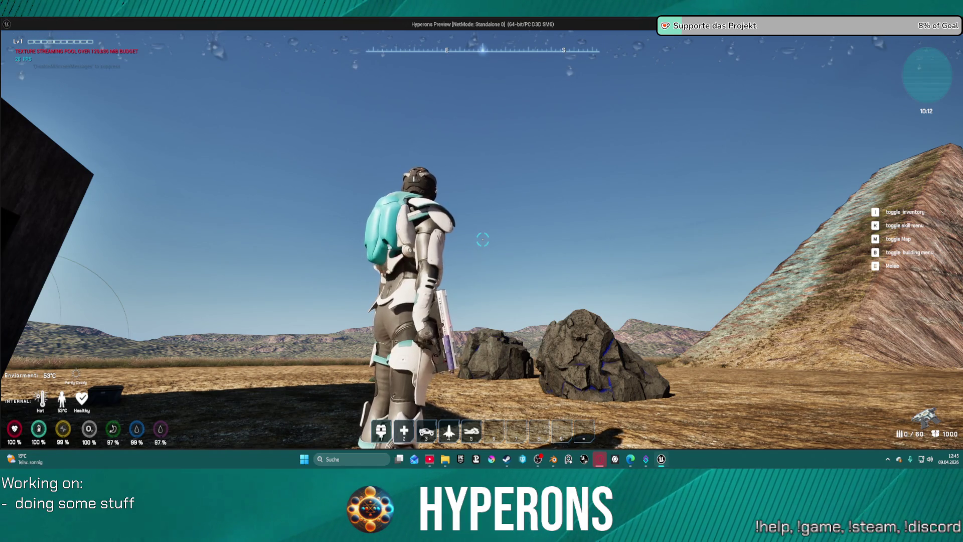
key("Escape")
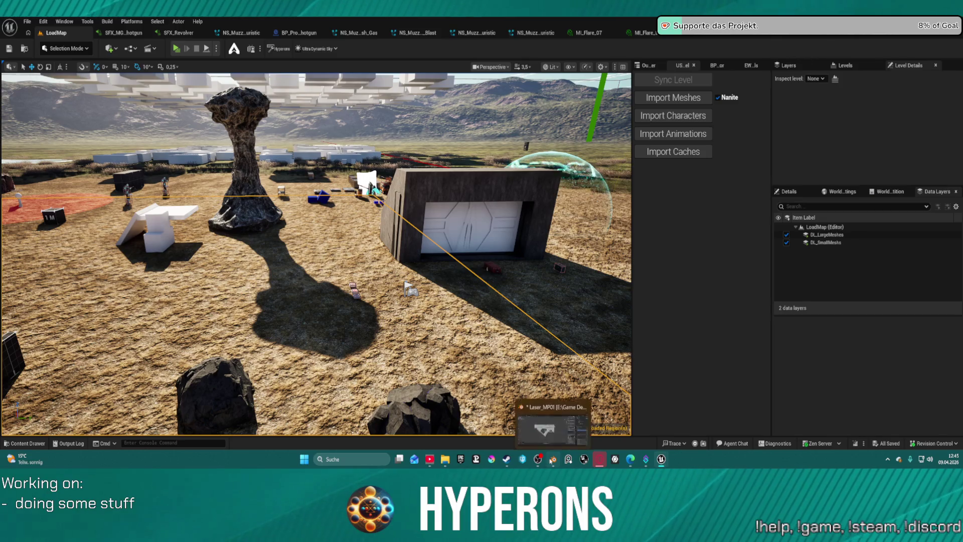
left_click(554, 459)
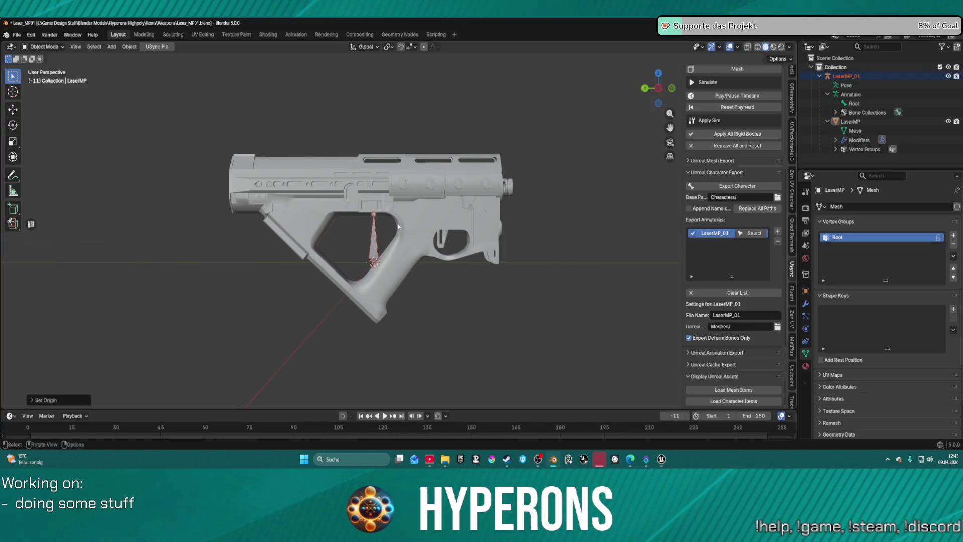
left_click(448, 160)
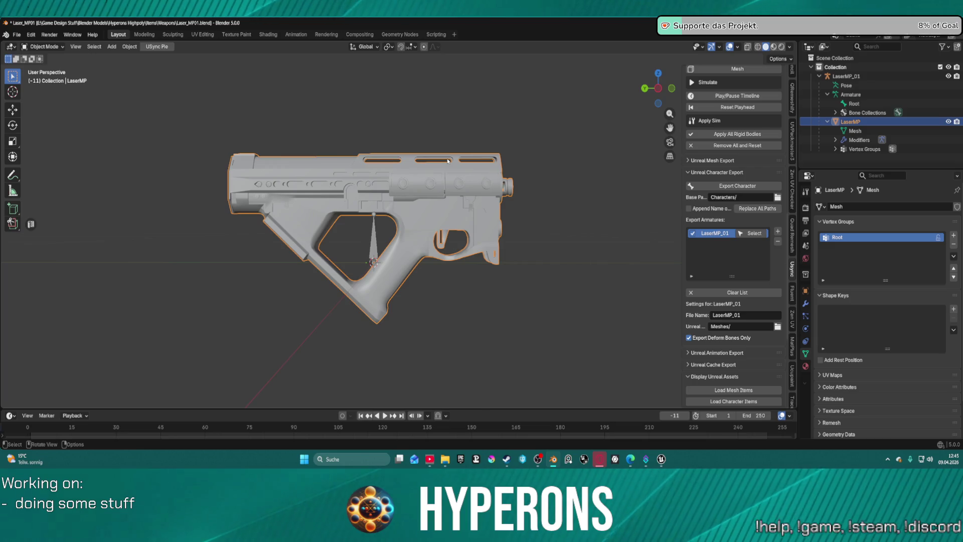
key("g")
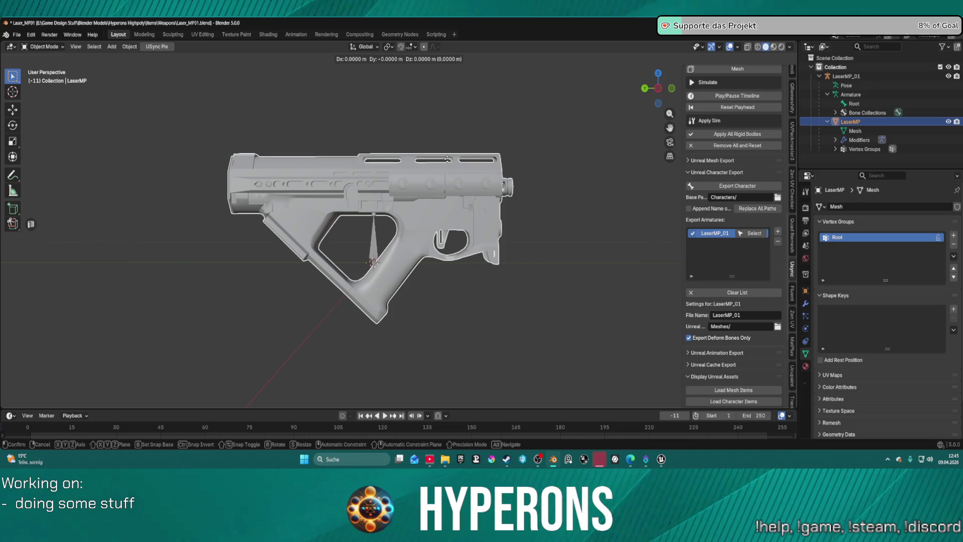
key("y")
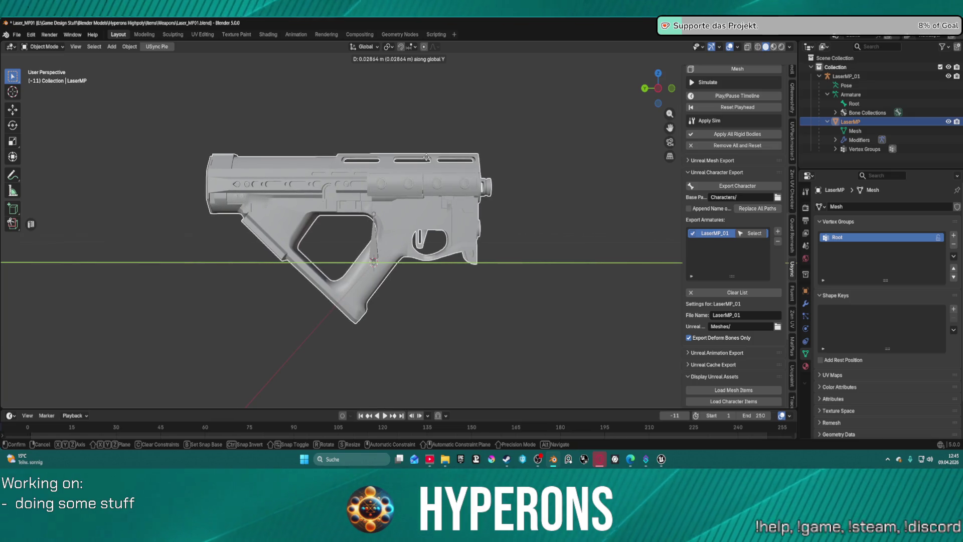
left_click(429, 157)
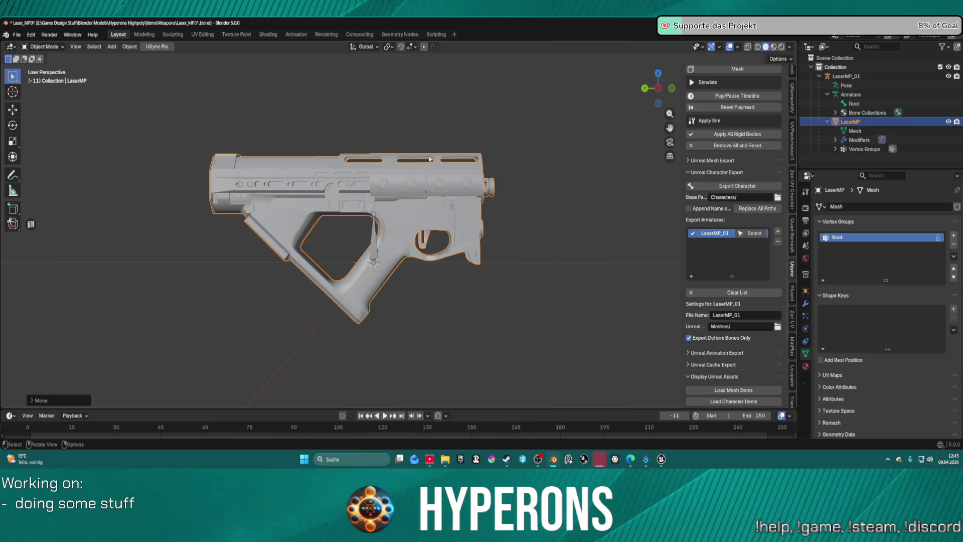
mouse_move(662, 459)
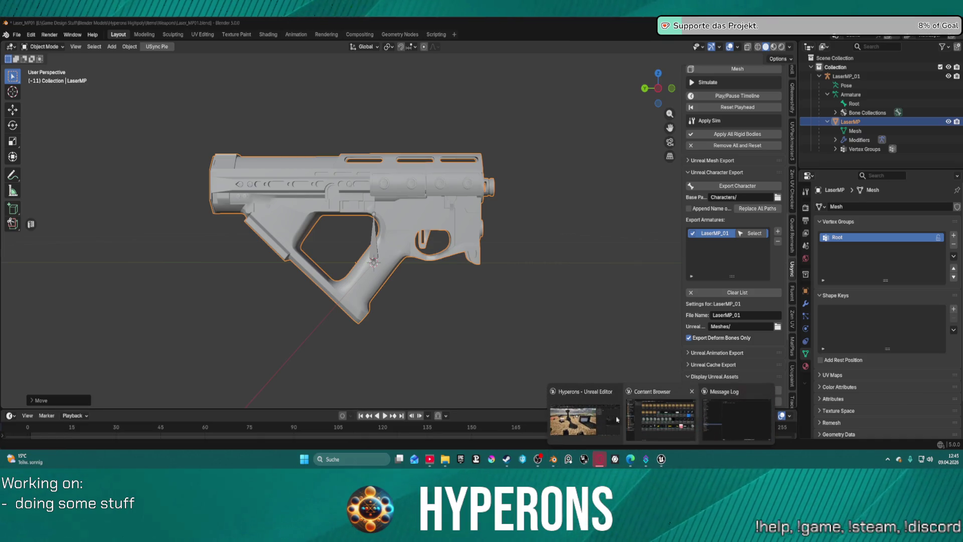
left_click(560, 425)
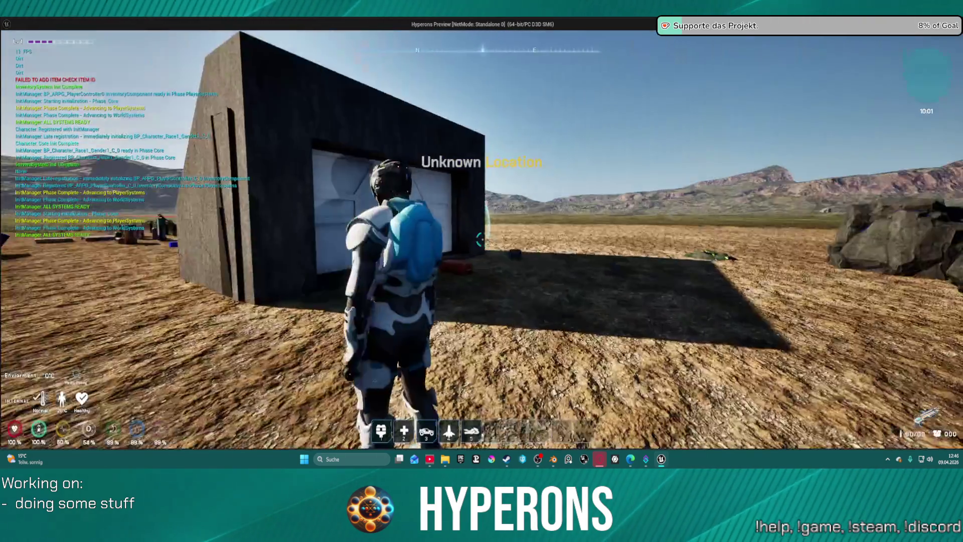
Walk to the red container, equip the LaserMP from it, and close the game preview
key("w")
key("e")
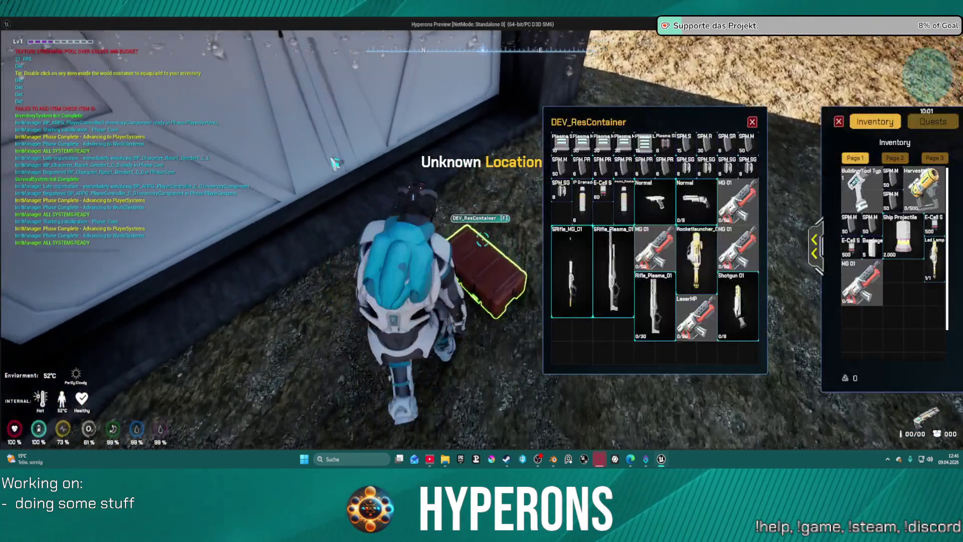
double_click(702, 300)
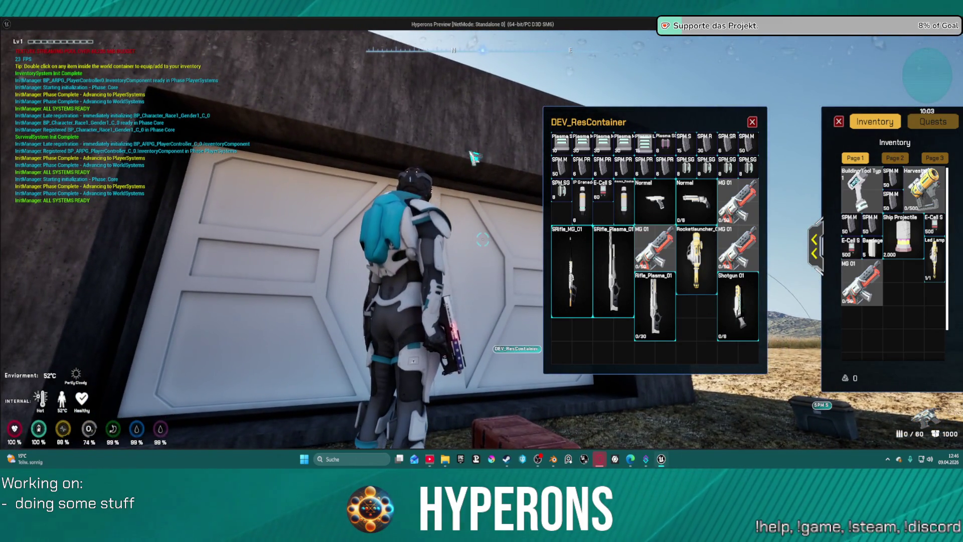
key("Escape")
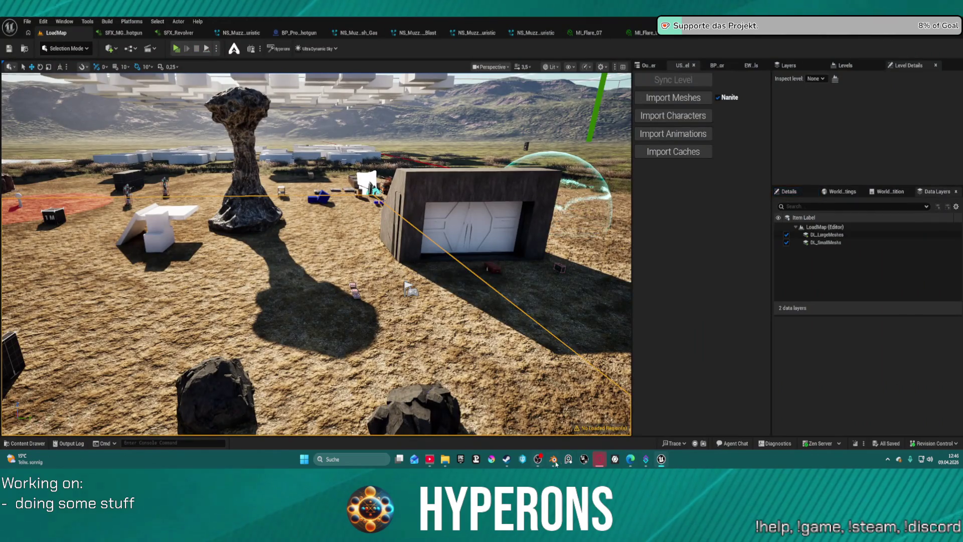
left_click(560, 464)
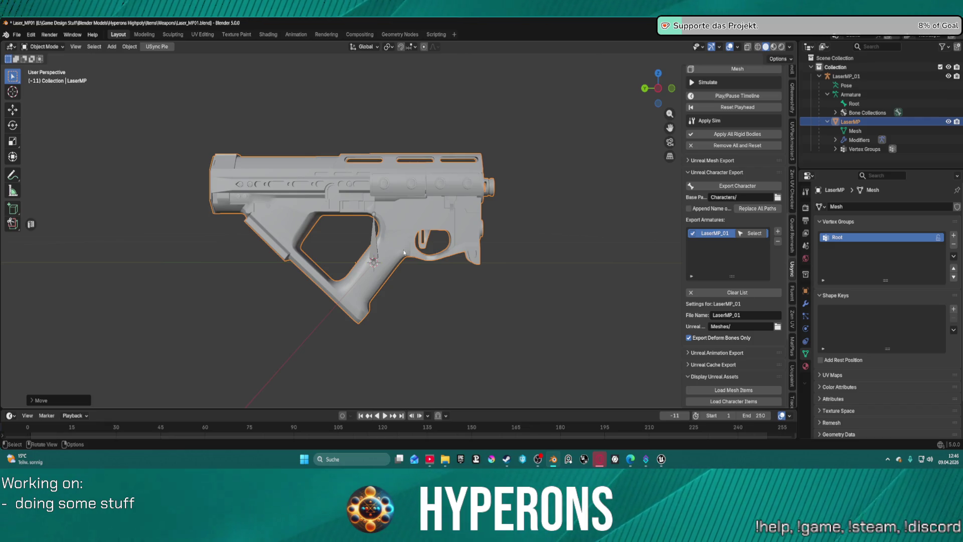
Move the gun mesh along Z and set its origin to the 3D cursor
key("g")
key("z")
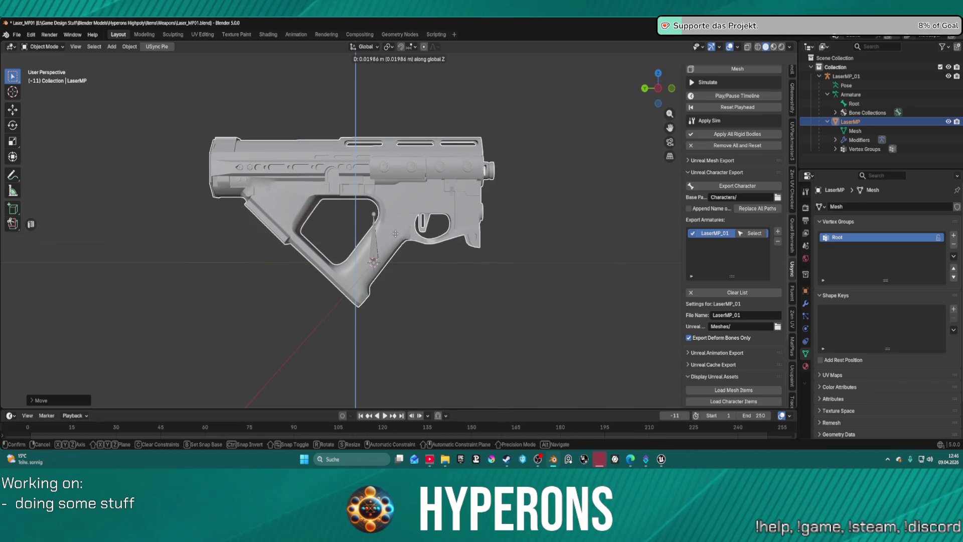
left_click(395, 233)
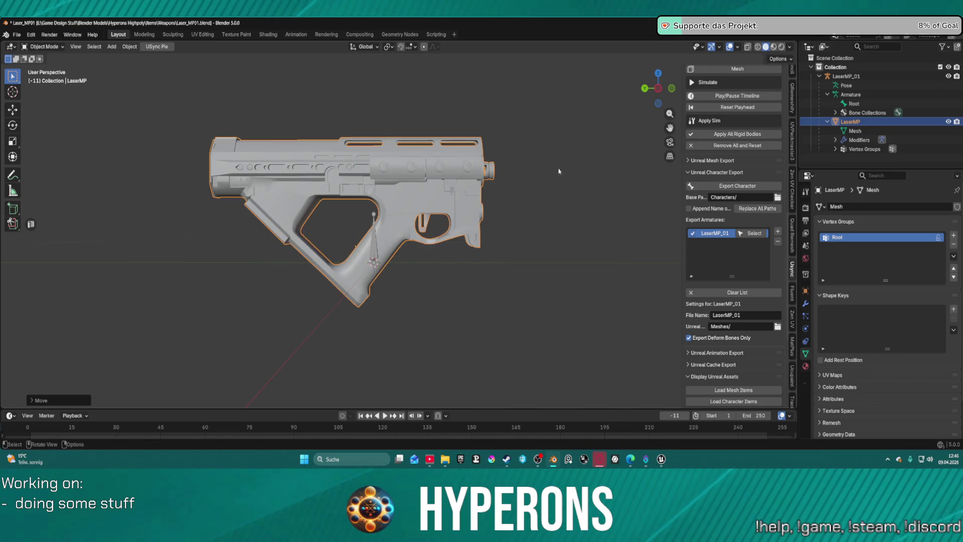
right_click(570, 137)
mouse_move(582, 135)
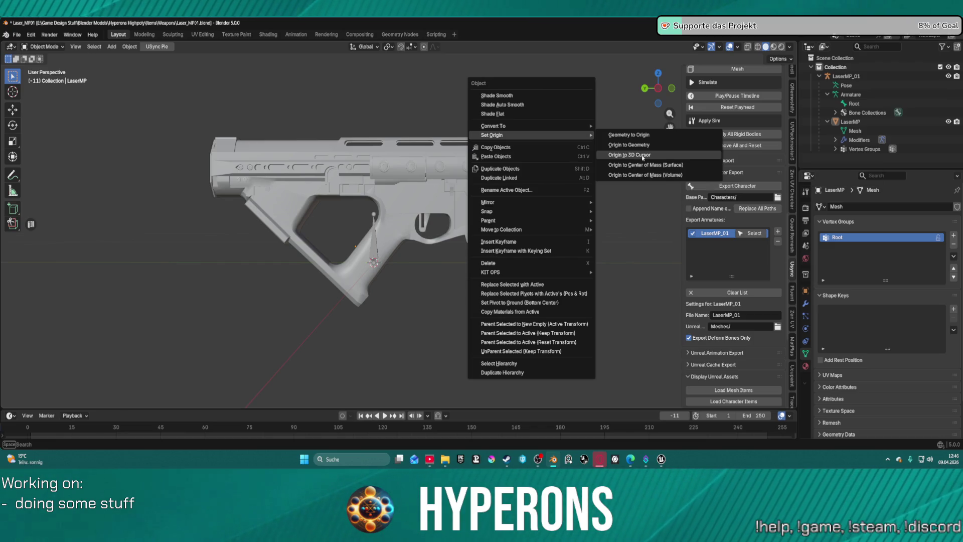
left_click(643, 157)
Reset the LaserMP object's origin to the 3D cursor and export it as a character
right_click(588, 160)
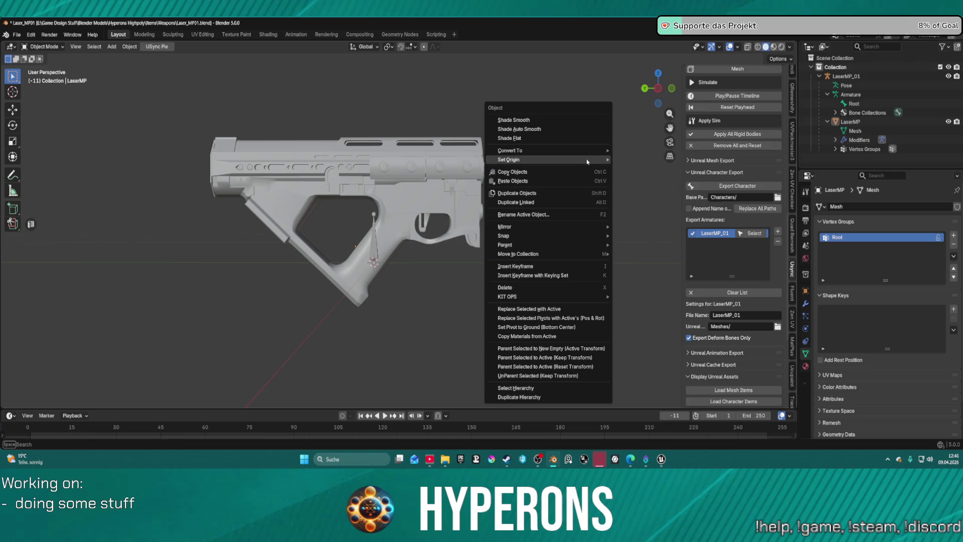
mouse_move(588, 161)
left_click(658, 180)
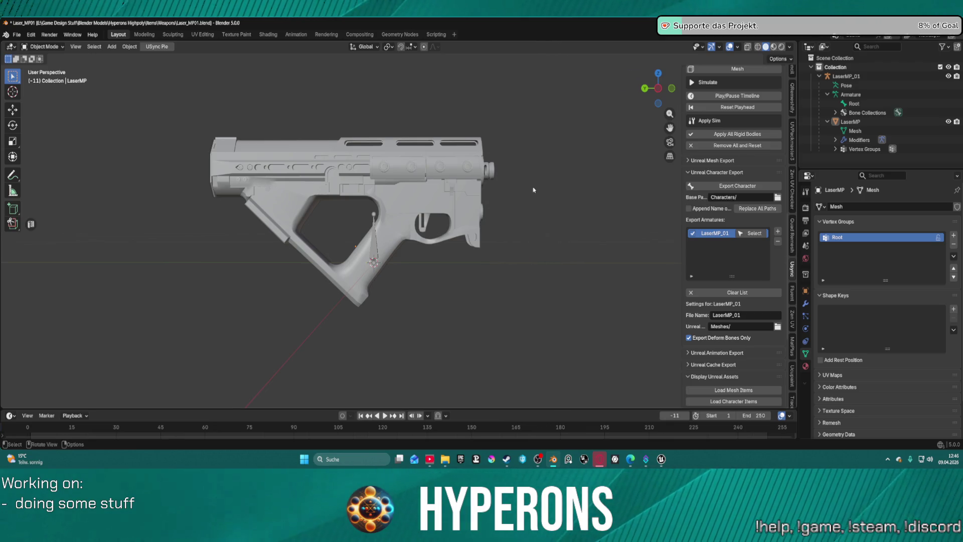
scroll(549, 191, "down", 1)
left_click(858, 121)
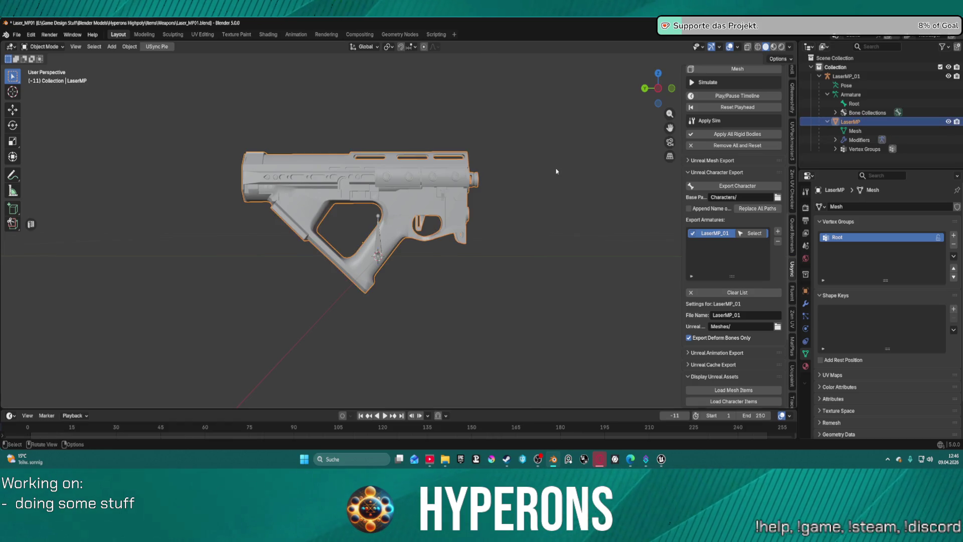
right_click(555, 172)
mouse_move(557, 173)
left_click(629, 190)
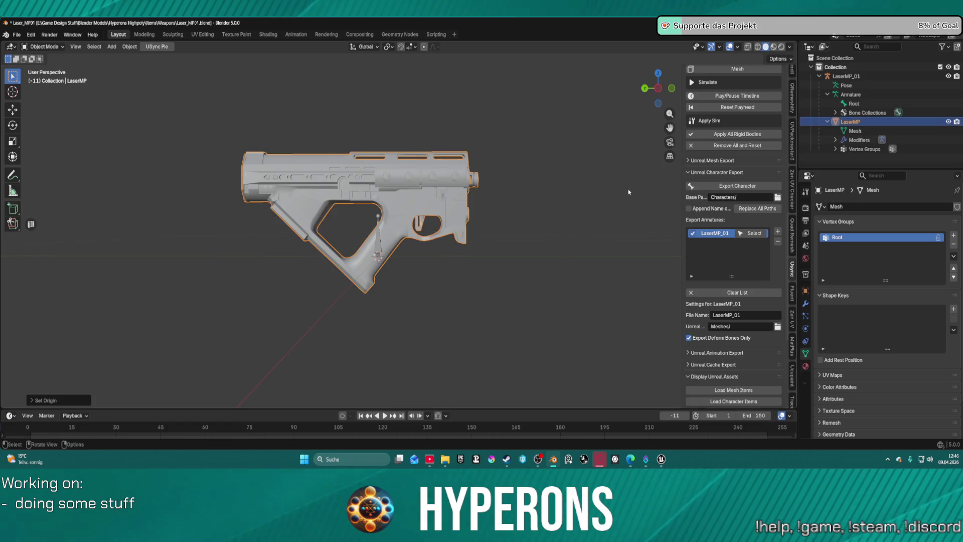
left_click(725, 188)
mouse_move(599, 458)
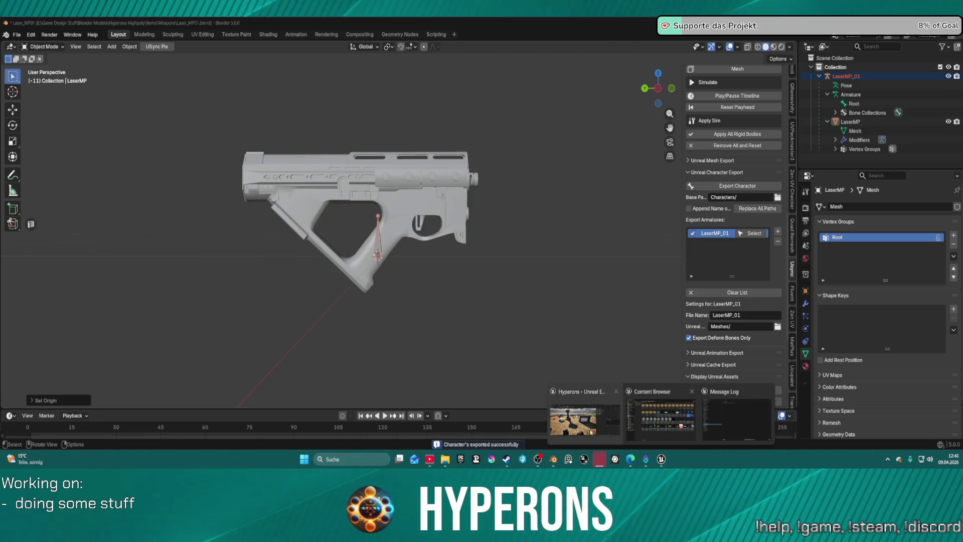
left_click(603, 434)
Import the re-exported LaserMP character, then test it at the red container and near the rocks
left_click(673, 98)
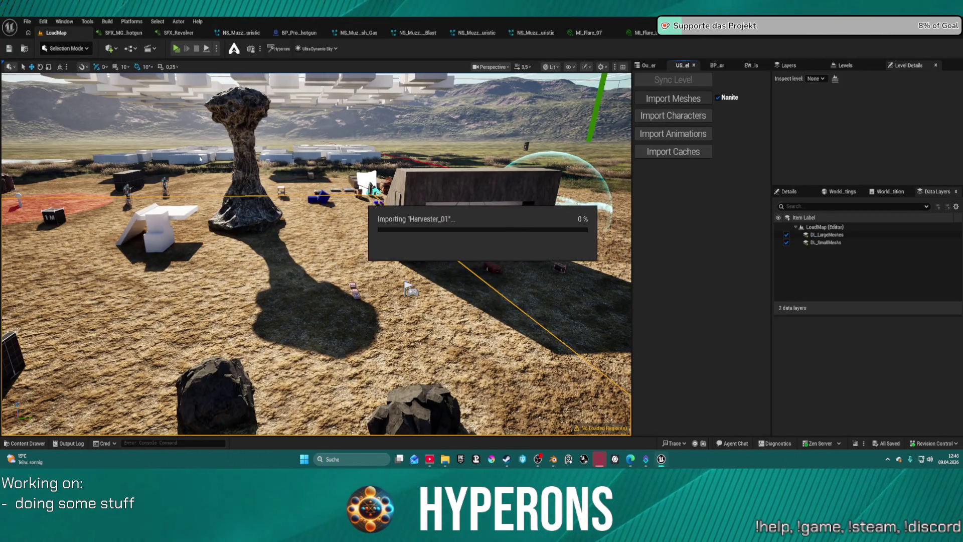
left_click(690, 117)
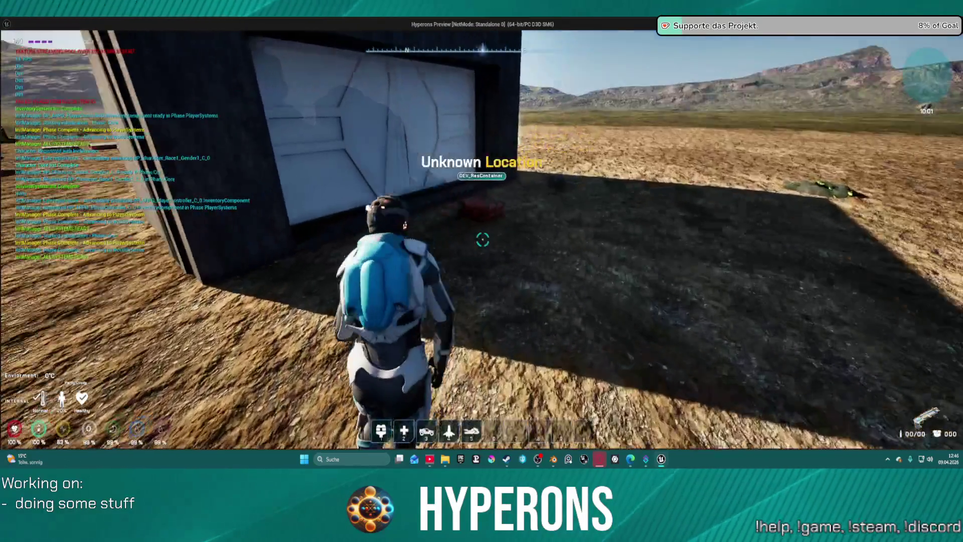
key("w")
key("f")
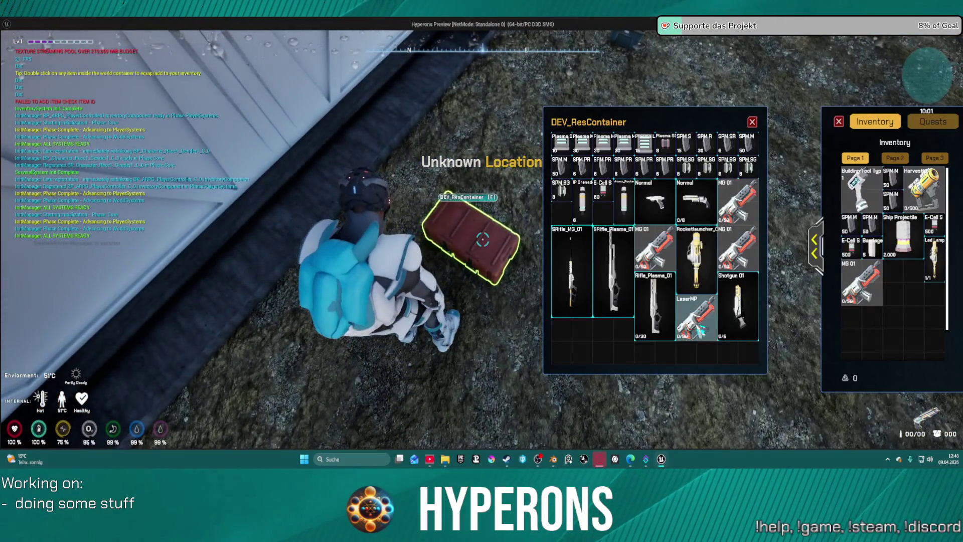
key("Escape")
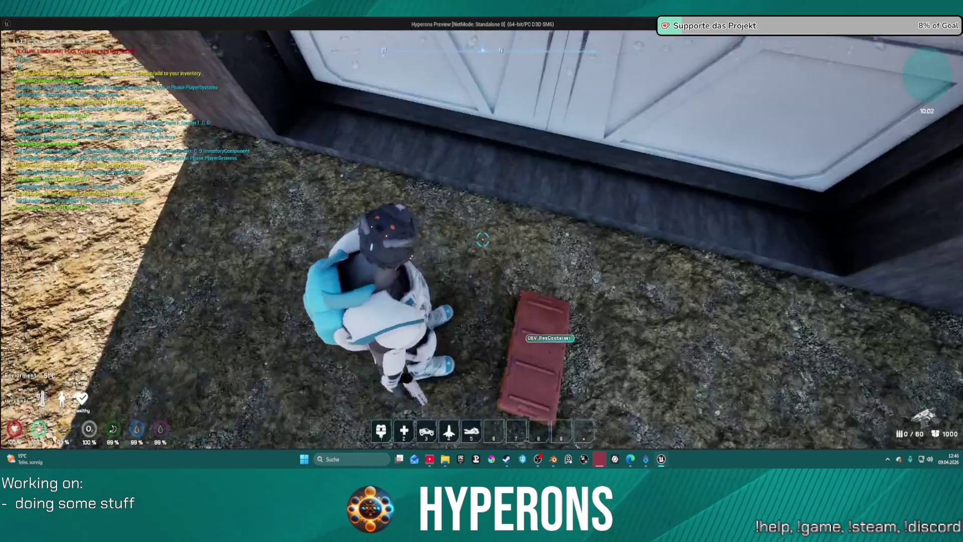
key("w")
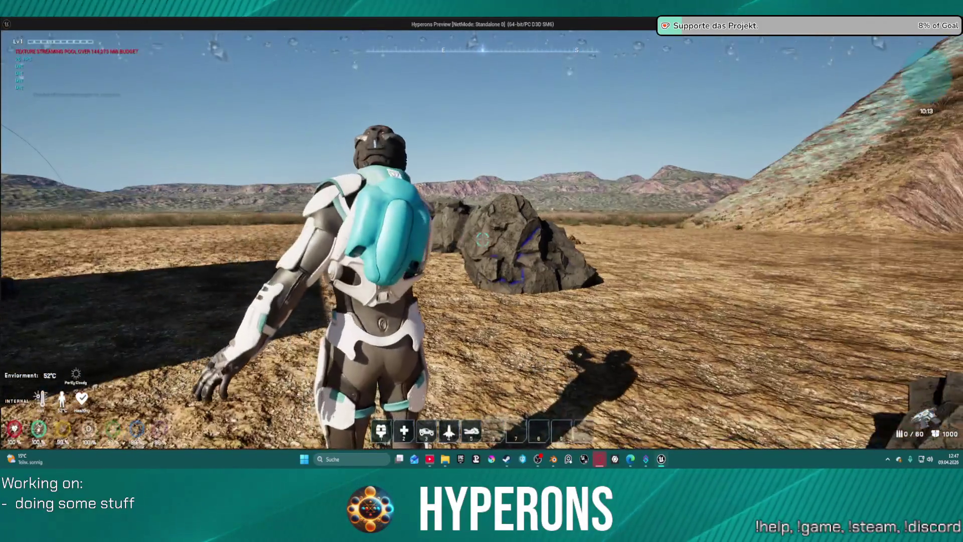
key("Escape")
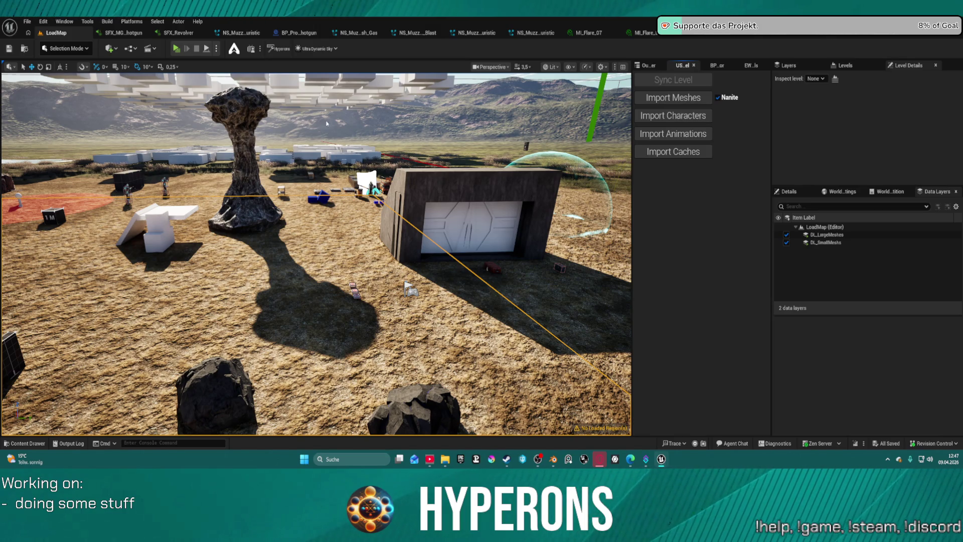
Start Play-In-Editor with Alt+P and check the red container's inventory
key("alt+p")
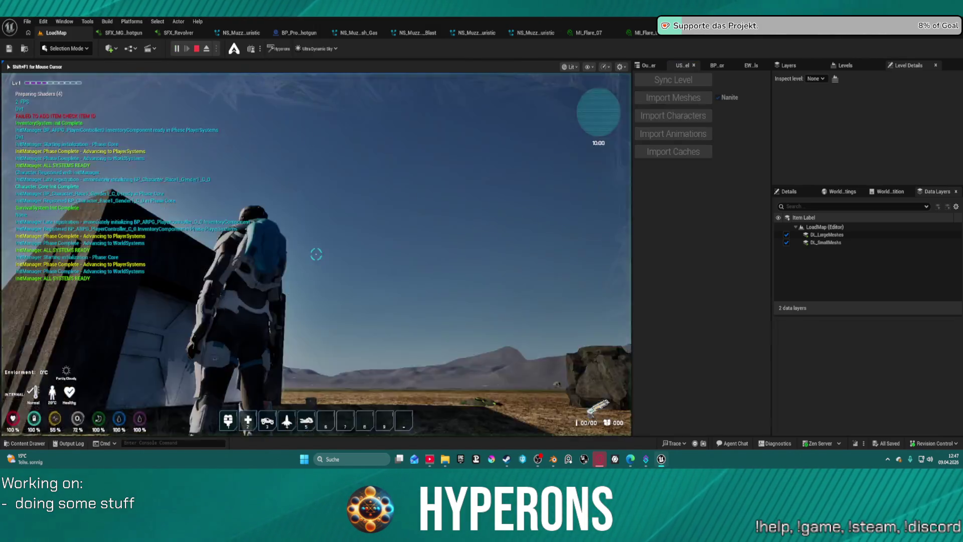
key("w")
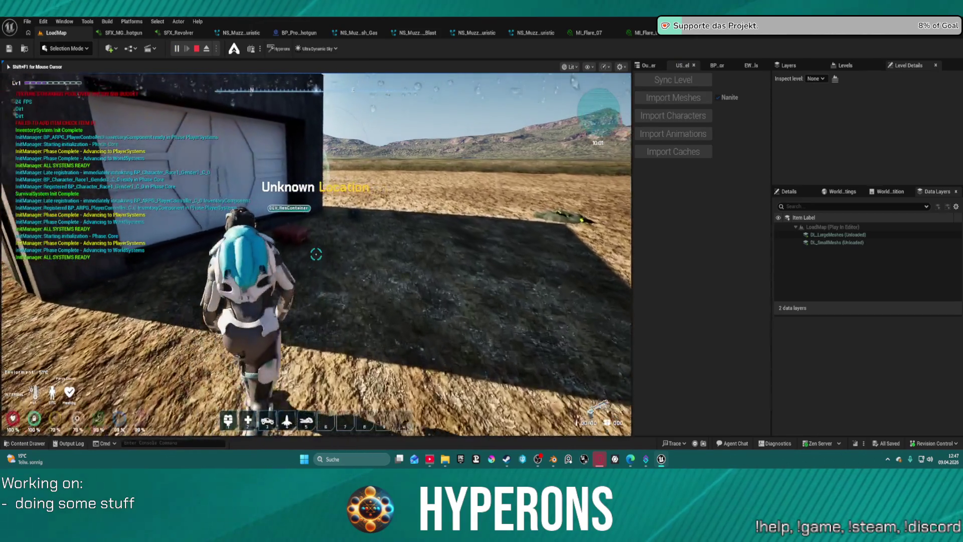
key("e")
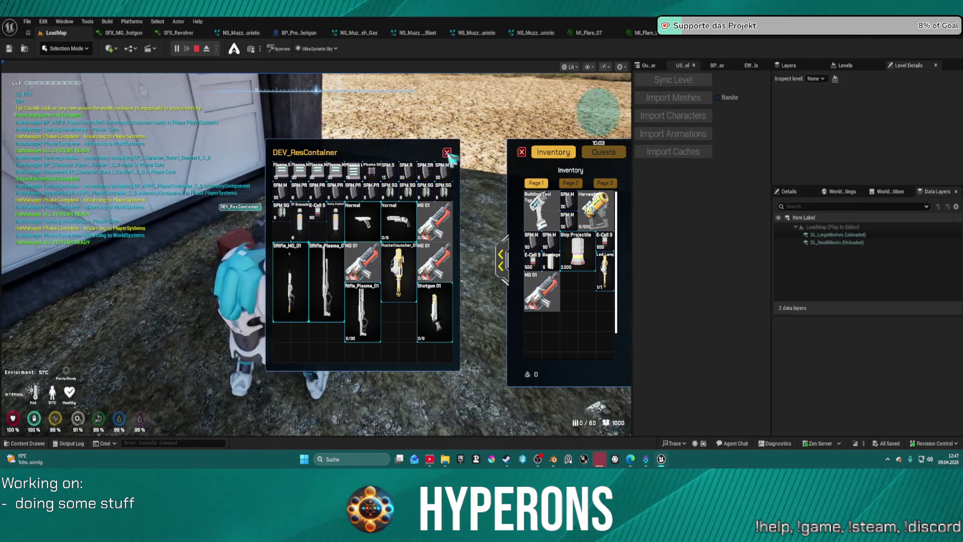
key("Escape")
key("w")
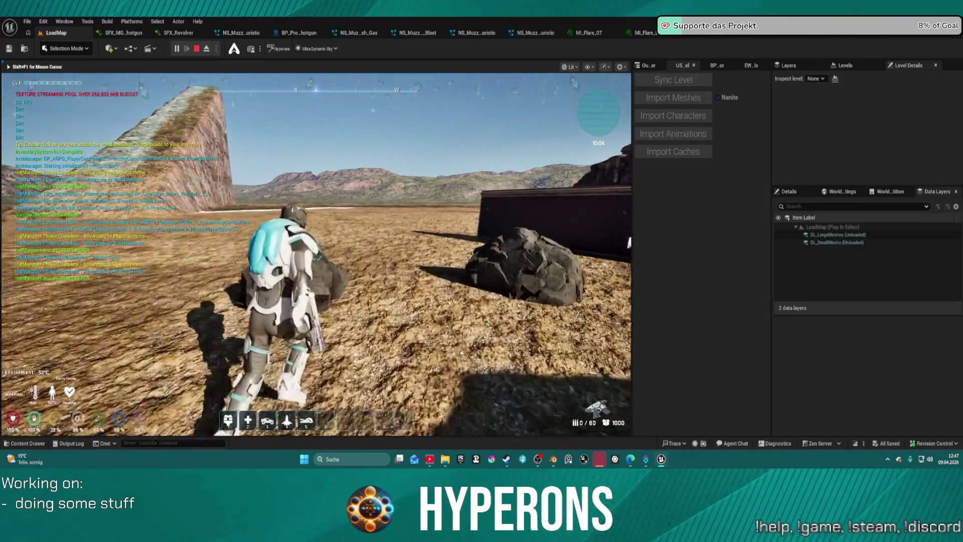
Turn toward the rock ridge, toggle over-the-shoulder aiming with the LaserMP several times, then stop playing
key("a")
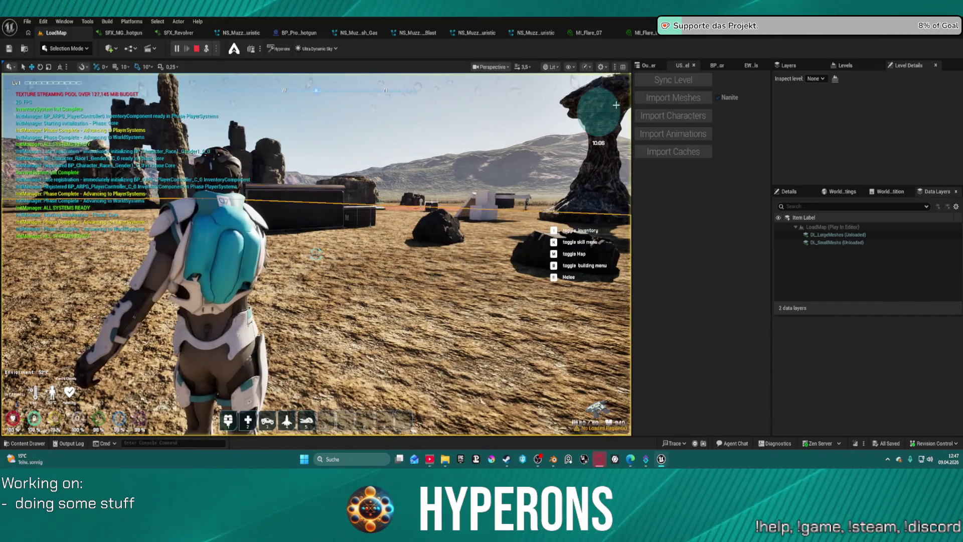
key("d")
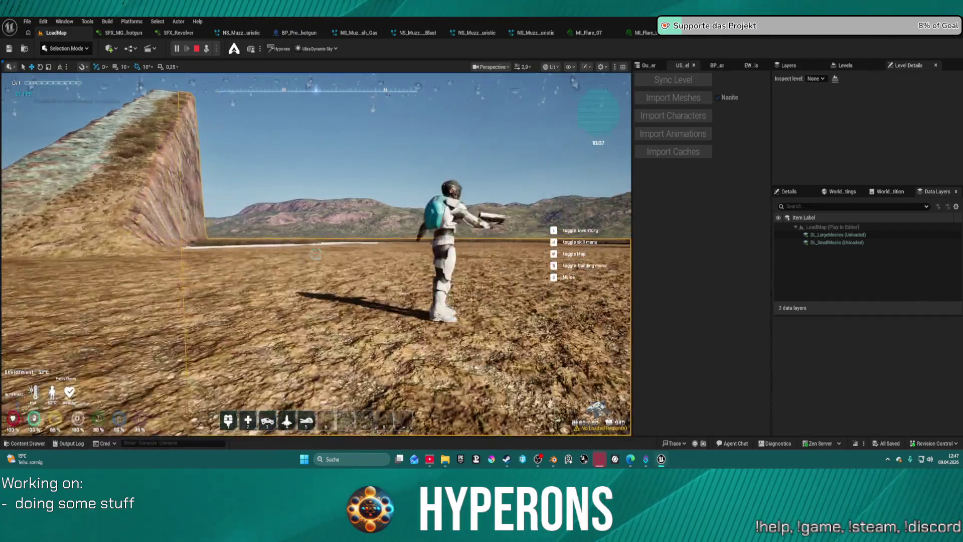
right_click(316, 255)
right_click(316, 255)
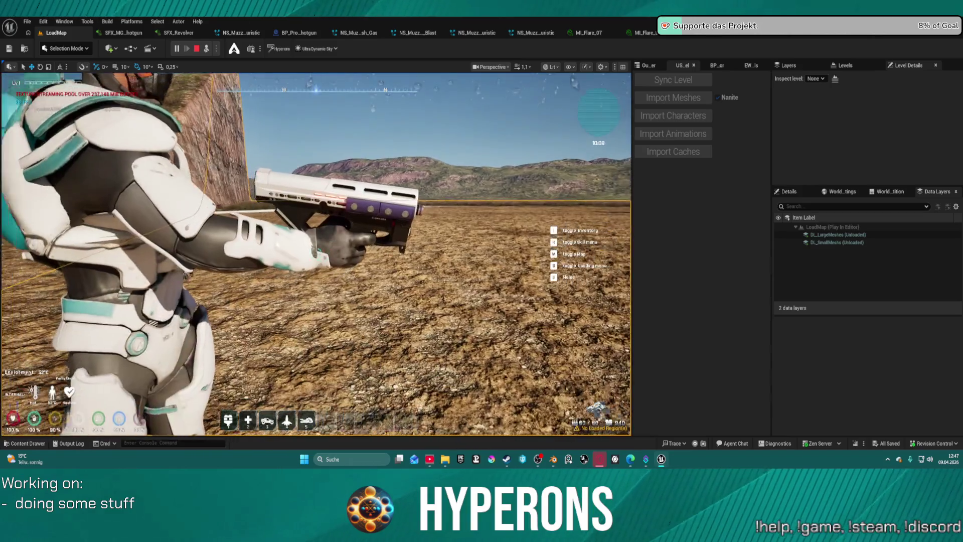
right_click(315, 255)
key("s")
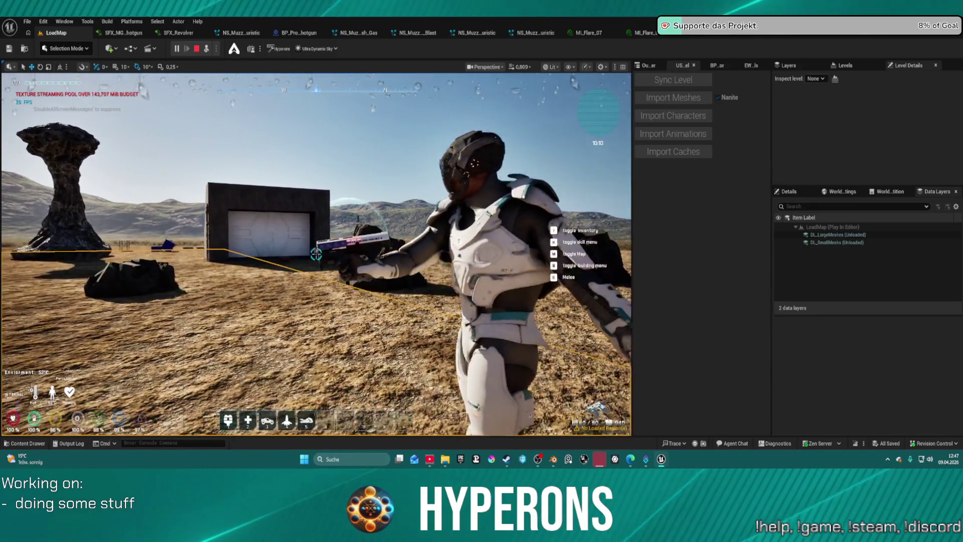
right_click(316, 255)
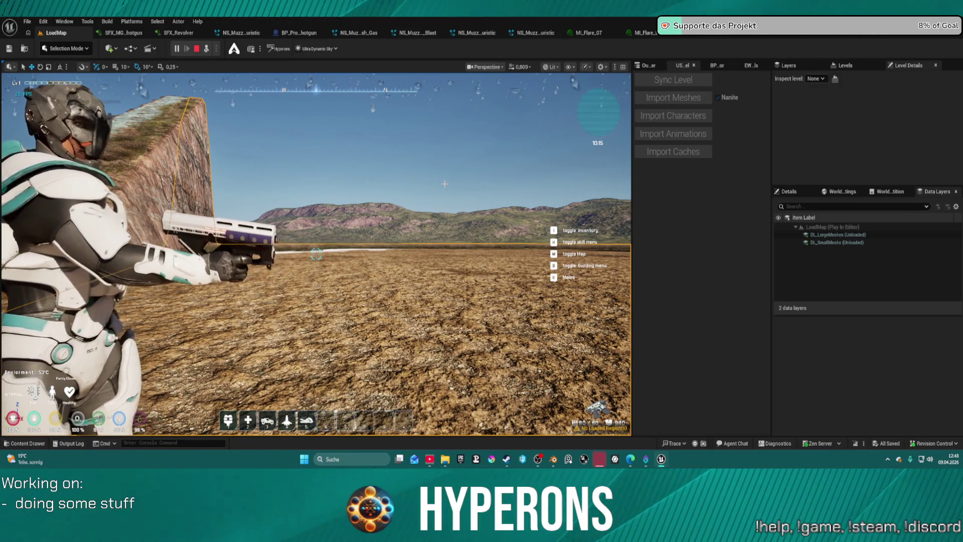
key("Escape")
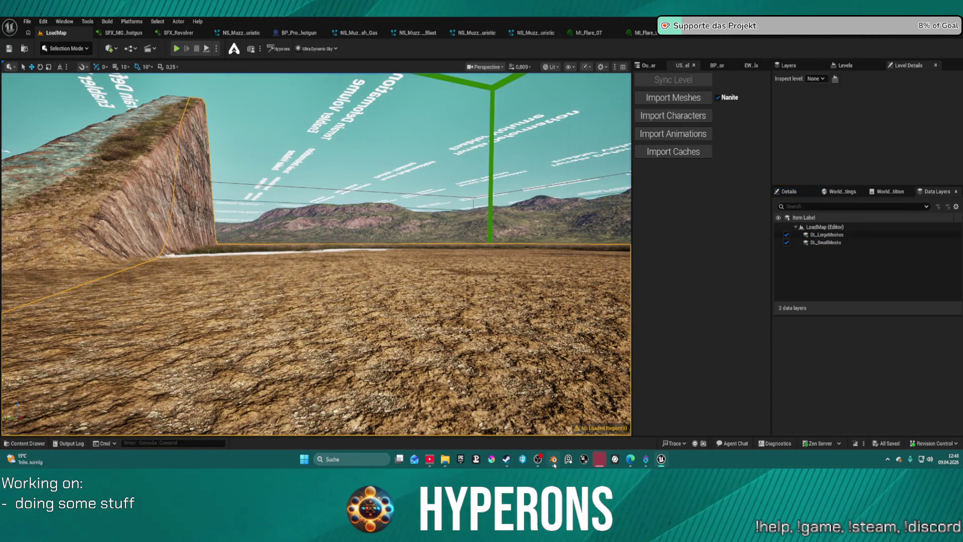
In Blender, nudge the LaserMP gun mesh slightly along Y, then along Z
left_click(554, 460)
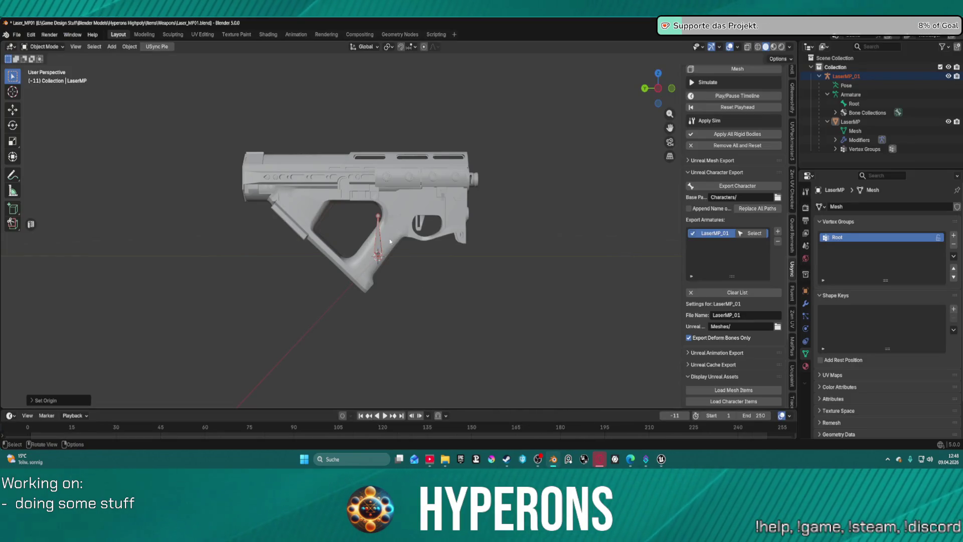
left_click(406, 182)
key("g")
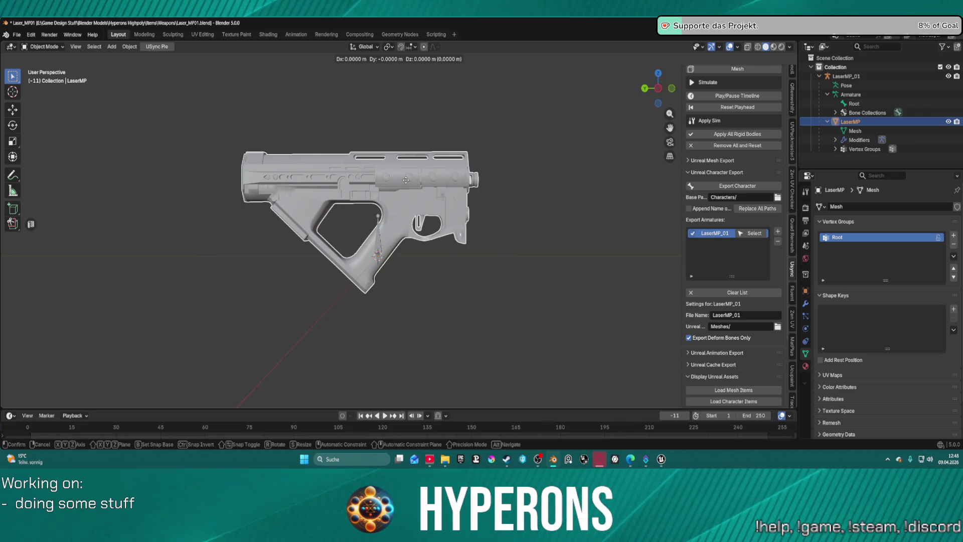
key("y")
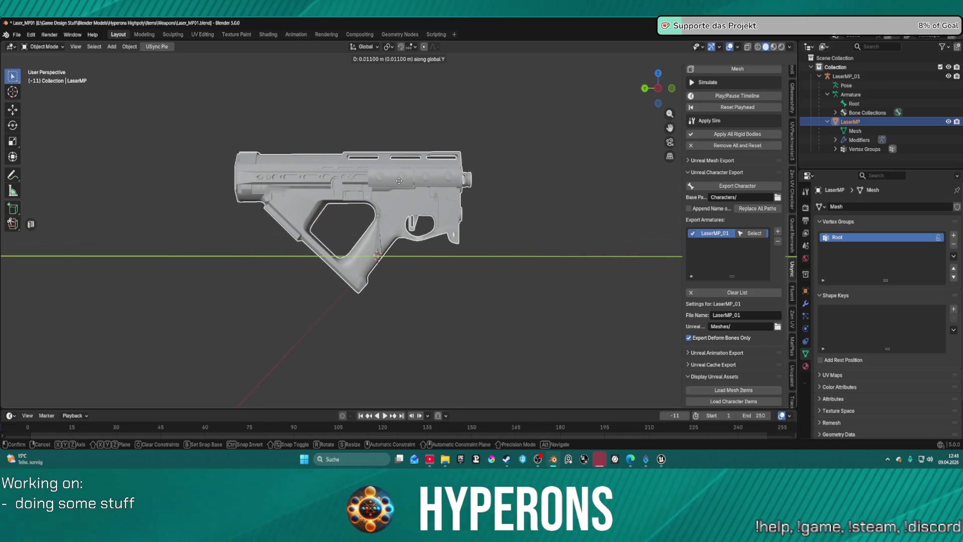
left_click(399, 180)
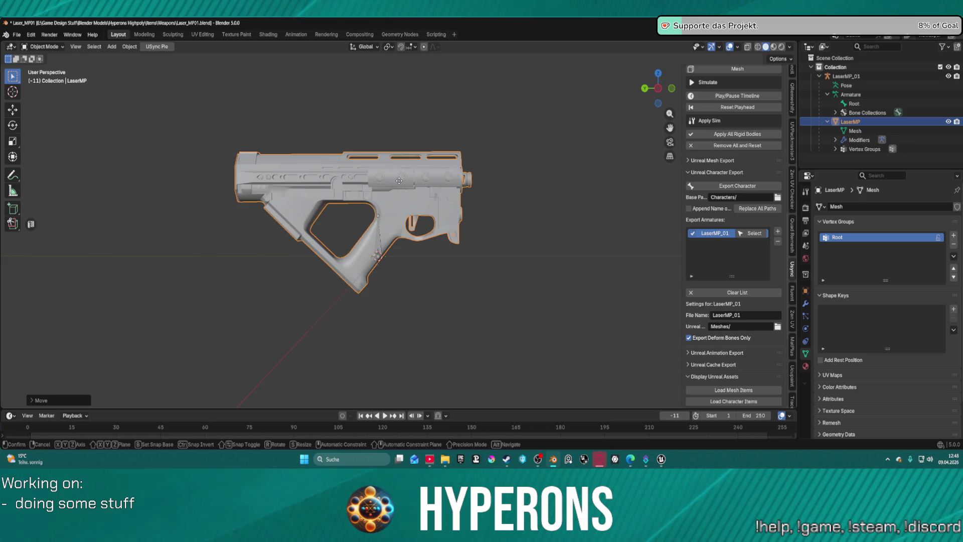
key("g")
key("z")
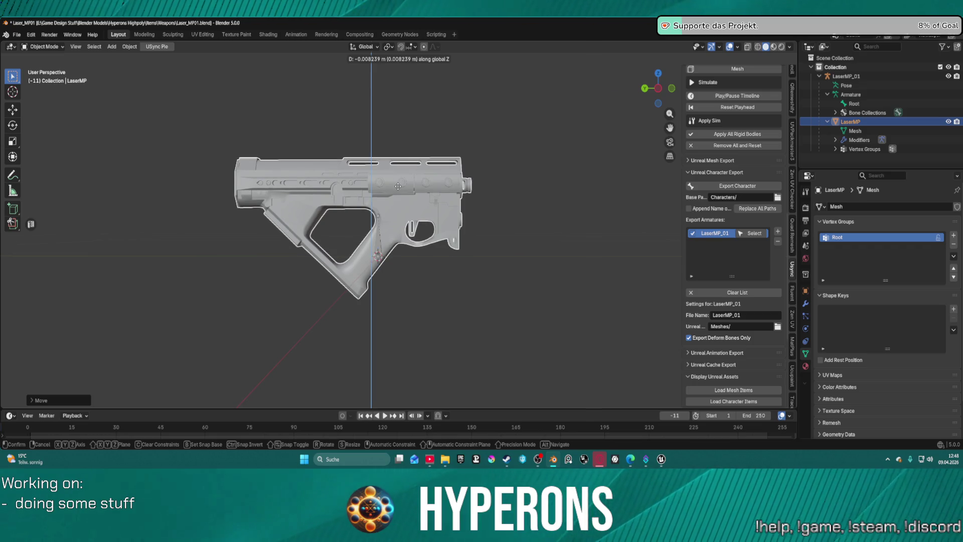
left_click(429, 188)
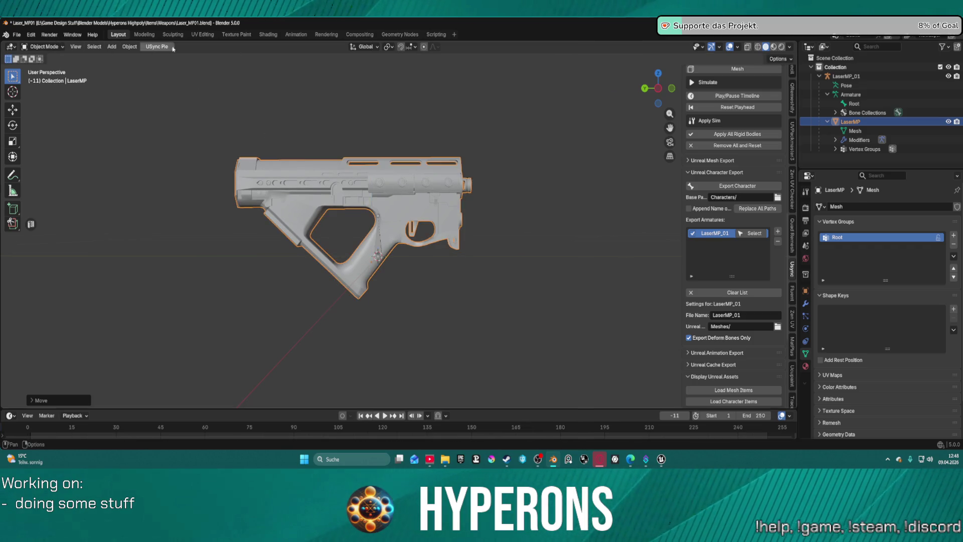
Re-export the LaserMP_01 character and bring the Unreal Editor to the front
left_click(732, 187)
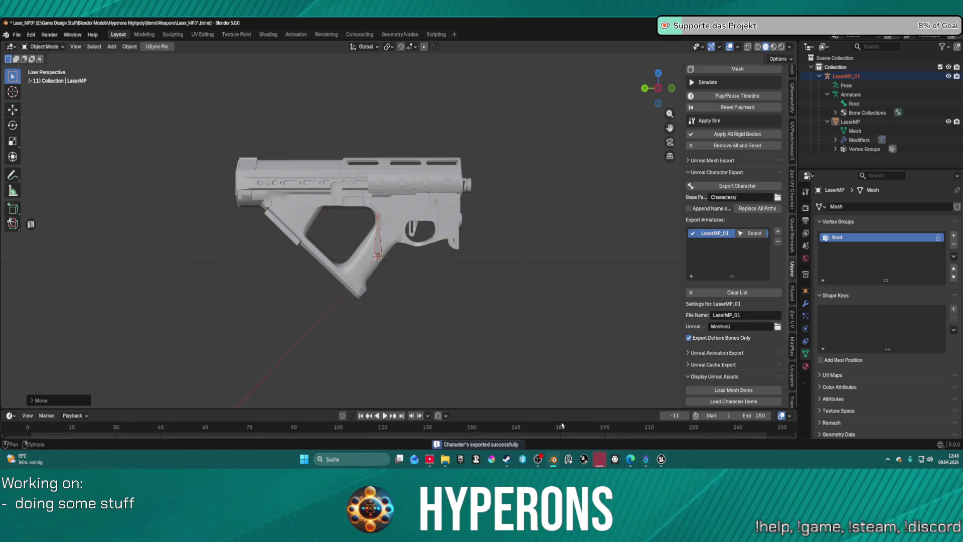
mouse_move(635, 459)
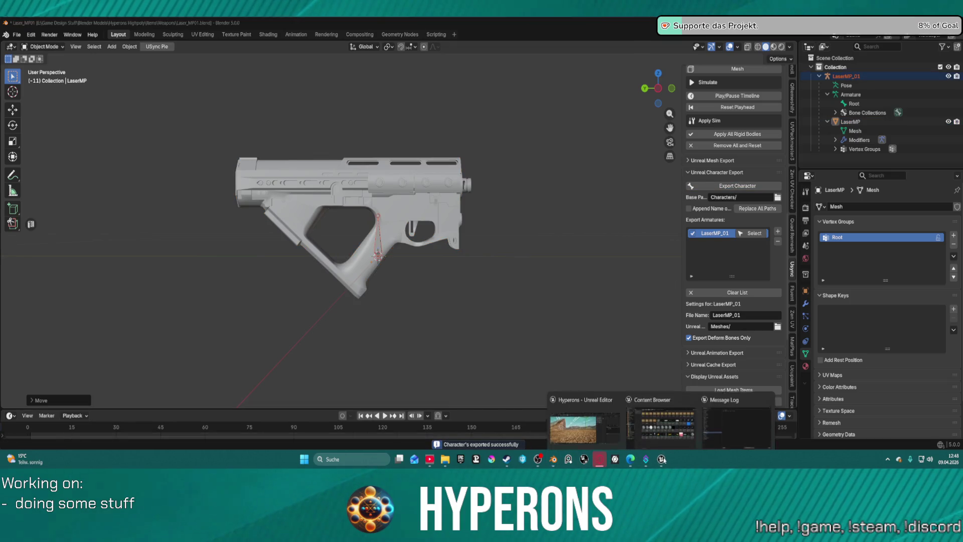
left_click(590, 423)
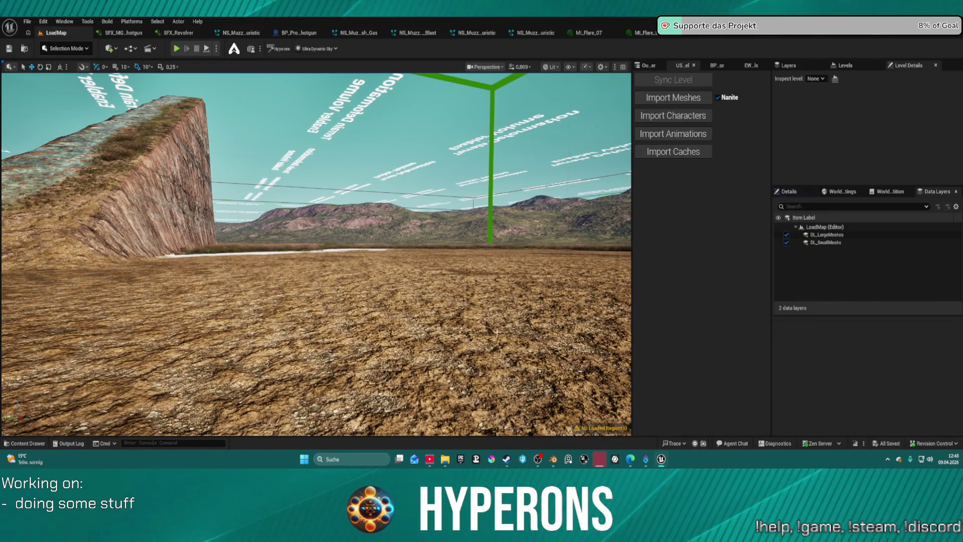
Select the LaserMP gun mesh and reset its origin via Set Origin
left_click(554, 459)
right_click(477, 203)
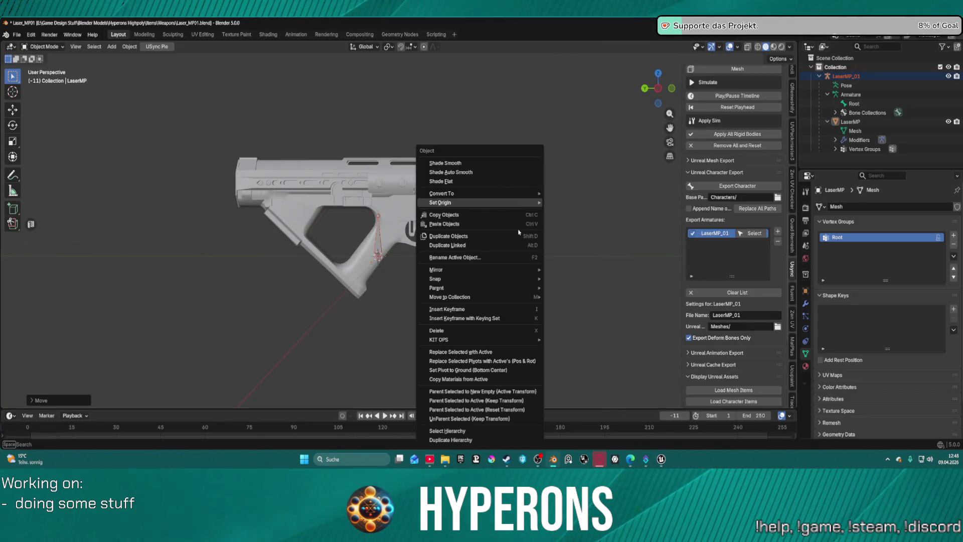
left_click(321, 191)
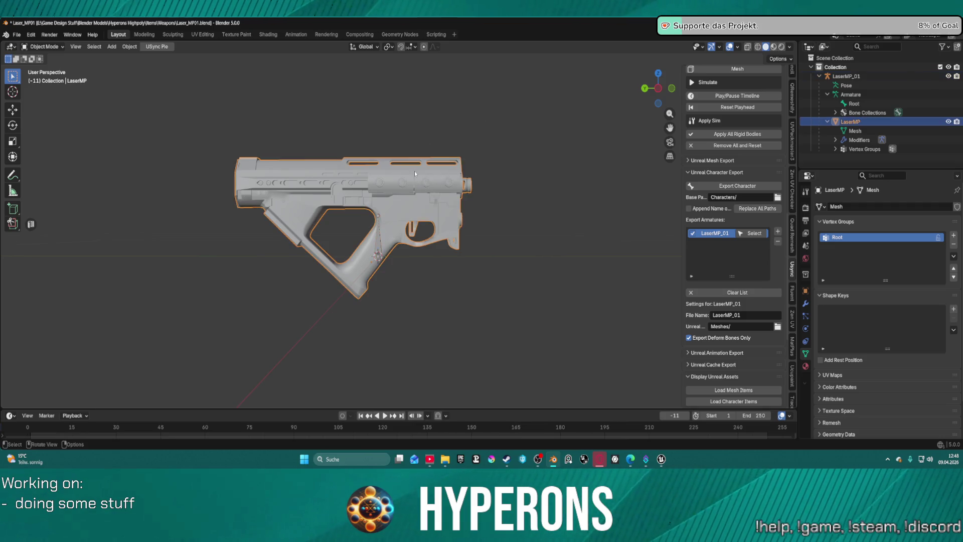
right_click(472, 151)
mouse_move(507, 151)
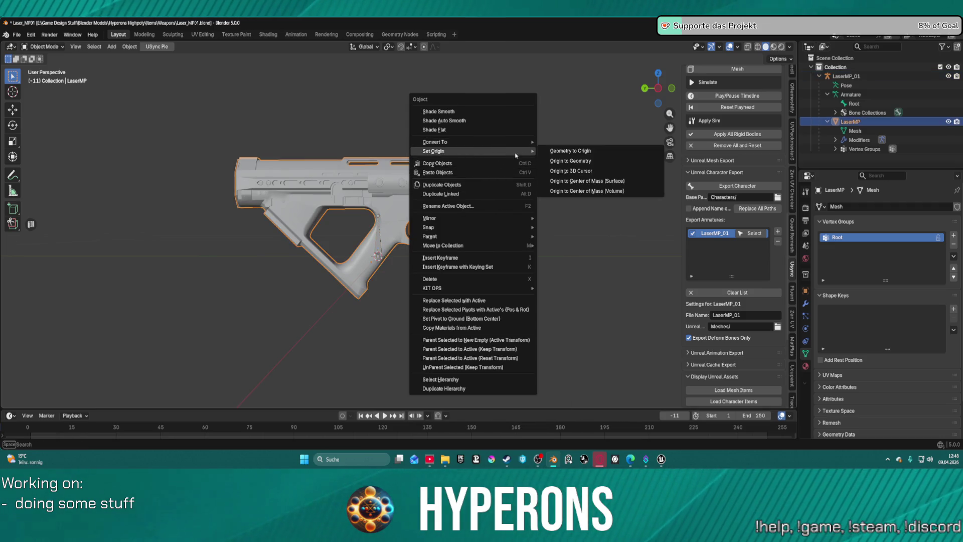
left_click(593, 172)
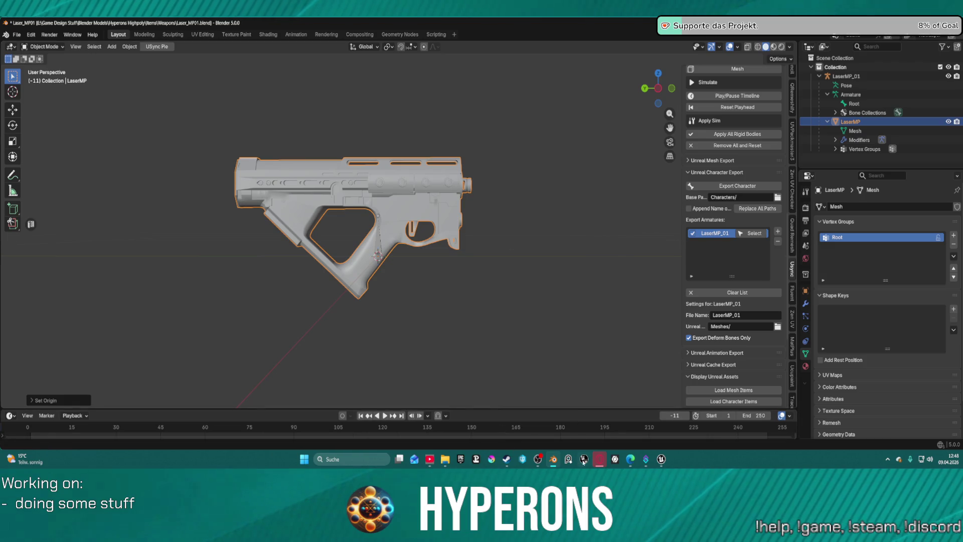
Export LaserMP_01 again and import the character into the Unreal project
mouse_move(660, 460)
mouse_move(598, 425)
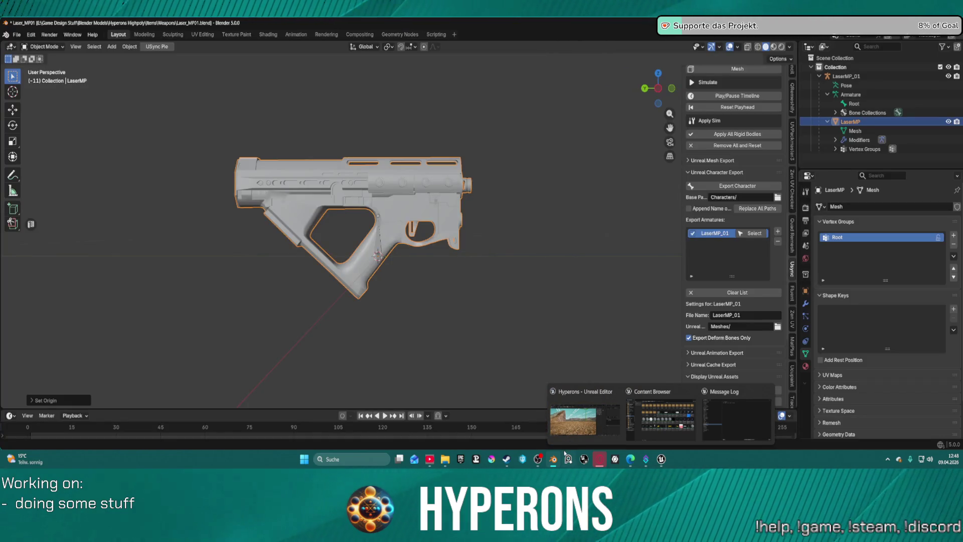
mouse_move(554, 460)
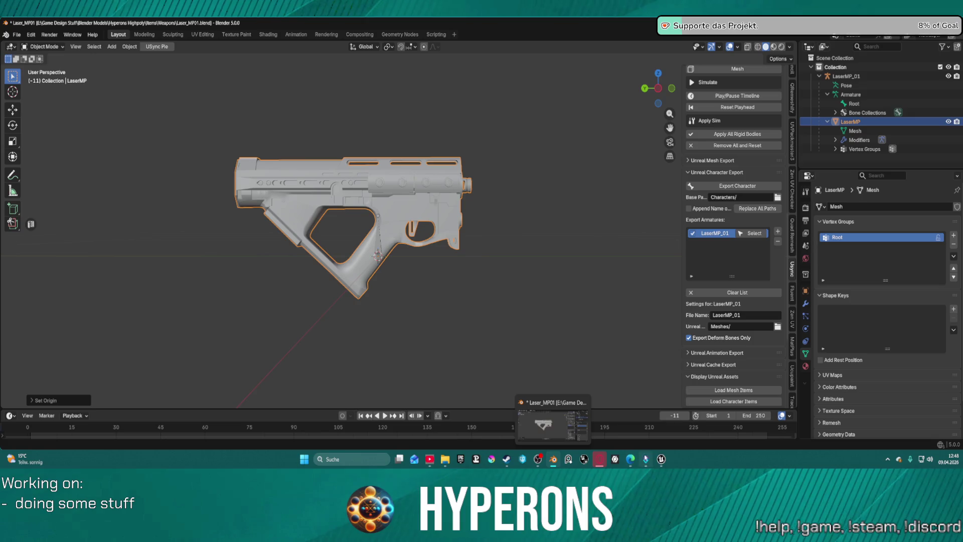
left_click(738, 185)
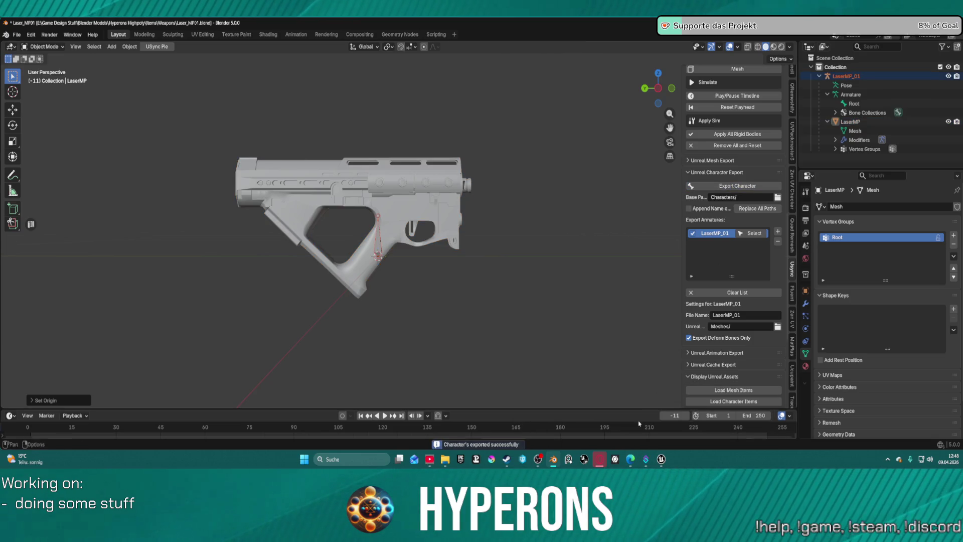
left_click(592, 418)
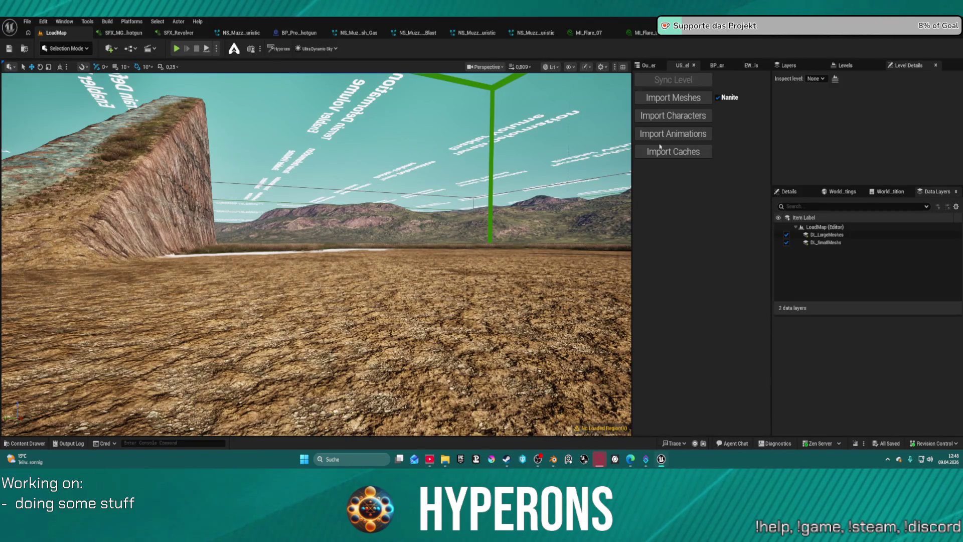
left_click(673, 115)
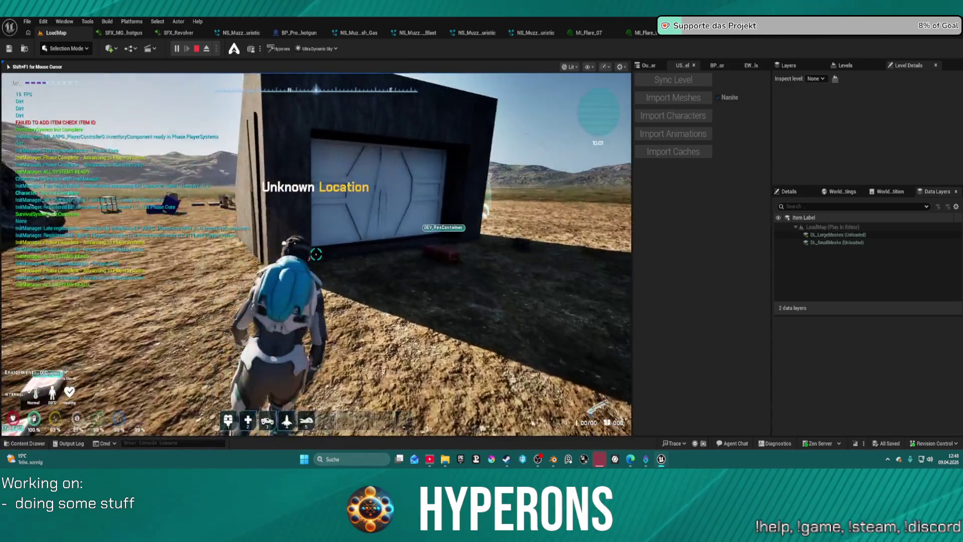
Walk to the container, open it, and equip the LaserMP
key("w")
key("e")
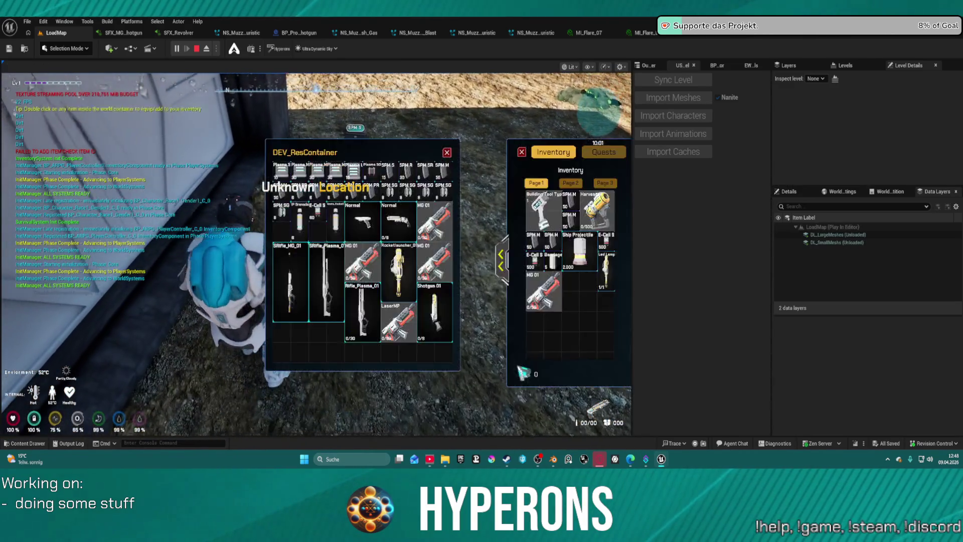
double_click(400, 323)
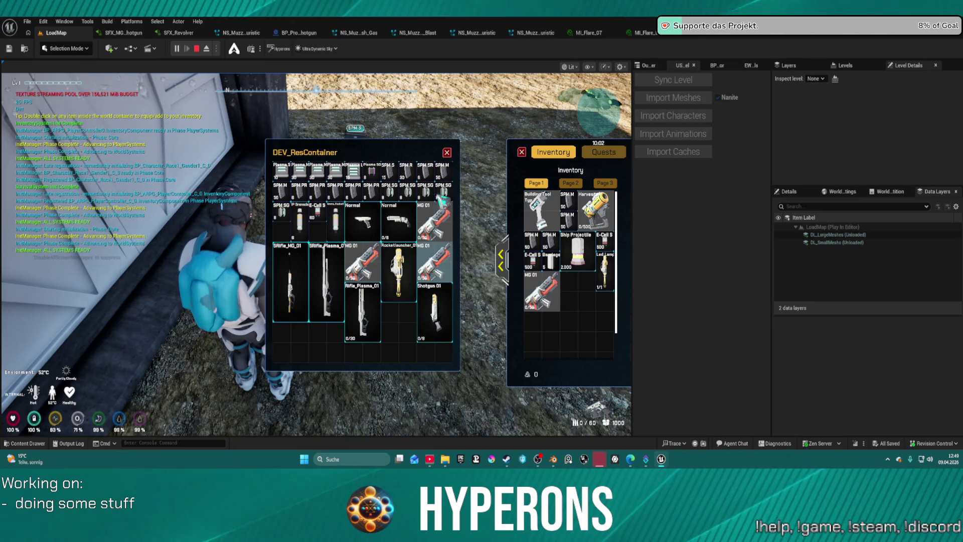
left_click(447, 154)
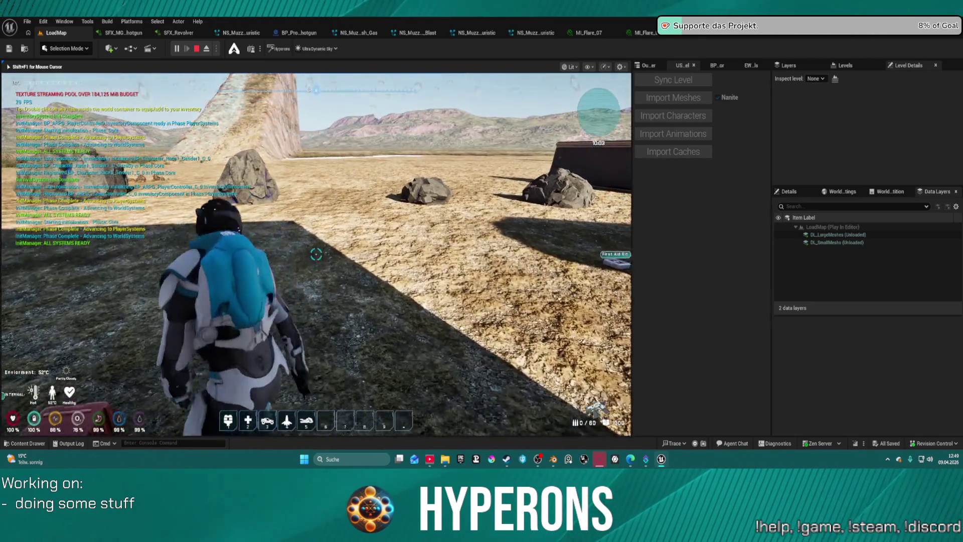
Reload the LaserMP to 60/80 ammo, walk toward the dark container, then stop the play session
key("i")
key("r")
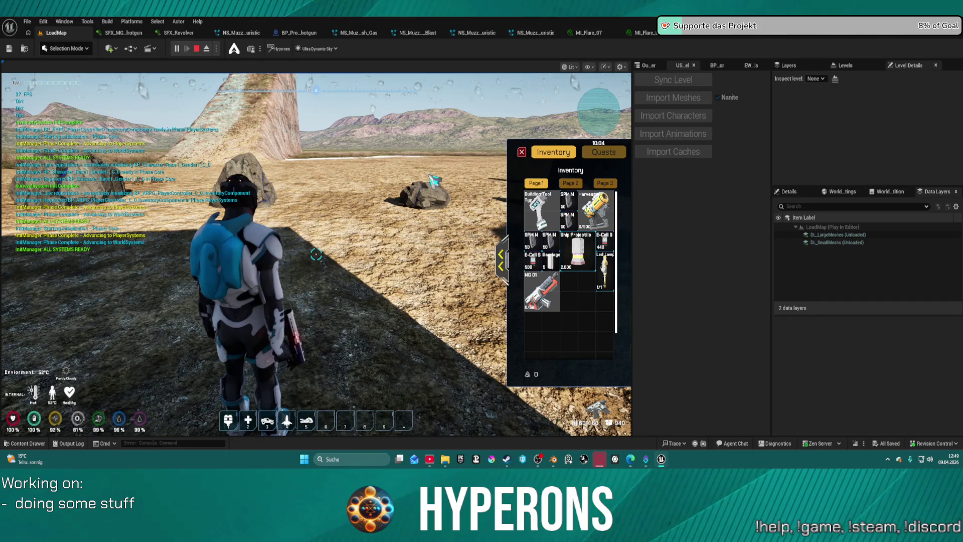
key("i")
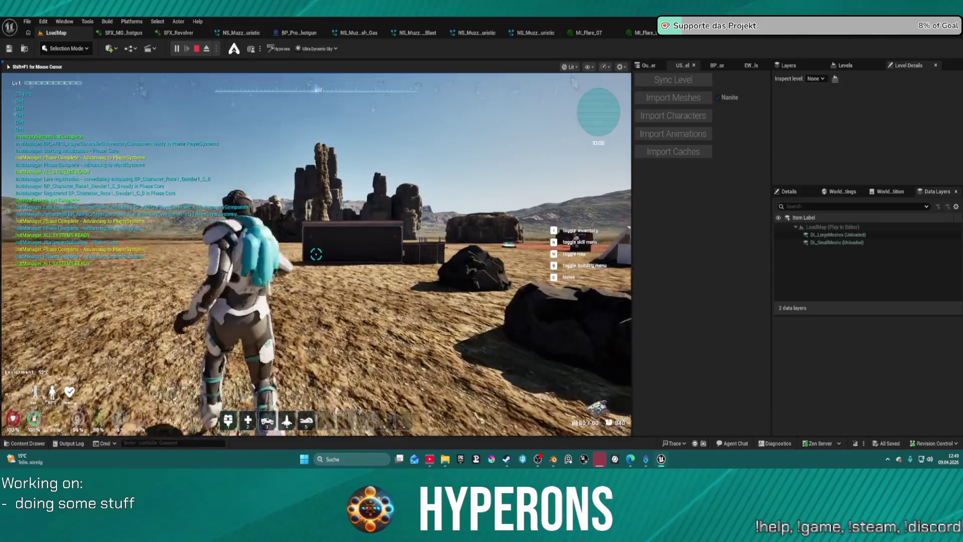
key("w")
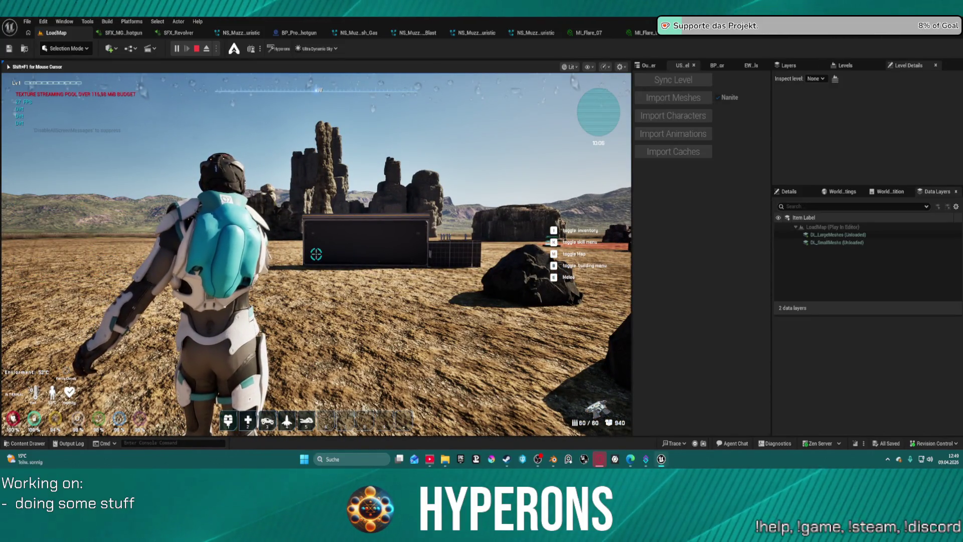
key("shift+F1")
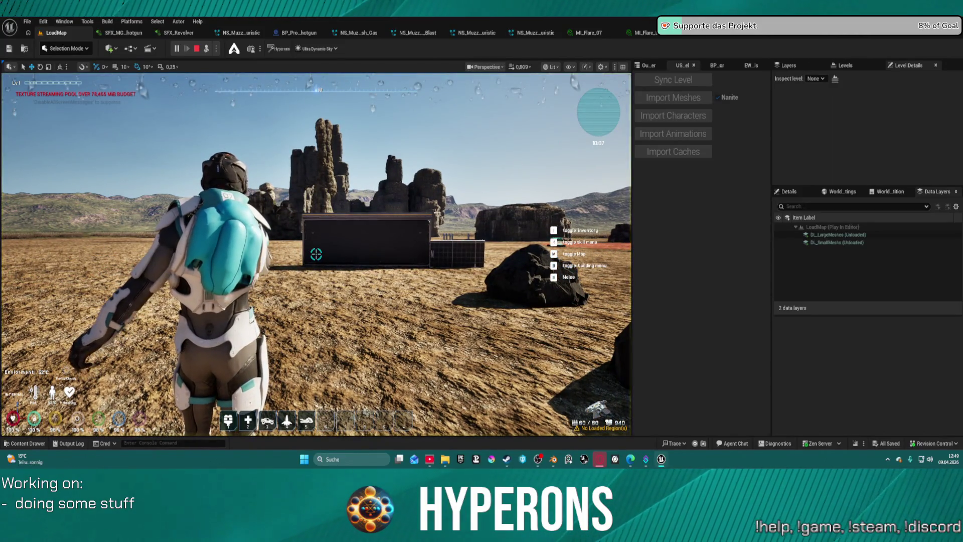
left_click(448, 211)
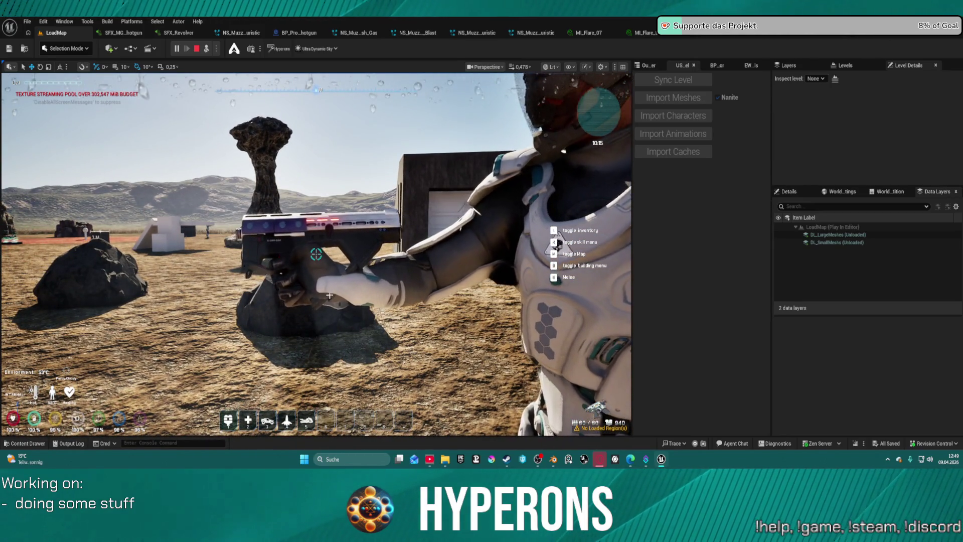
key("Escape")
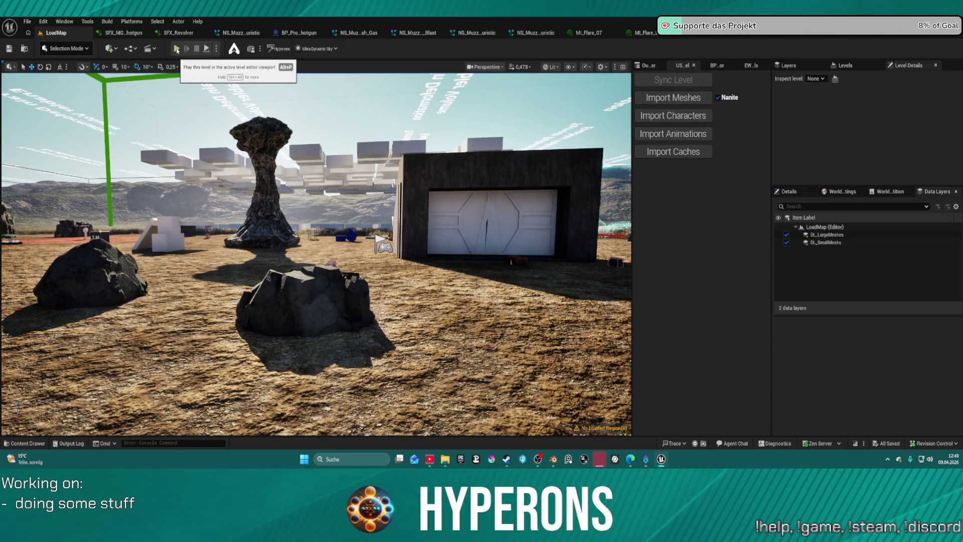
Start a new play session and equip the LaserMP from the container
left_click(177, 50)
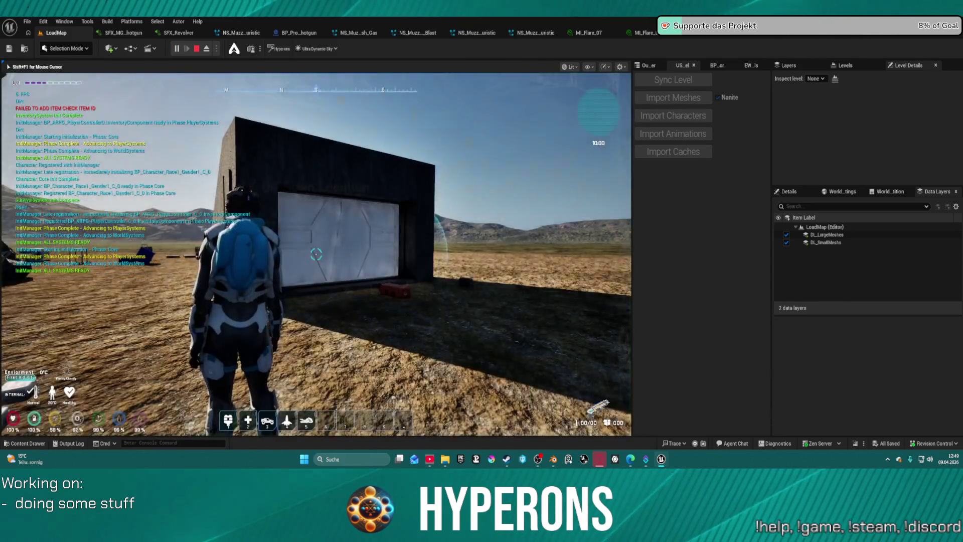
key("w")
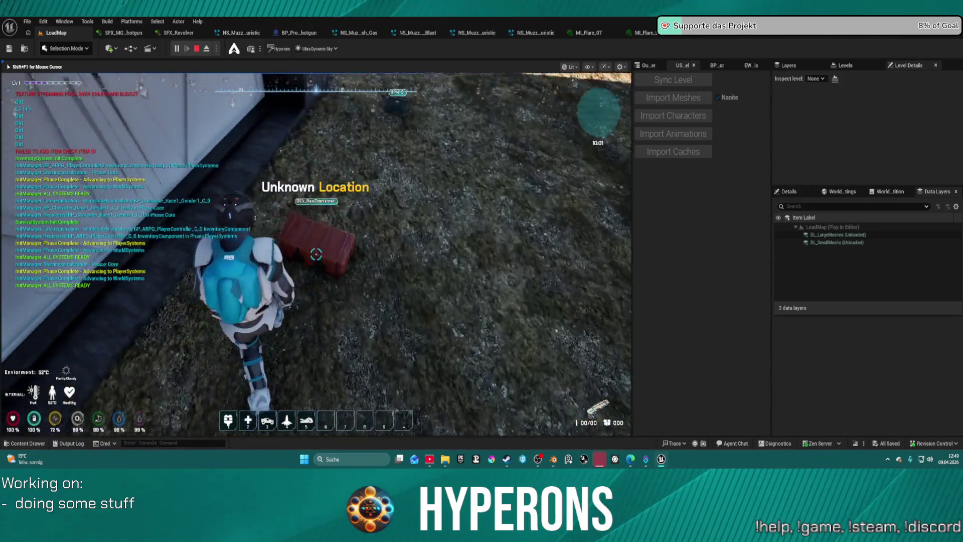
key("e")
double_click(397, 336)
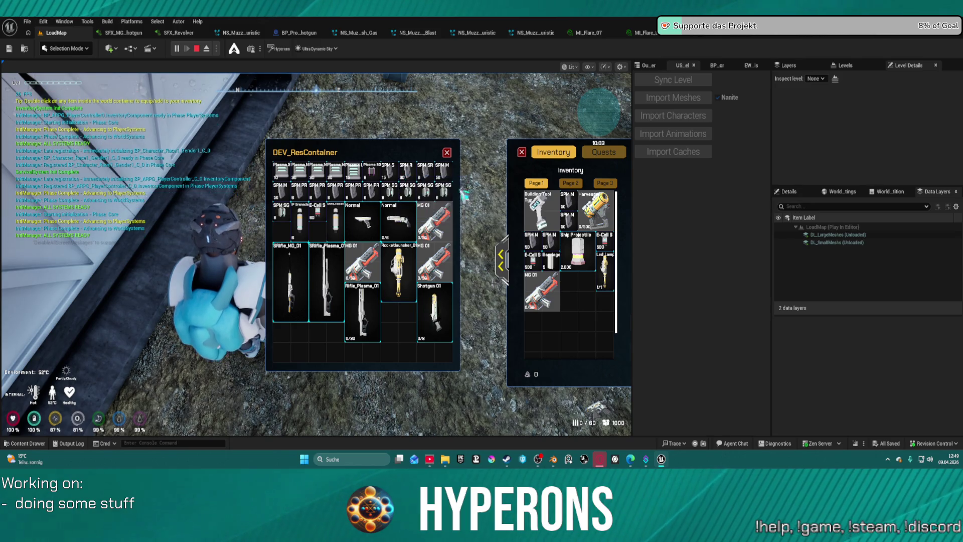
left_click(446, 152)
Run past the rocks and arch to the white blocks and climb onto one
key("w")
key("w")
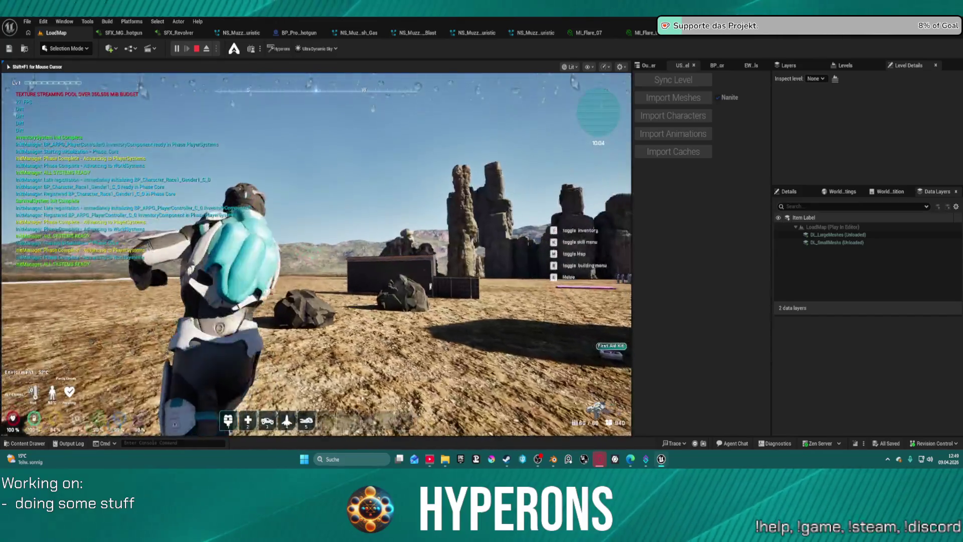
key("w")
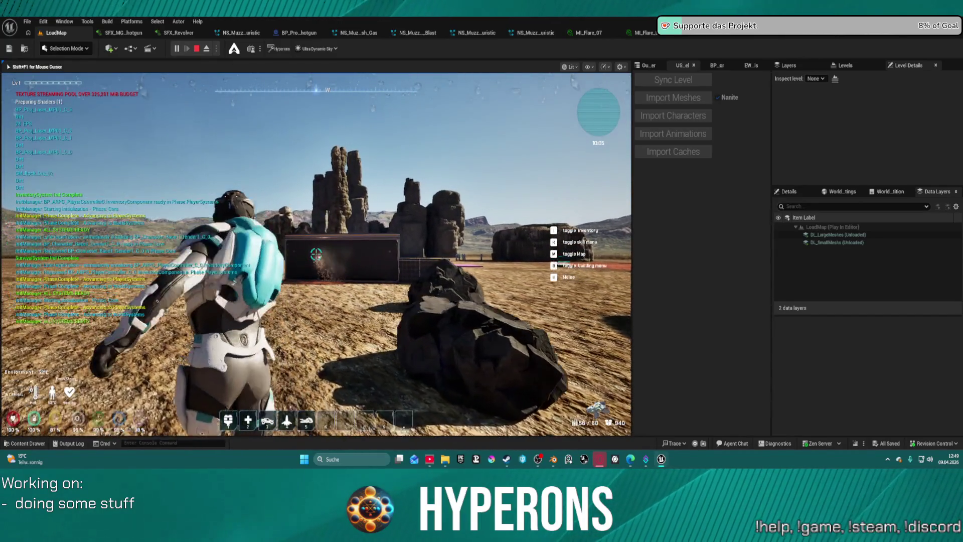
key("w")
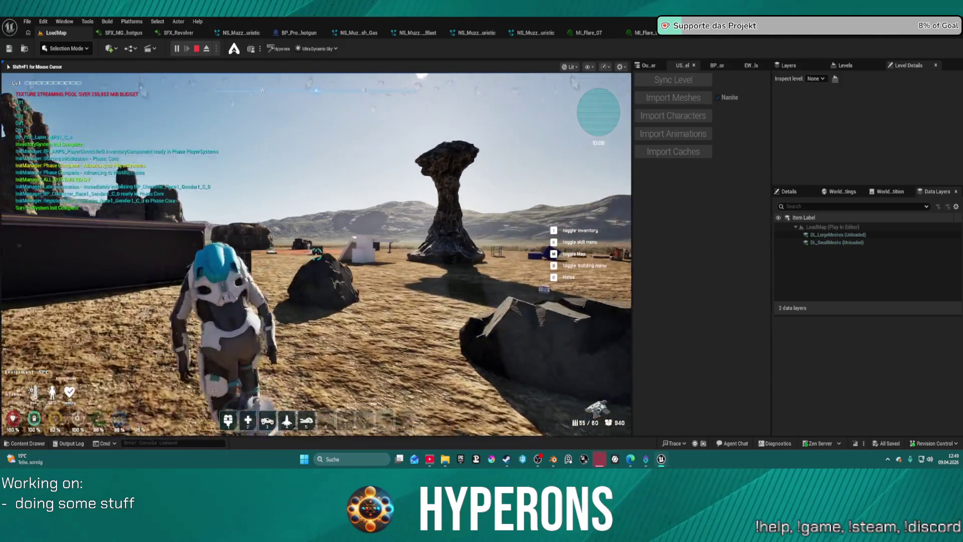
key("w")
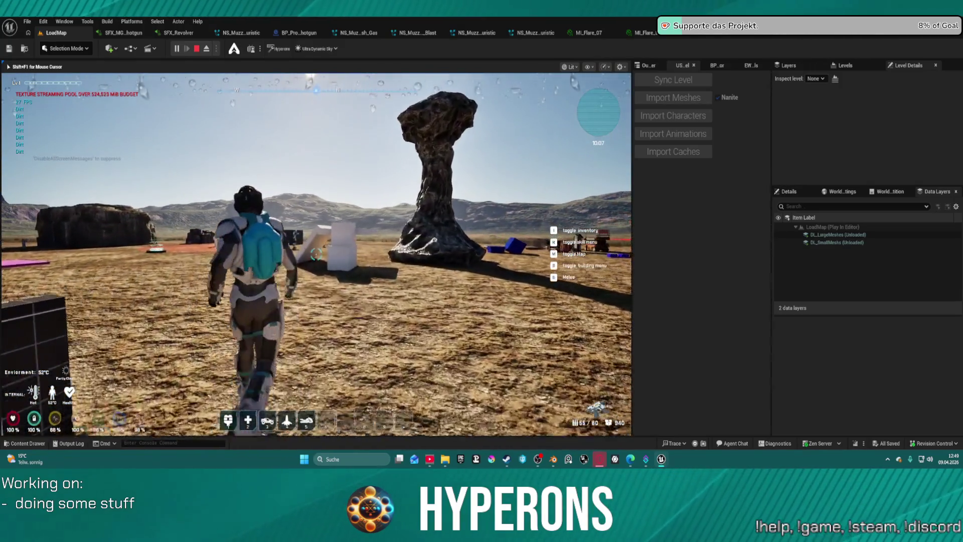
key("w")
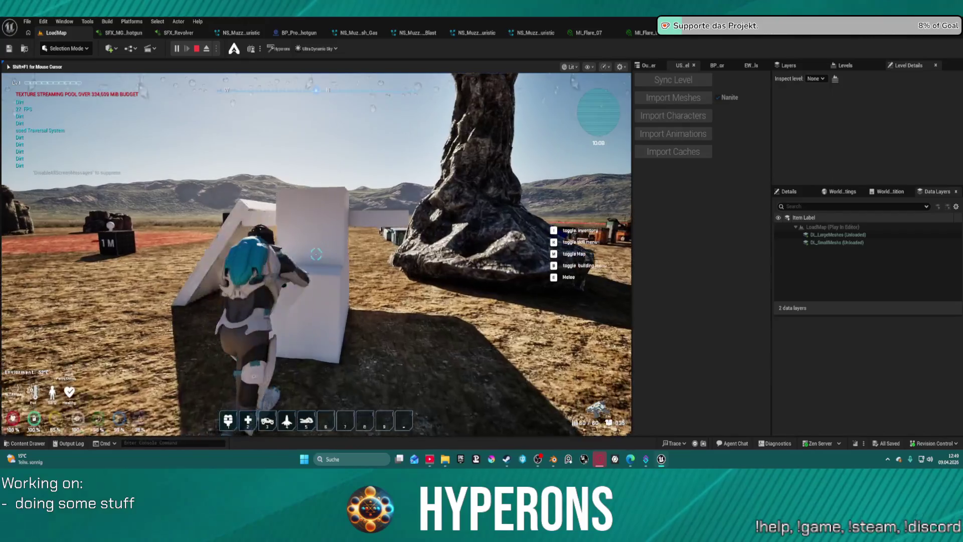
key("space")
key("w")
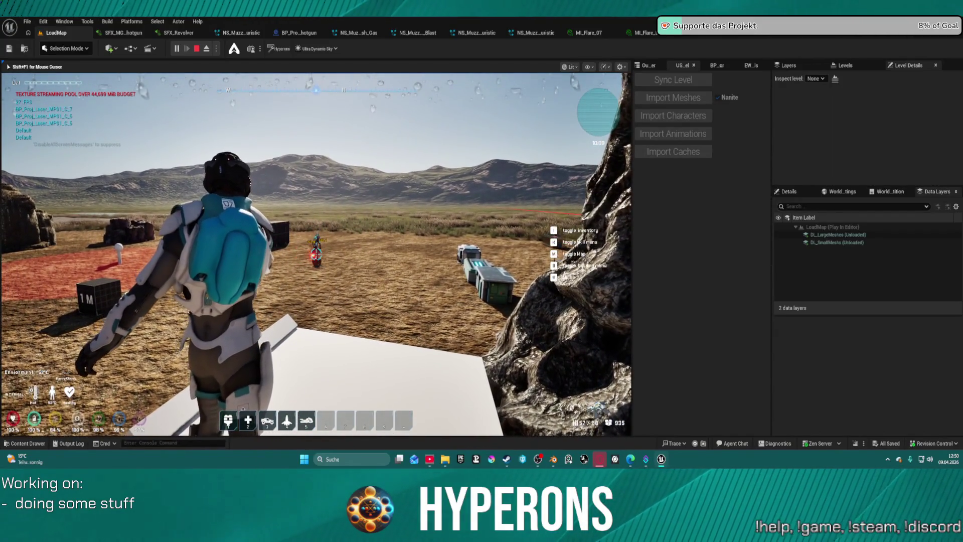
Fire the equipped weapon, then turn and run across the dirt
left_click(316, 255)
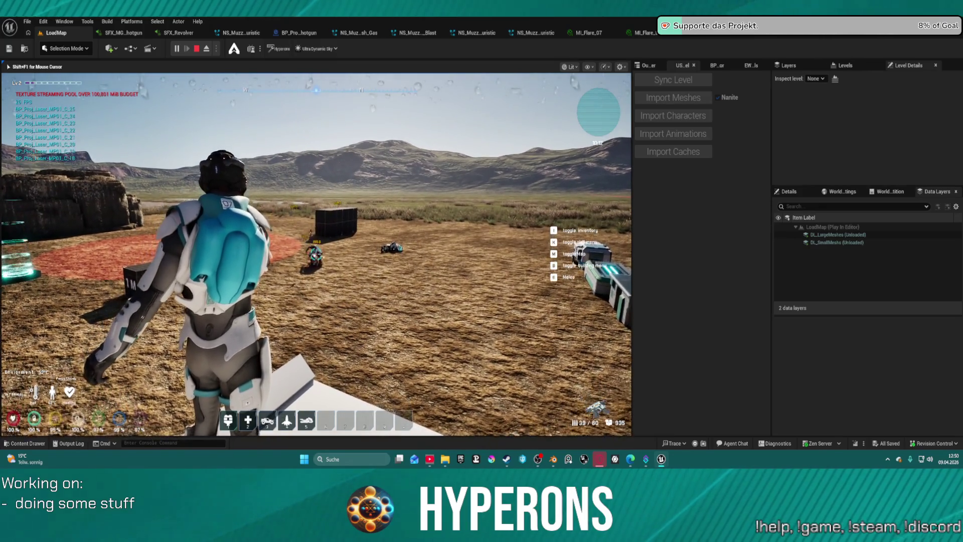
key("s")
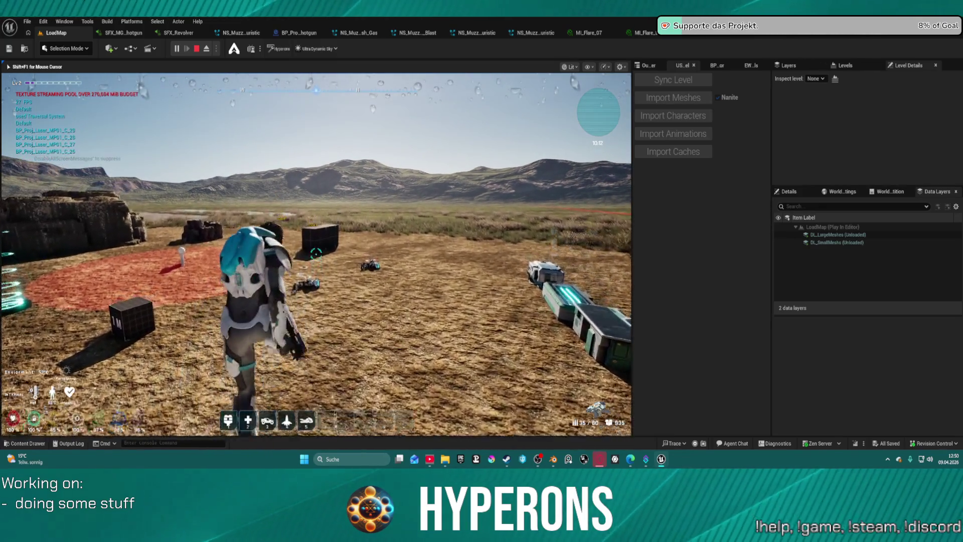
key("w")
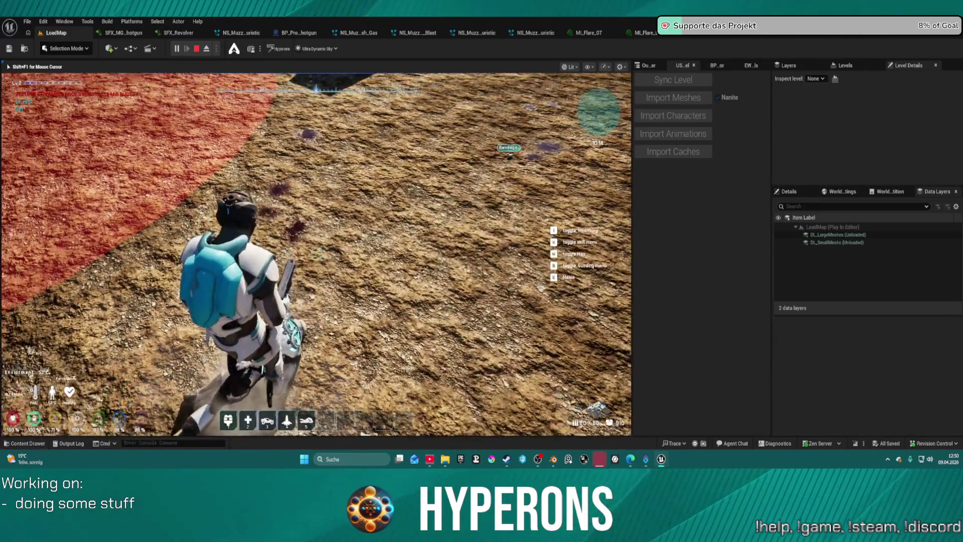
key("w")
key("w")
key("w")
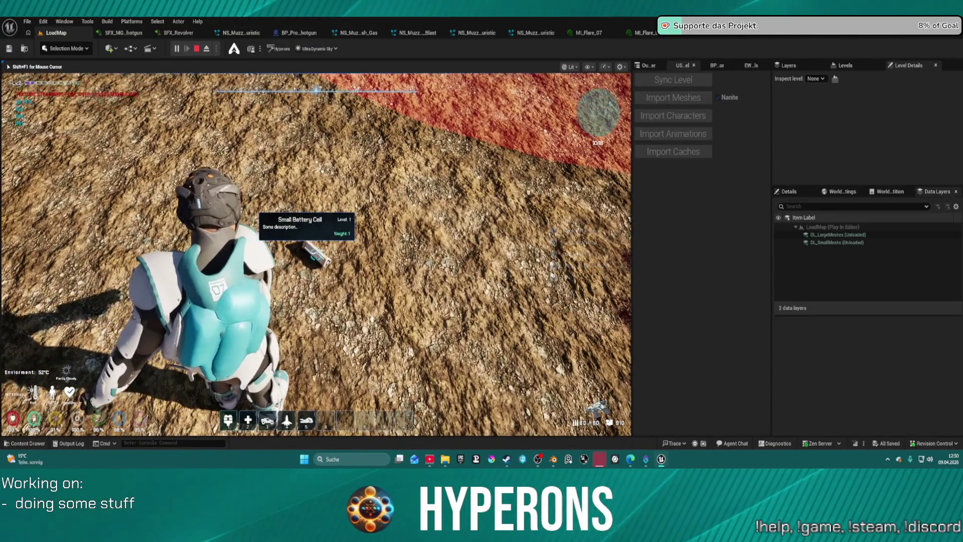
Pick up a Small Battery Cell and consume it from the inventory
key("e")
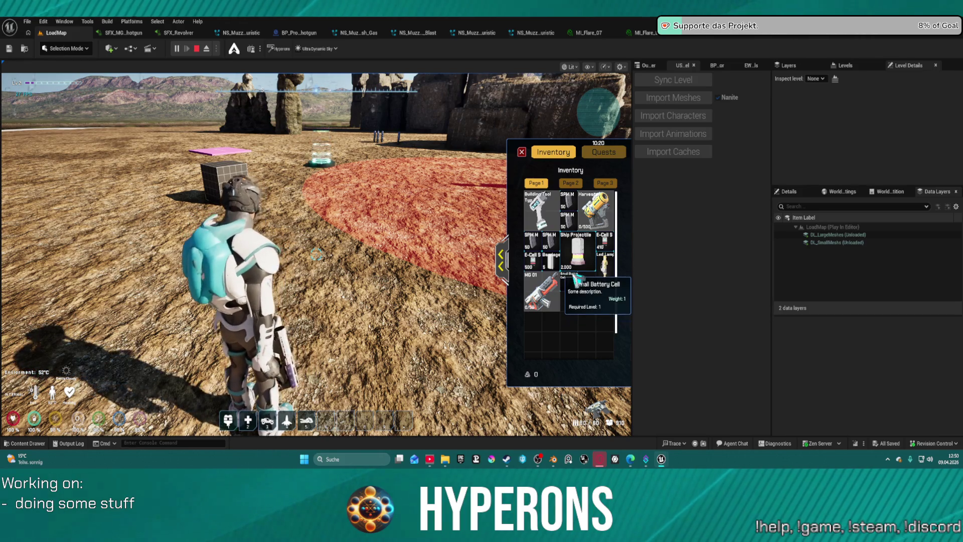
right_click(572, 276)
left_click(553, 299)
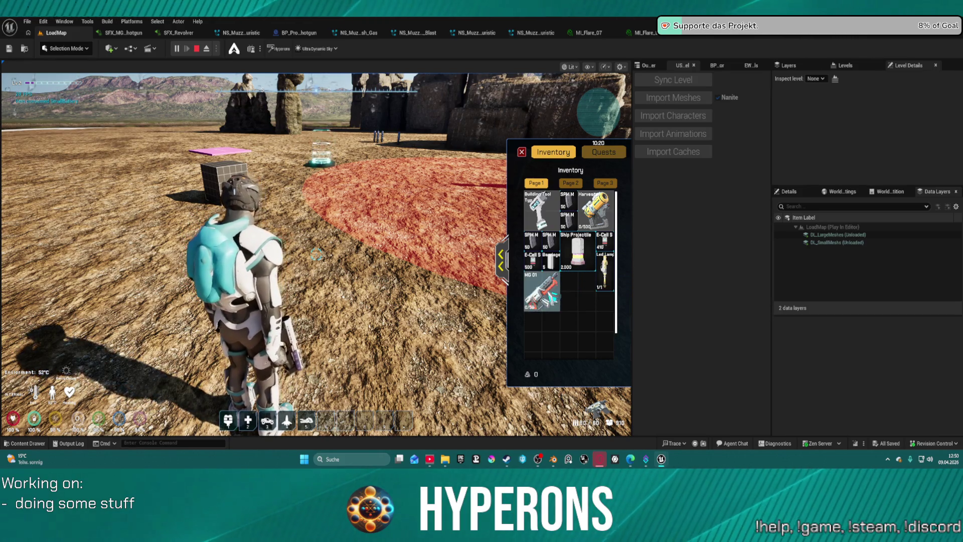
Climb the cube, launch off the ring pad, cross the large rock, then stop the session
key("w")
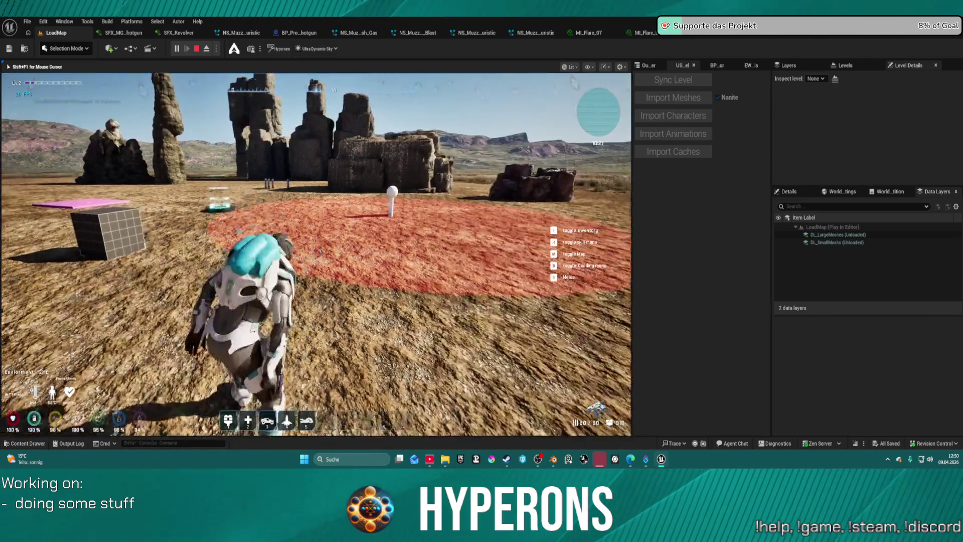
key("space")
key("w")
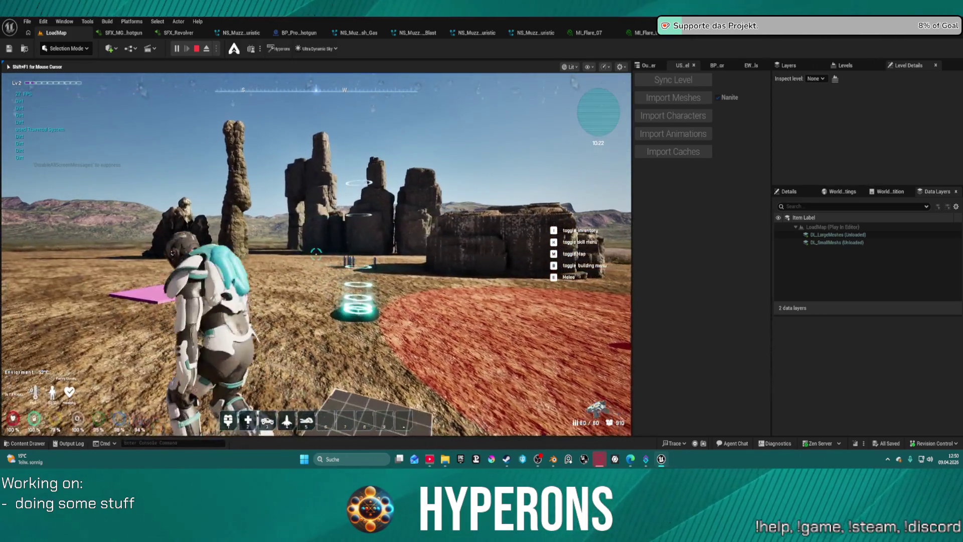
key("w")
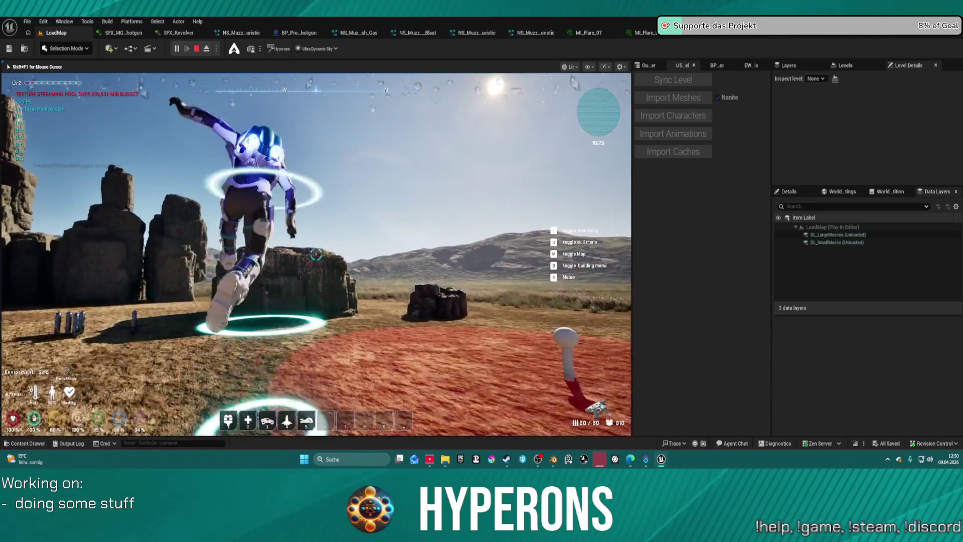
key("w")
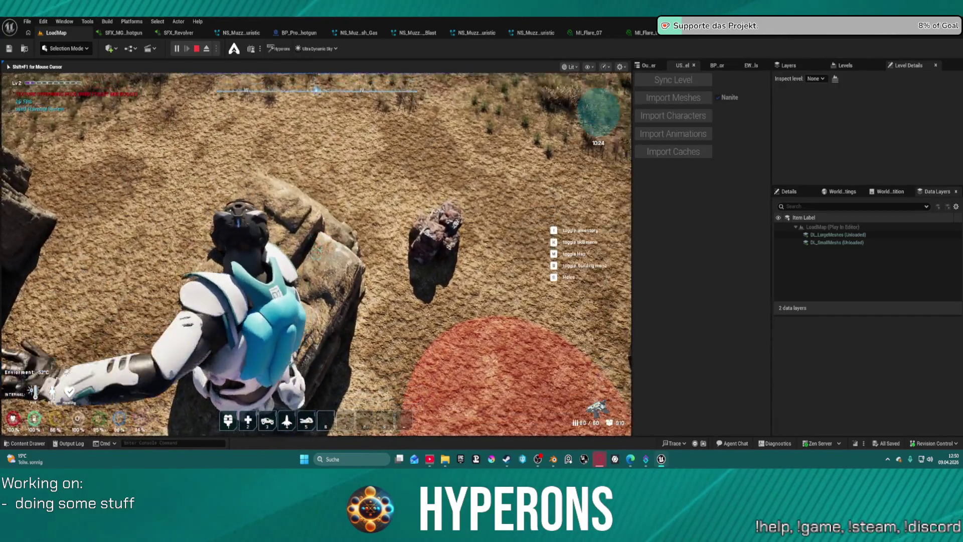
key("w")
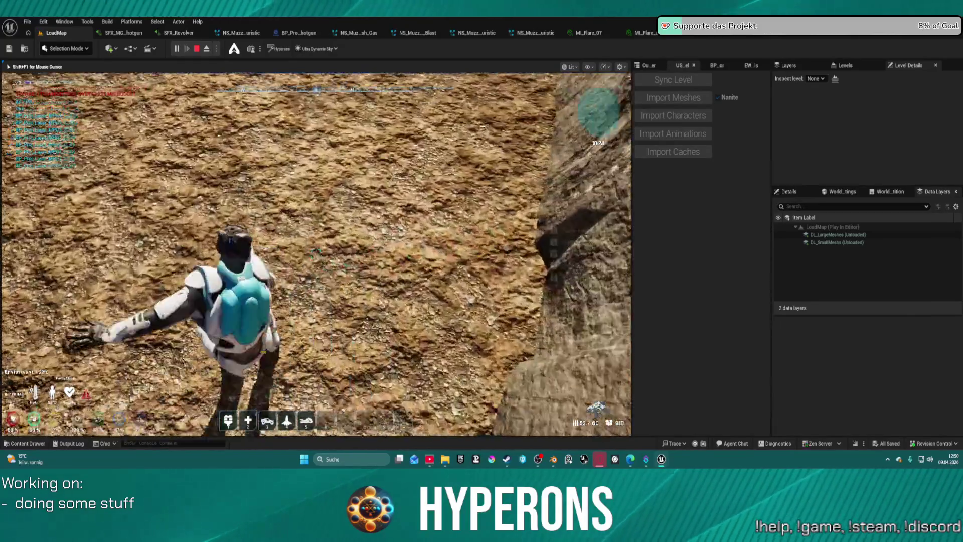
key("w")
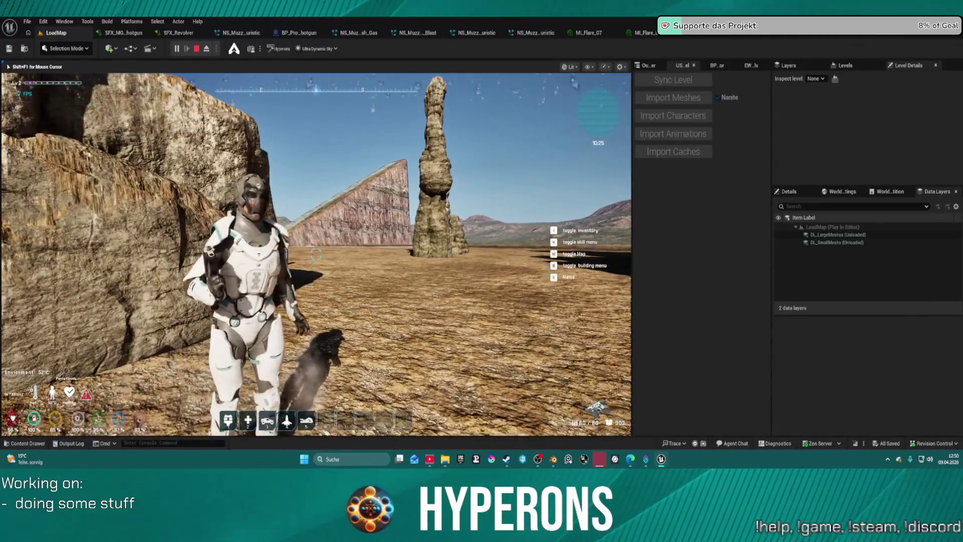
key("Escape")
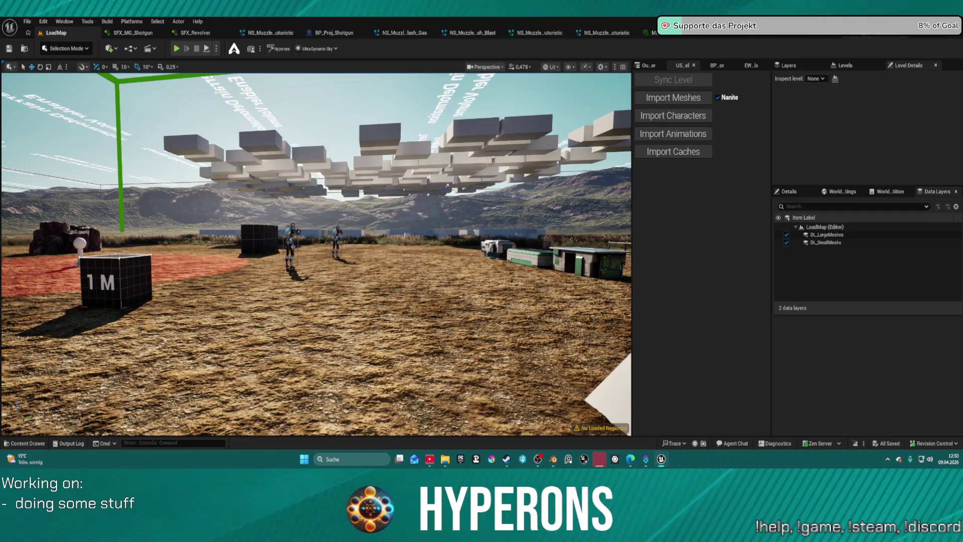
Close the NS_MuzzleFlash, SFX_MG_Shotgun, SFX_Revolver and NS_MuzzleFl_Futuristic asset tabs
left_click(24, 443)
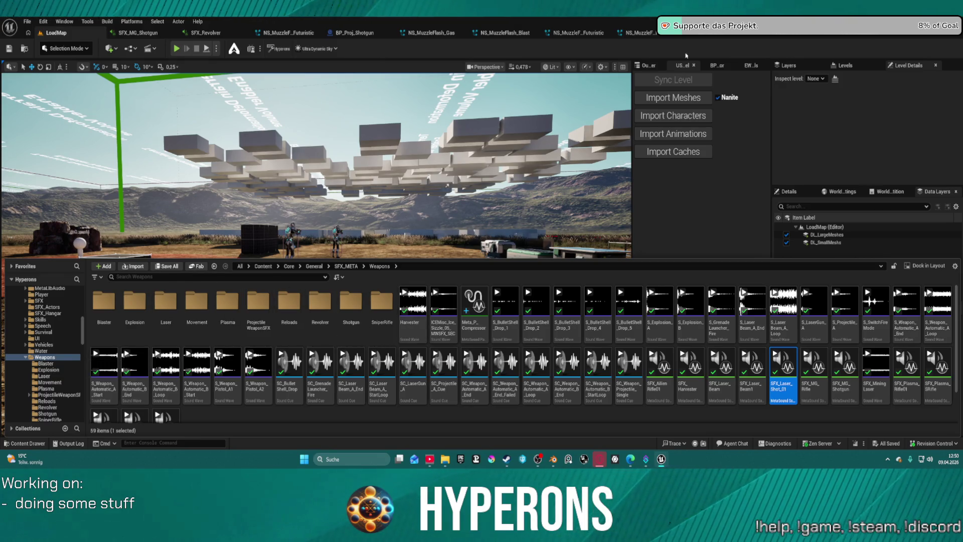
left_click(866, 42)
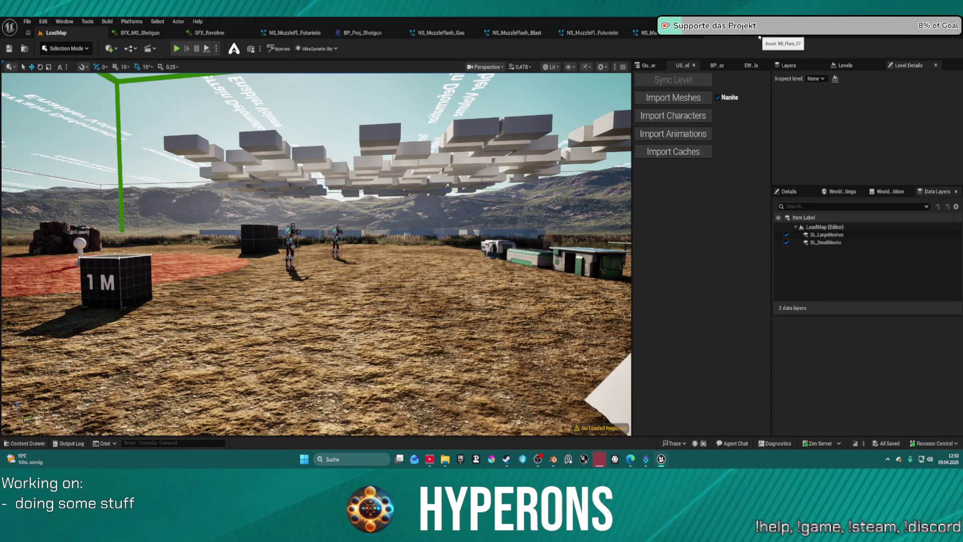
middle_click(567, 34)
middle_click(516, 33)
middle_click(442, 33)
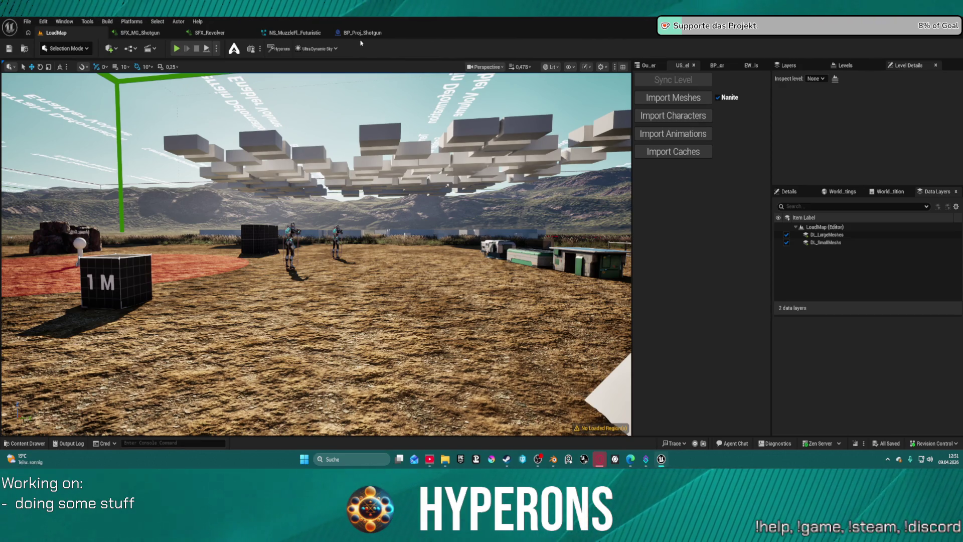
middle_click(295, 33)
middle_click(210, 33)
middle_click(140, 33)
Check the Weapons sound assets in the Content Drawer, then bring up BP_ARPG_Character
key("ctrl+space")
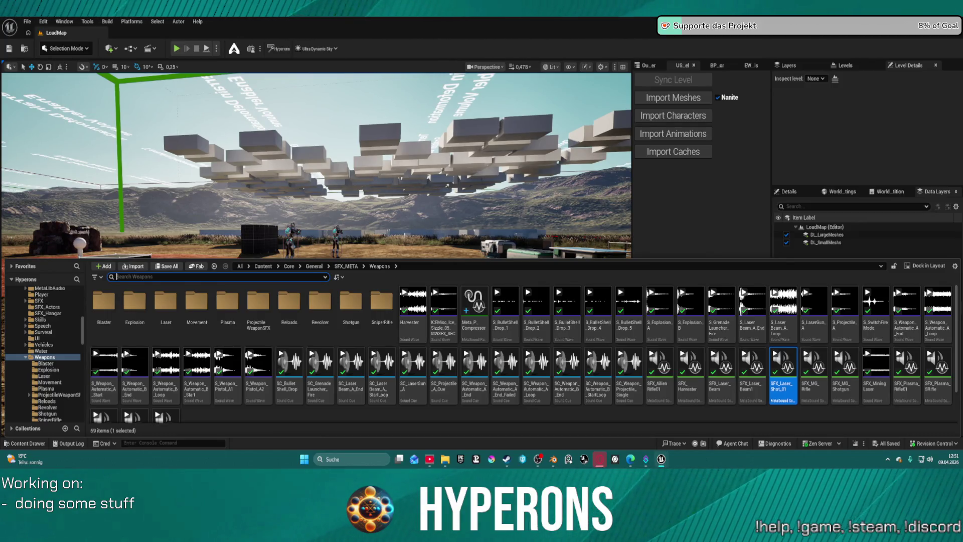
key("ctrl+space")
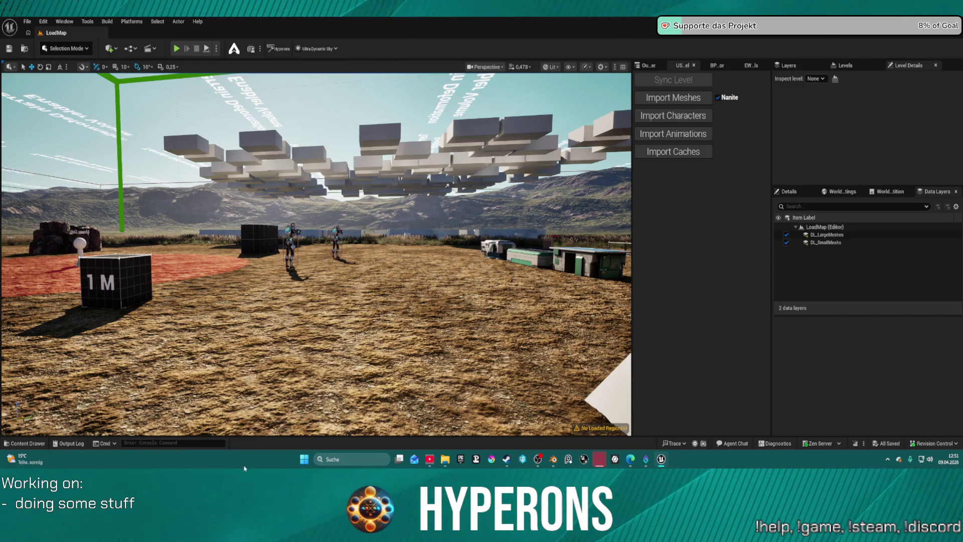
key("ctrl+space")
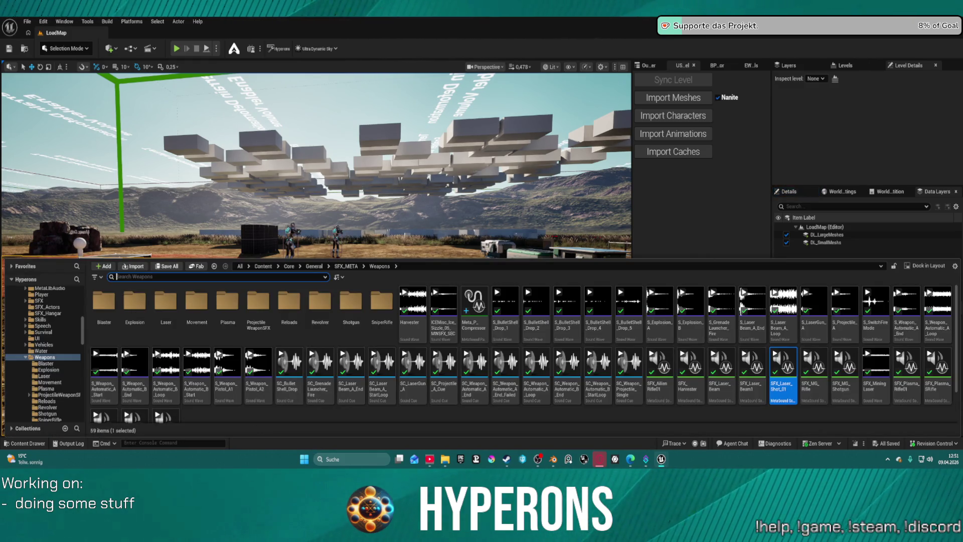
key("ctrl+space")
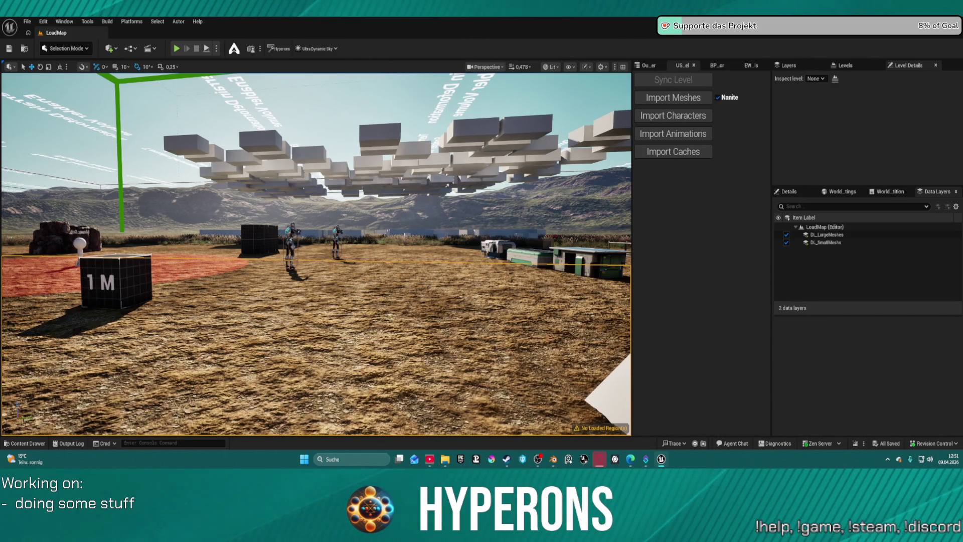
key("alt+Tab")
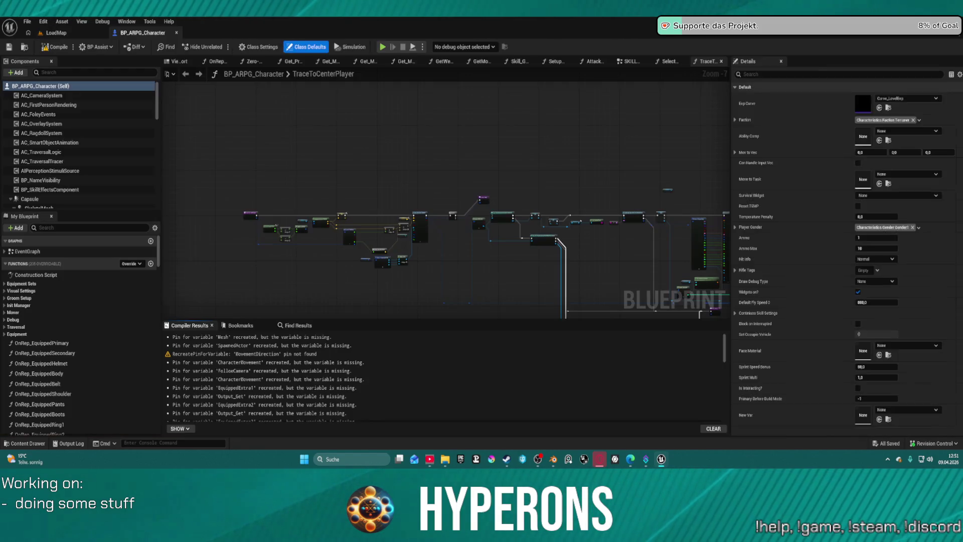
Open the WeaponSystem Blueprint, delete the Print String and Set Display Name nodes, and shift SpawnActor right
scroll(92, 202, "down", 5)
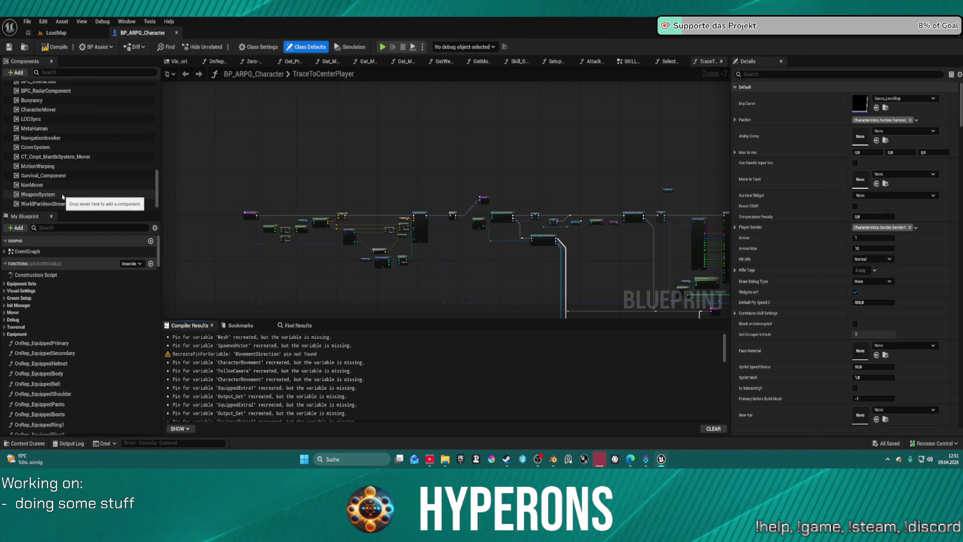
right_click(62, 195)
left_click(128, 313)
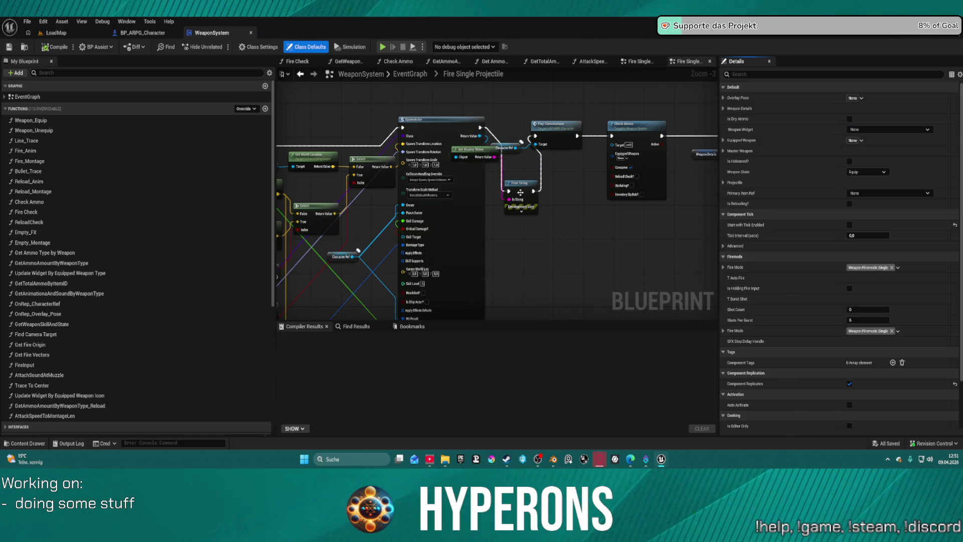
left_click(520, 192)
key("Delete")
left_click(486, 149)
key("Delete")
left_click_drag(452, 119, 548, 145)
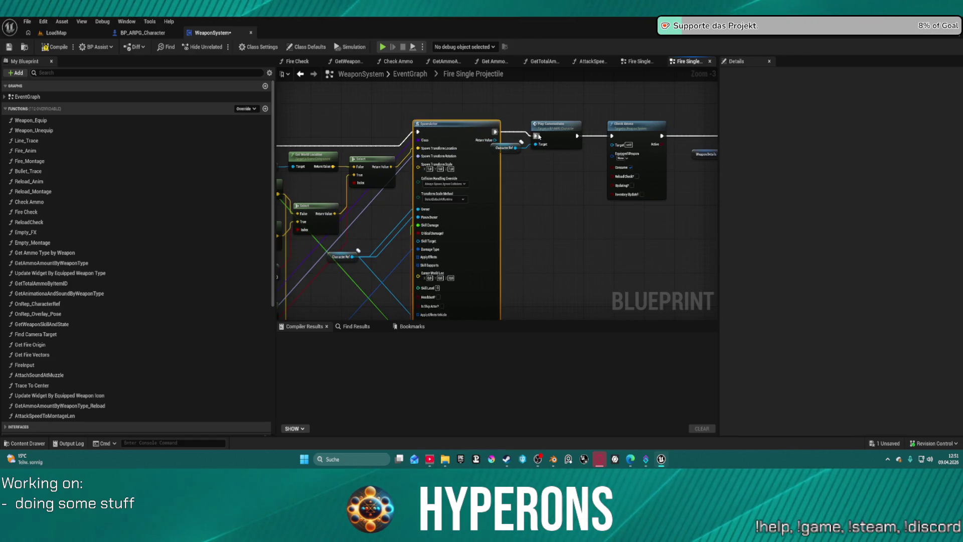
Locate the Reload Montage nodes in the EventGraph and open the GetAnimationaAndSoundByWeaponType function
scroll(554, 215, "down", 6)
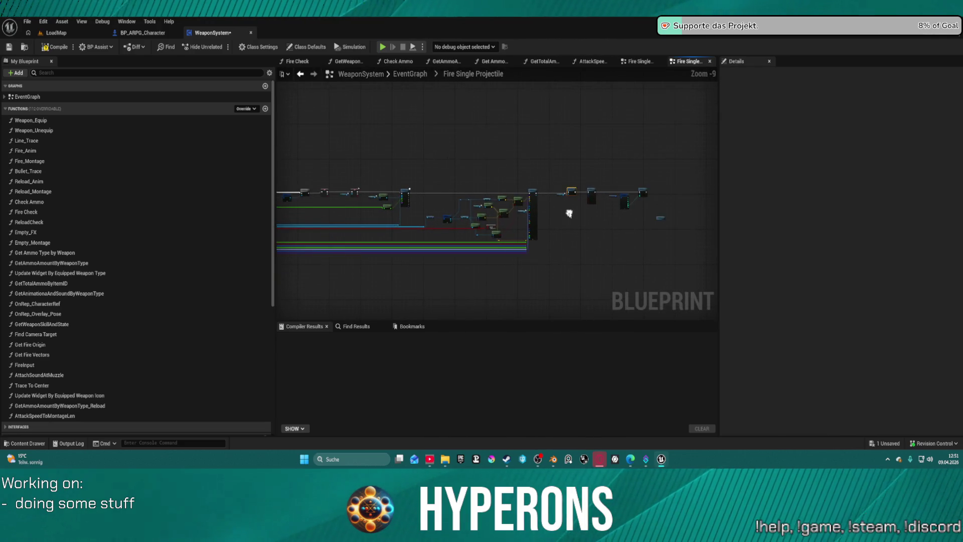
left_click(410, 74)
scroll(518, 170, "down", 3)
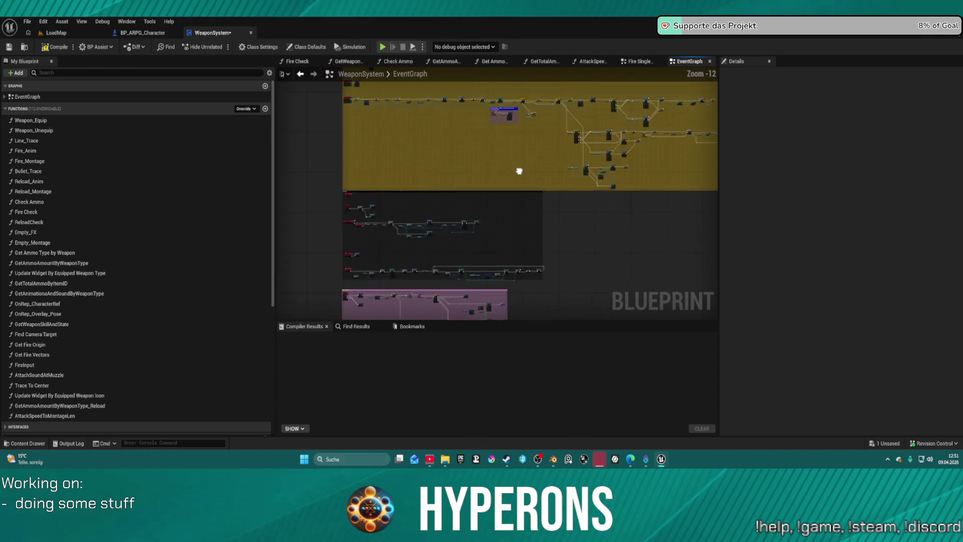
scroll(587, 263, "up", 5)
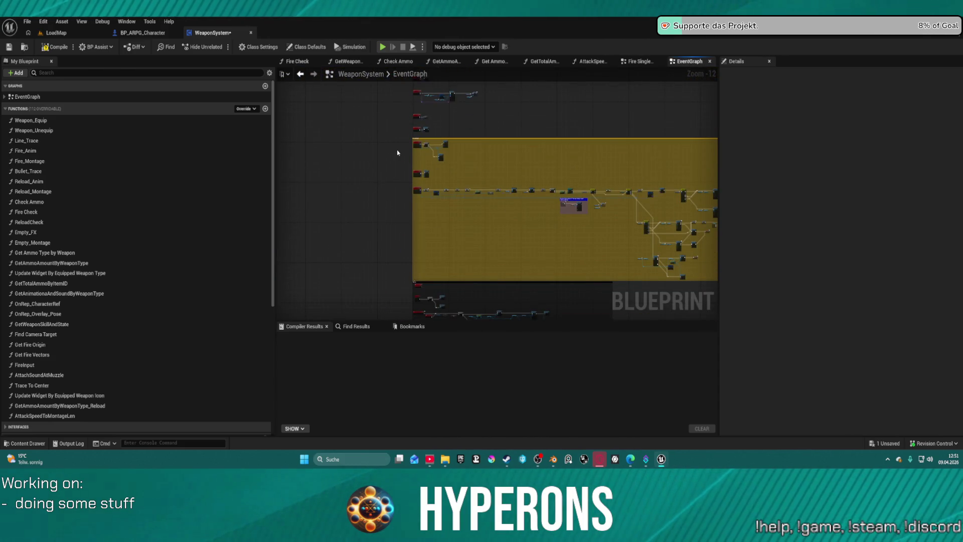
scroll(447, 180, "up", 6)
scroll(430, 112, "down", 10)
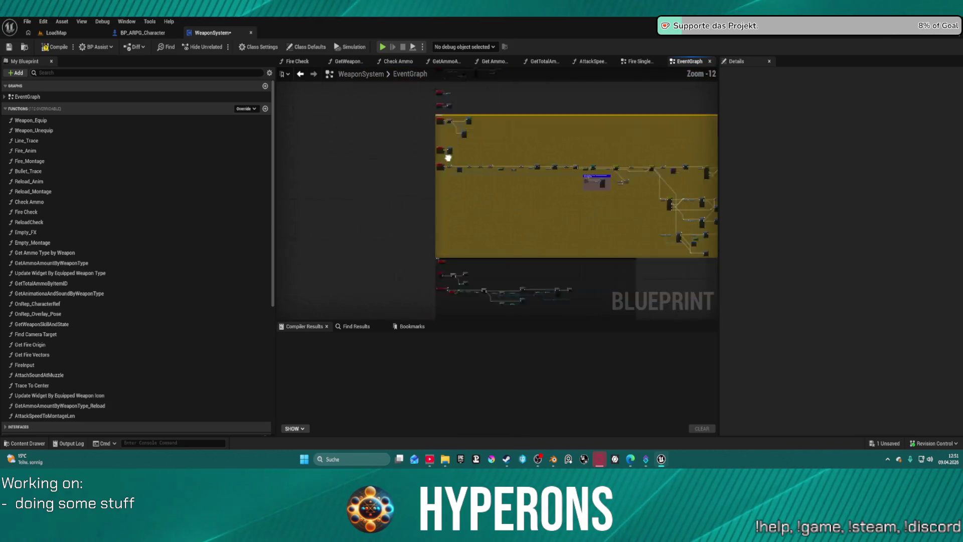
scroll(404, 161, "up", 1)
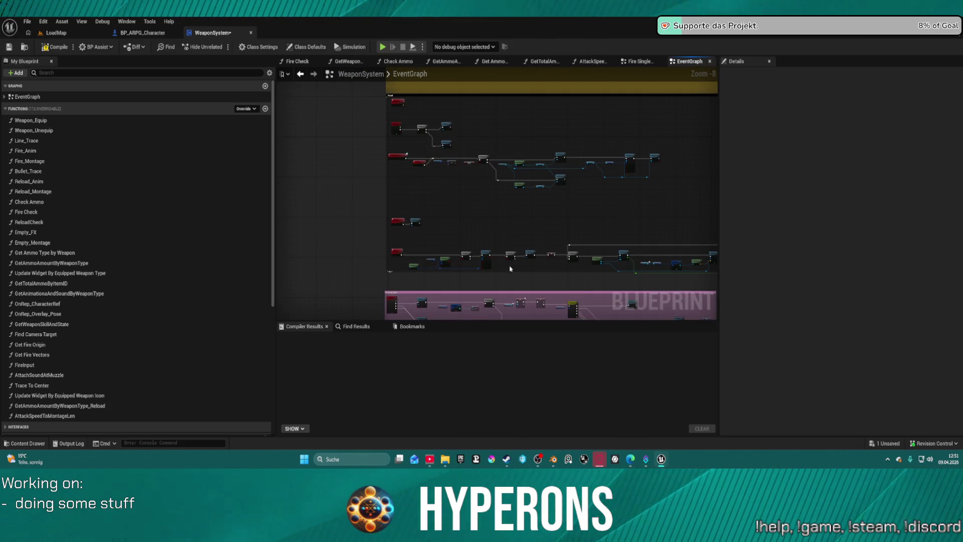
scroll(507, 172, "up", 6)
scroll(475, 313, "up", 5)
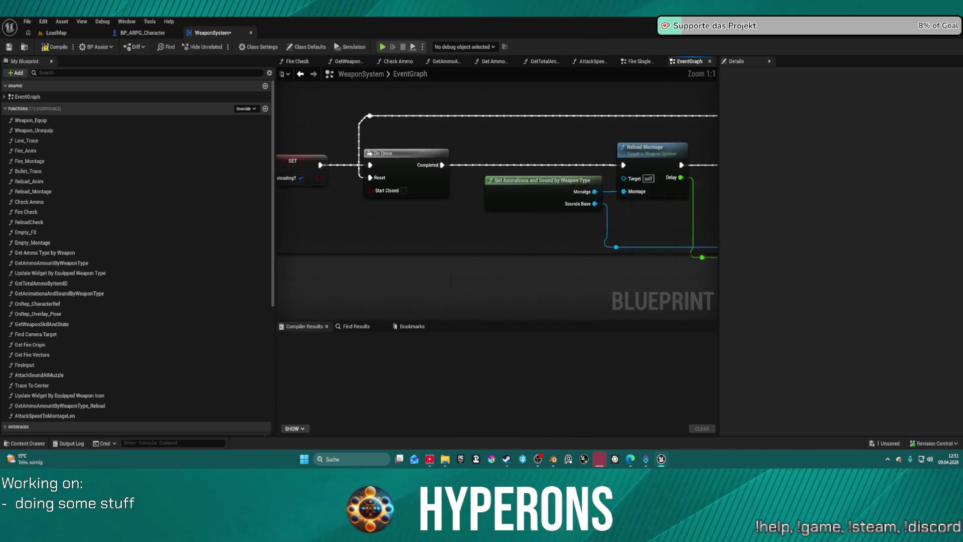
mouse_move(640, 166)
left_mouse_down()
mouse_move(254, 168)
mouse_move(703, 172)
mouse_move(457, 172)
left_mouse_up()
scroll(507, 175, "down", 1)
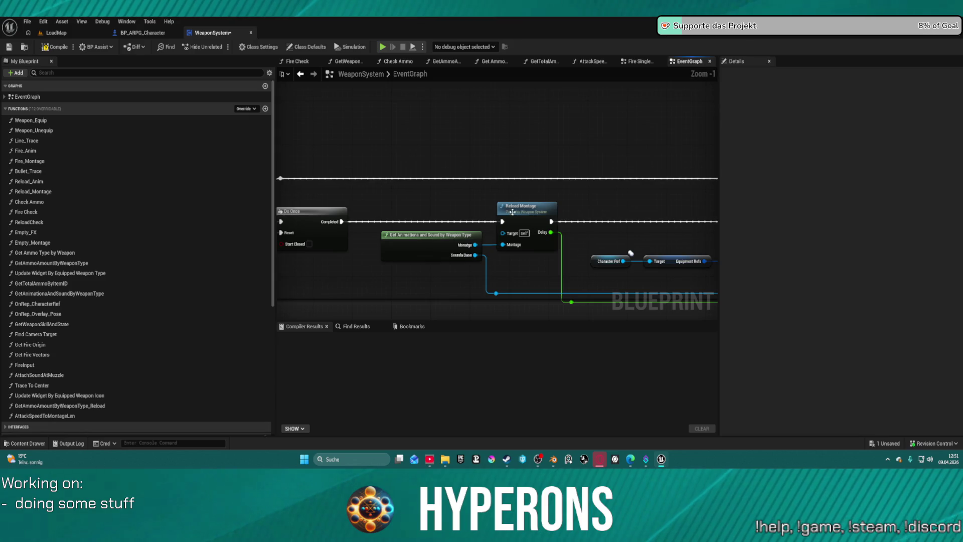
double_click(429, 238)
Bring the Projectile switch into view and inspect the Laser section's upper return node
scroll(484, 205, "up", 5)
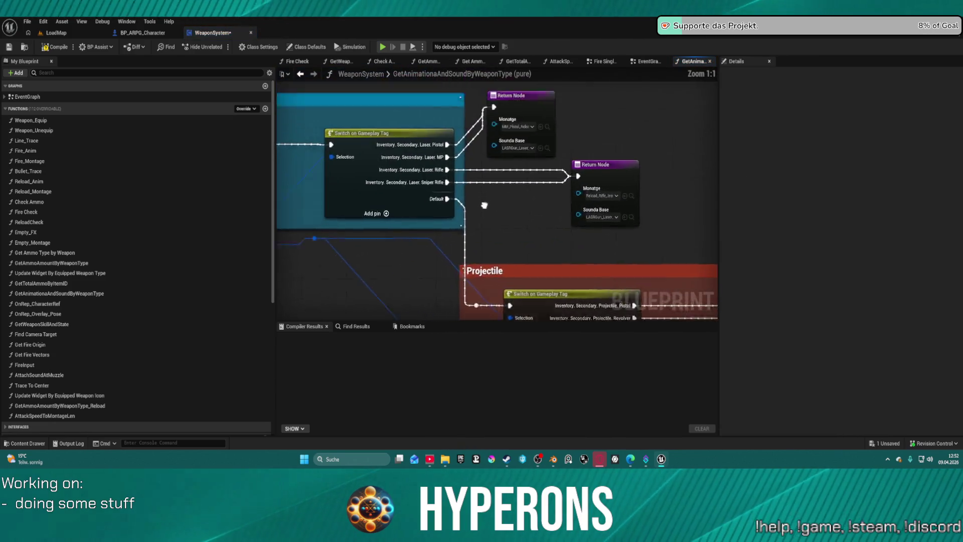
scroll(484, 205, "down", 5)
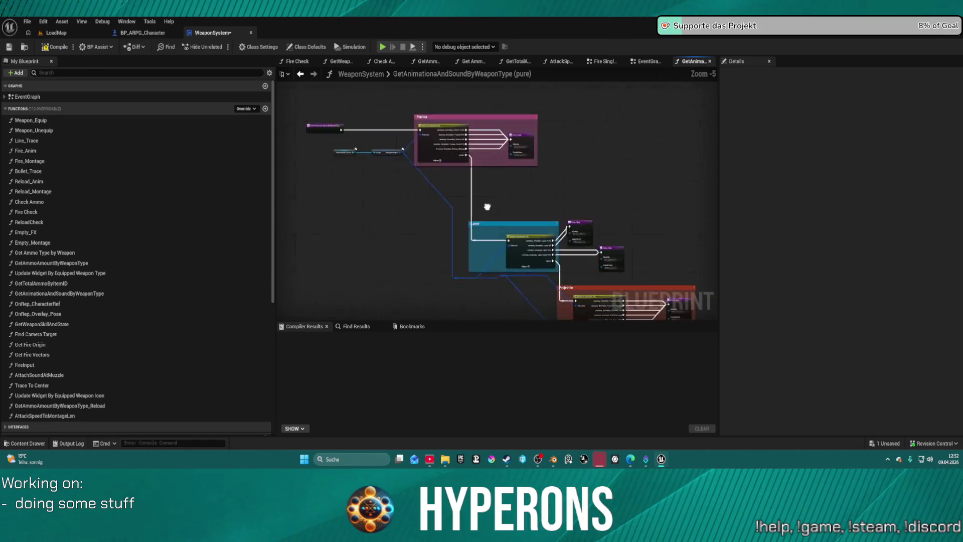
scroll(616, 210, "up", 4)
mouse_move(617, 210)
left_mouse_down()
mouse_move(503, 124)
mouse_move(482, 95)
mouse_move(585, 86)
mouse_move(751, 179)
mouse_move(762, 208)
left_mouse_up()
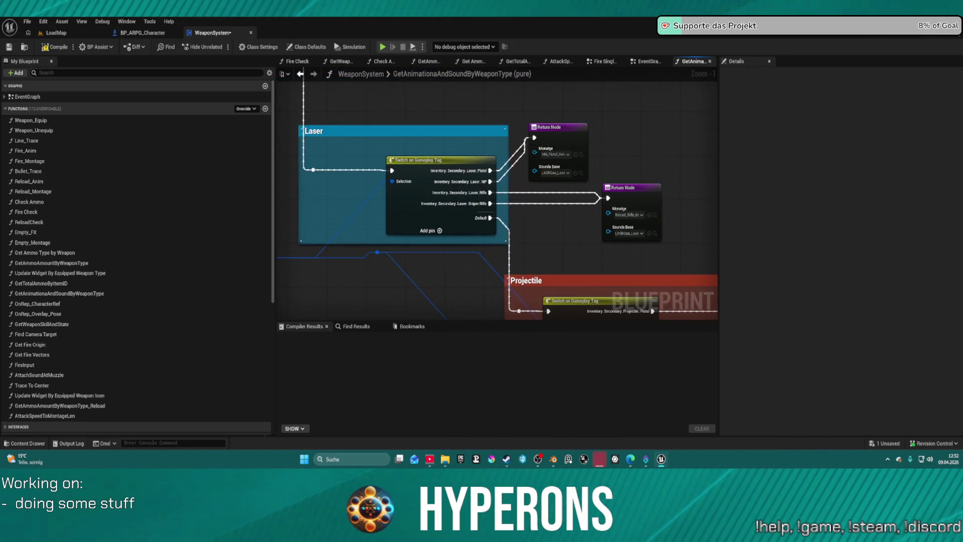
scroll(494, 179, "up", 1)
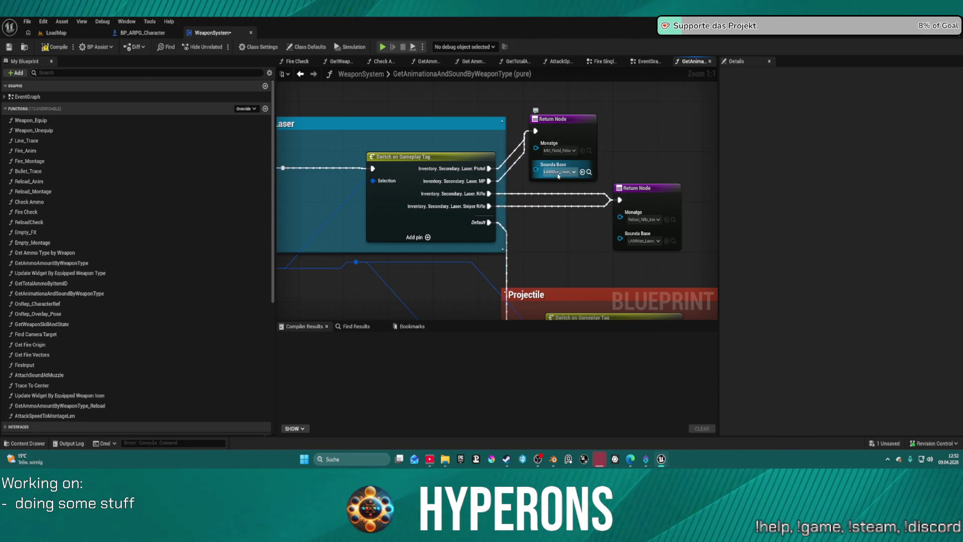
left_click(586, 152)
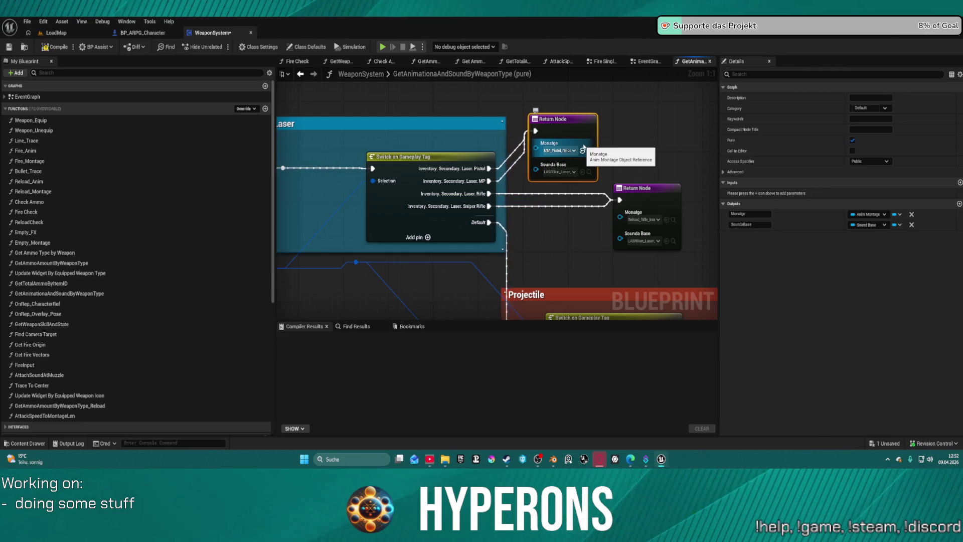
Move over to the Projectile group and inspect its return node's montage output
scroll(452, 200, "down", 4)
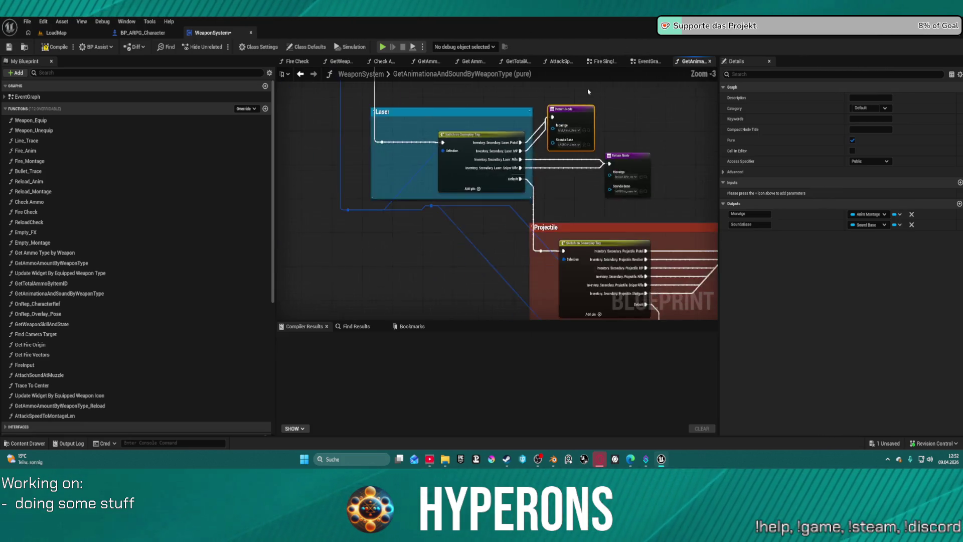
scroll(423, 219, "up", 2)
scroll(424, 220, "up", 2)
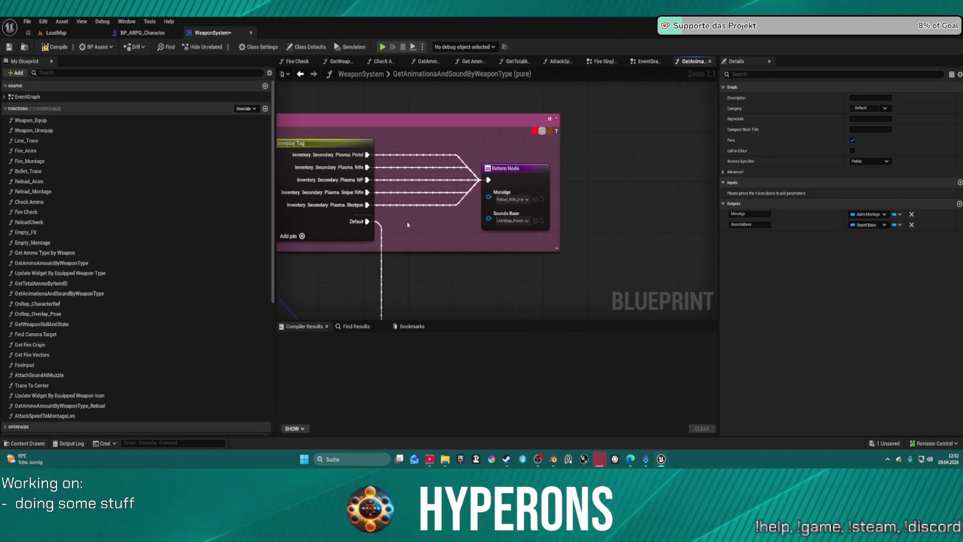
scroll(407, 222, "down", 4)
mouse_move(502, 225)
left_mouse_down()
mouse_move(462, 141)
mouse_move(401, 104)
mouse_move(435, 216)
left_mouse_up()
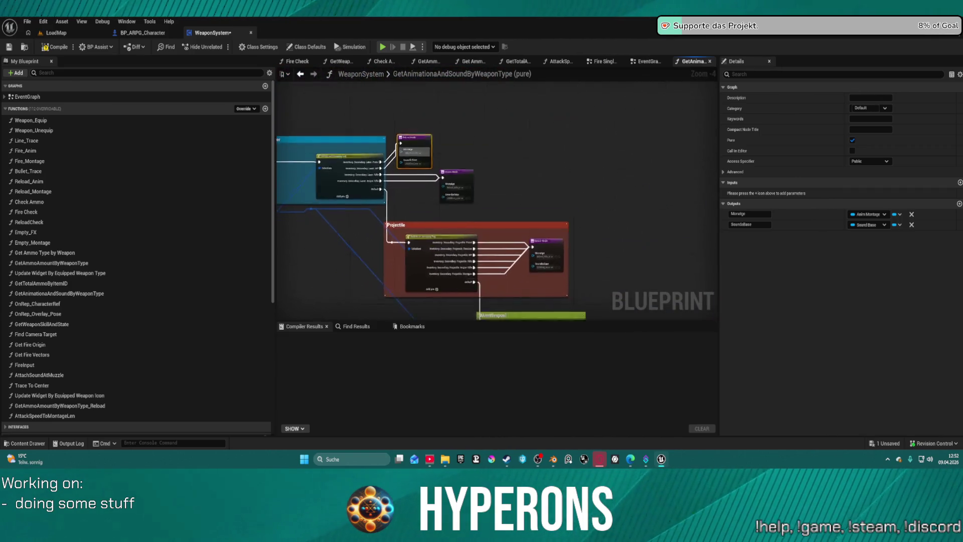
scroll(397, 140, "up", 4)
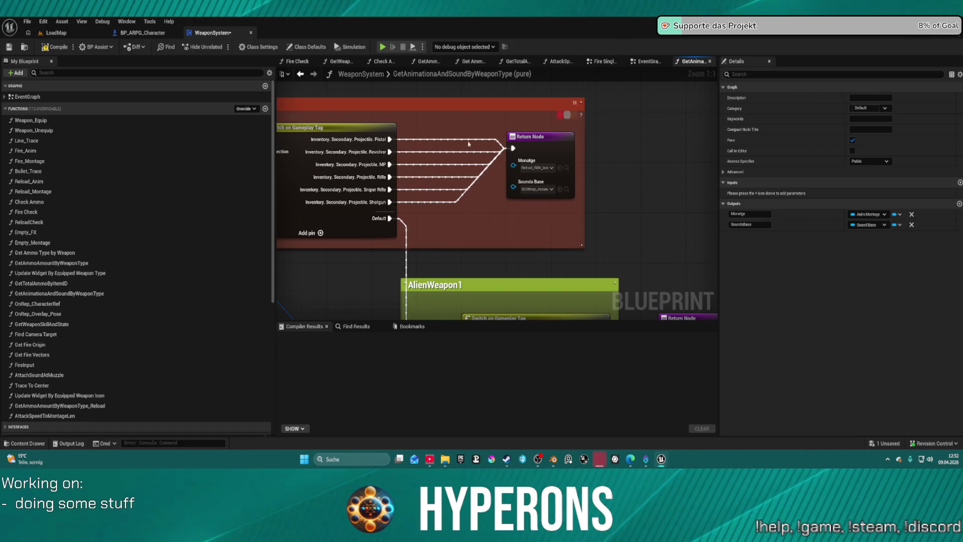
left_click(568, 172)
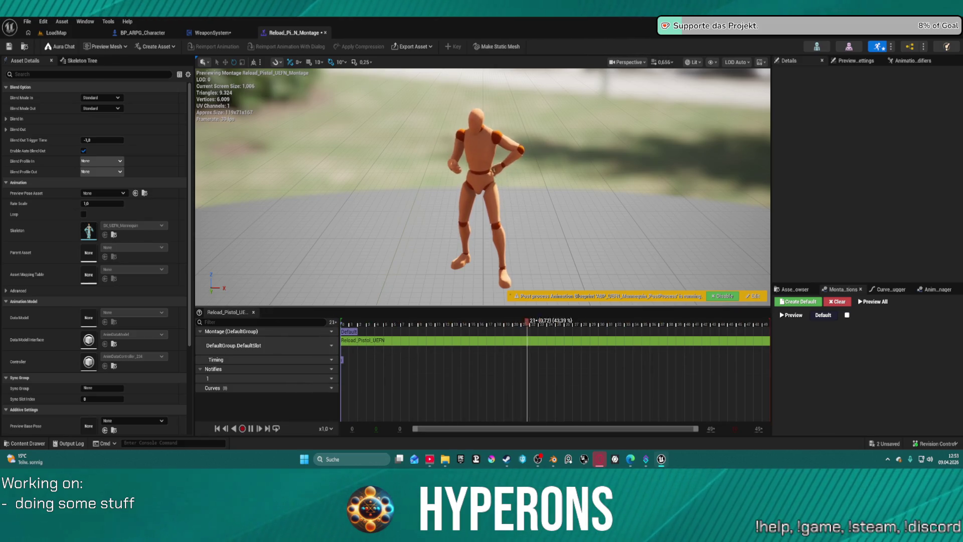
Enlarge the Reload_Pistol_UEFN_Montage timeline area and open the DefaultSlot's slot-name list
left_click_drag(271, 308, 270, 203)
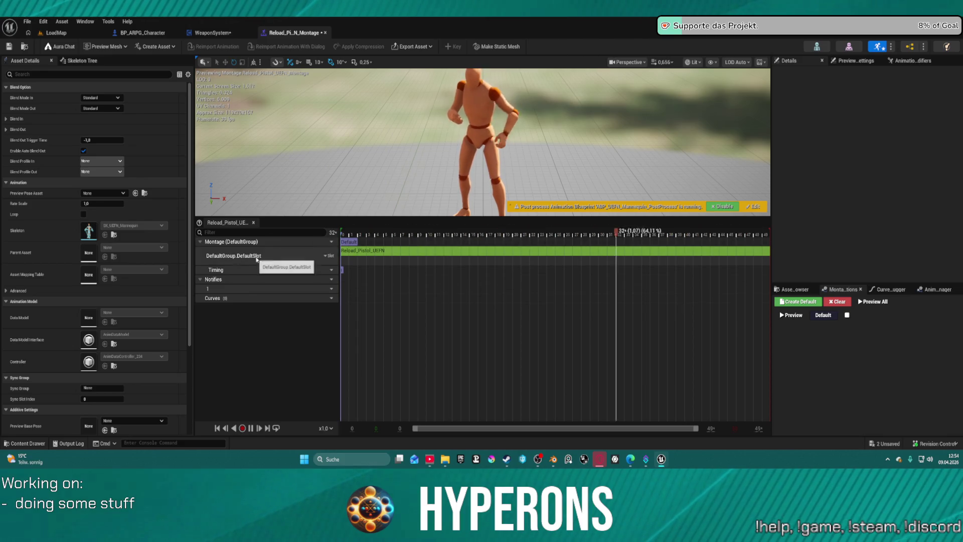
left_click(330, 257)
Set the slot to DefaultGroup.Arm R and add DefaultGroup.Arm L and DefaultGroup.Curves slot tracks
mouse_move(351, 276)
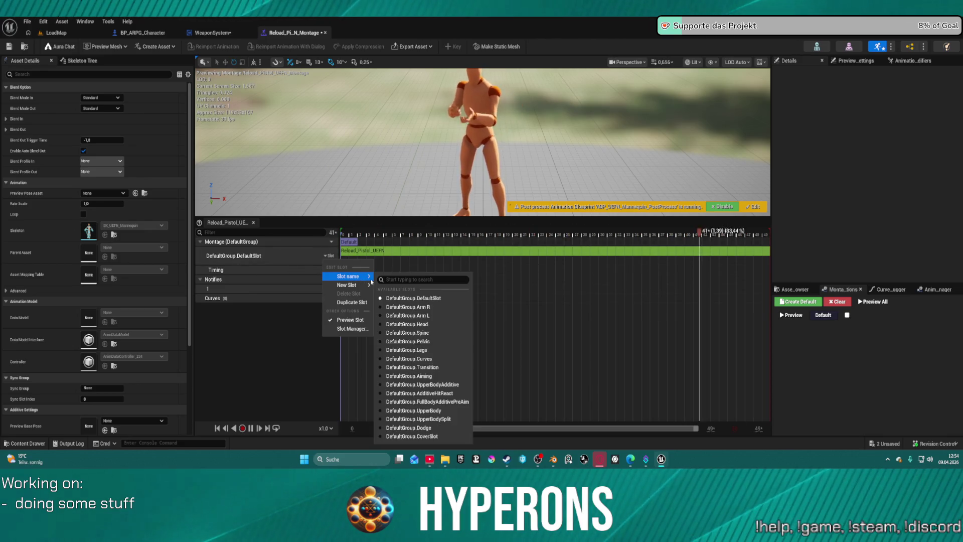
left_click(415, 310)
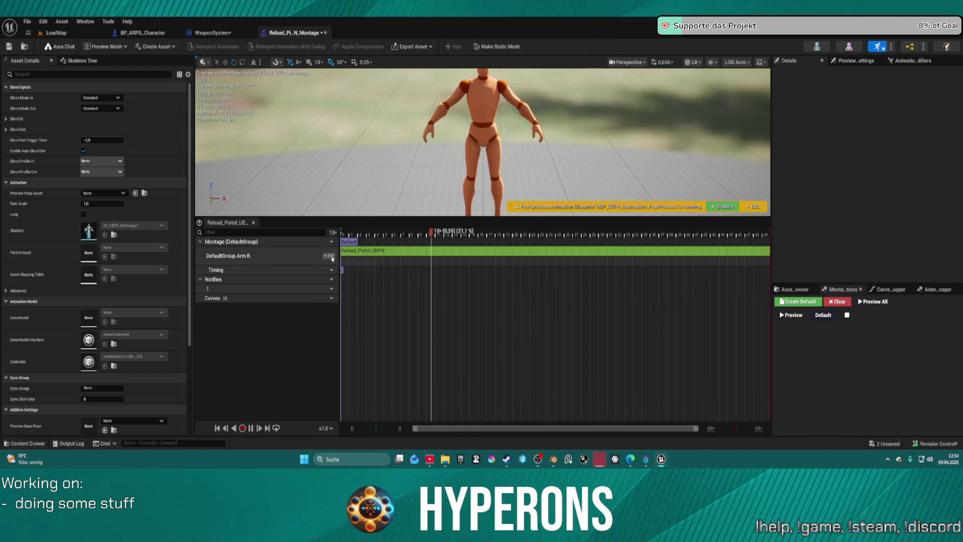
left_click(330, 256)
mouse_move(351, 285)
left_click(389, 321)
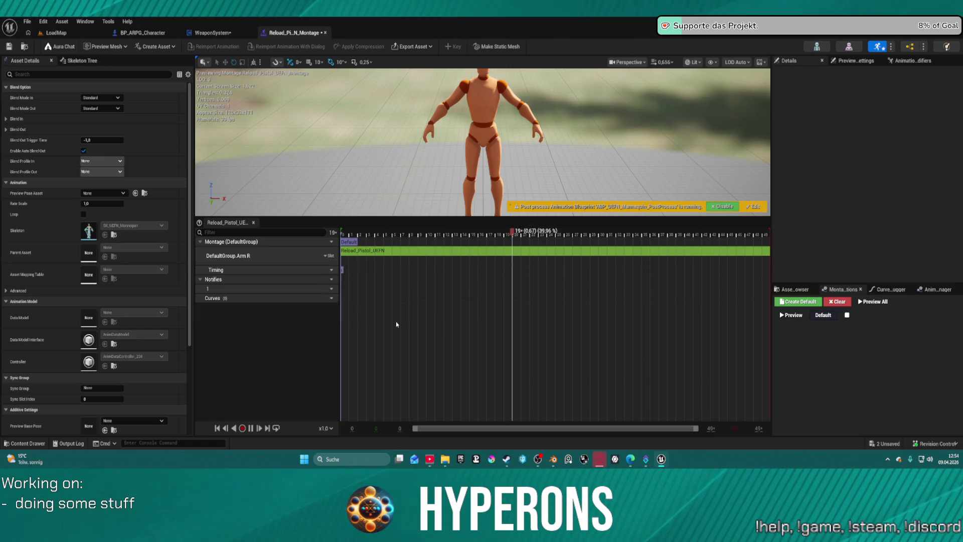
left_click(332, 274)
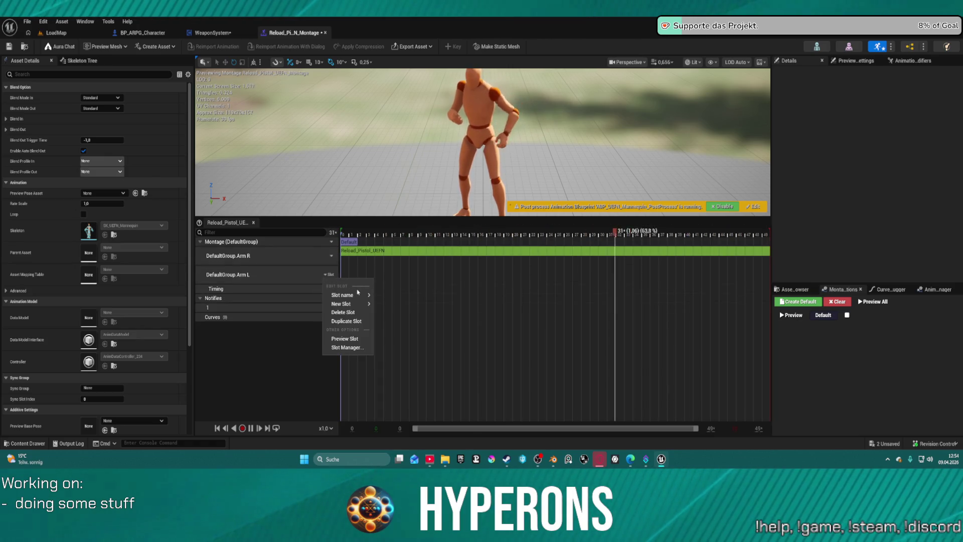
mouse_move(371, 303)
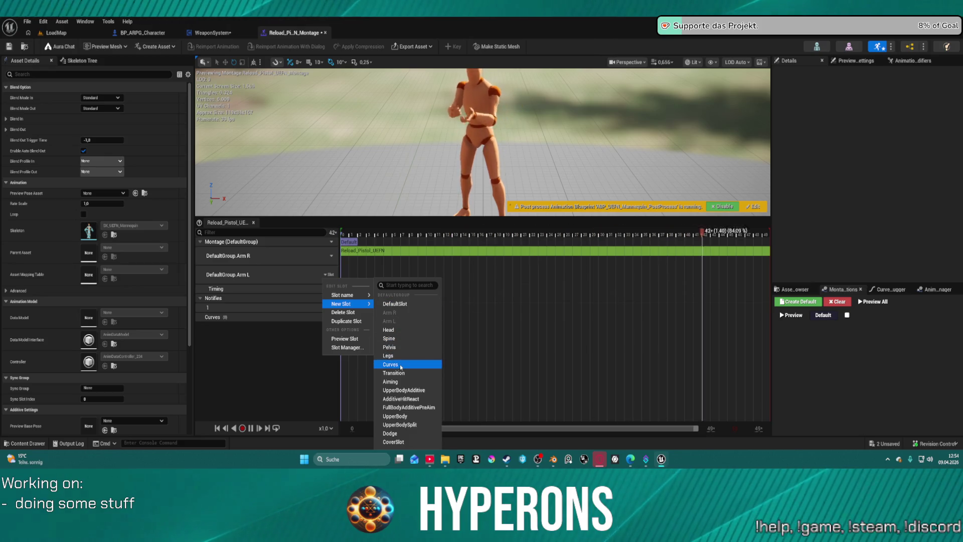
left_click(391, 364)
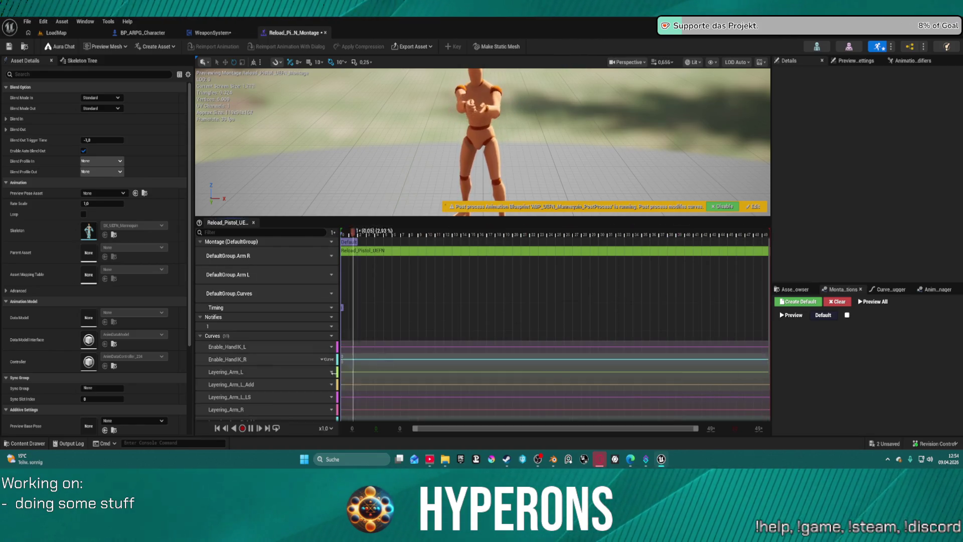
Save the reload montage and return to the WeaponSystem blueprint
scroll(301, 387, "down", 2)
scroll(296, 394, "up", 2)
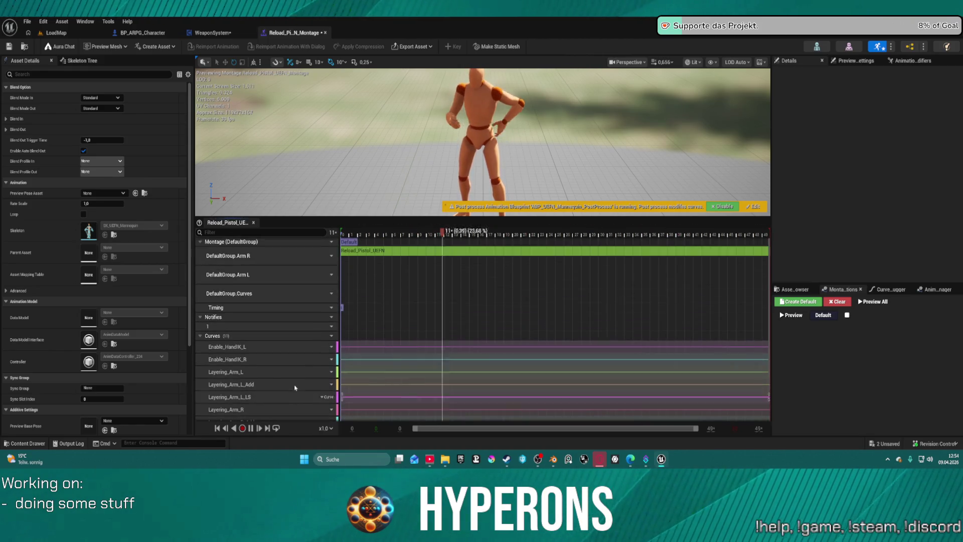
scroll(431, 170, "up", 5)
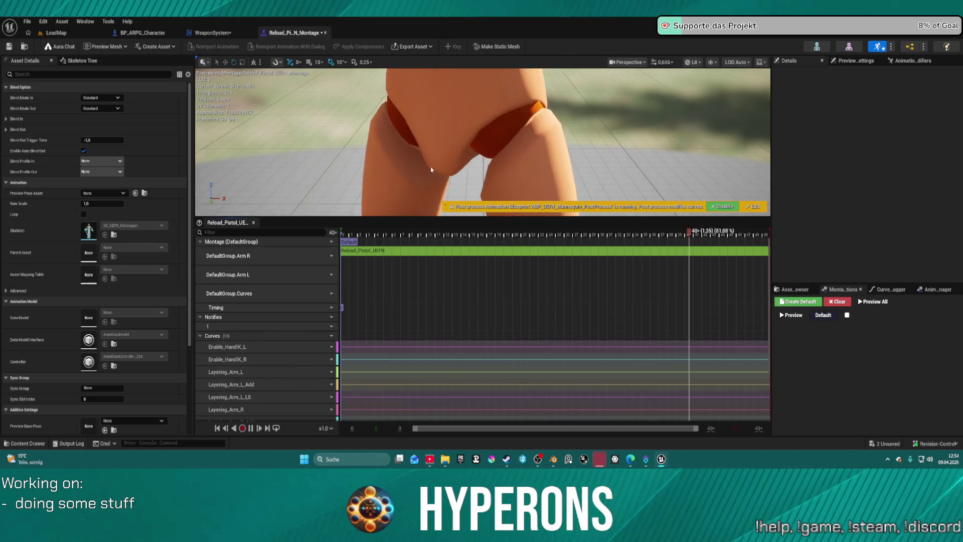
scroll(431, 170, "down", 8)
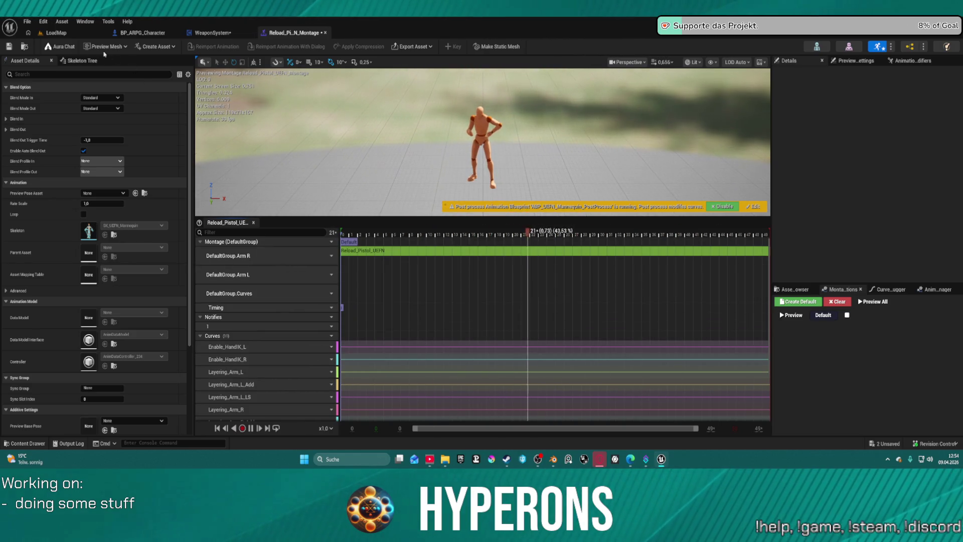
left_click(14, 46)
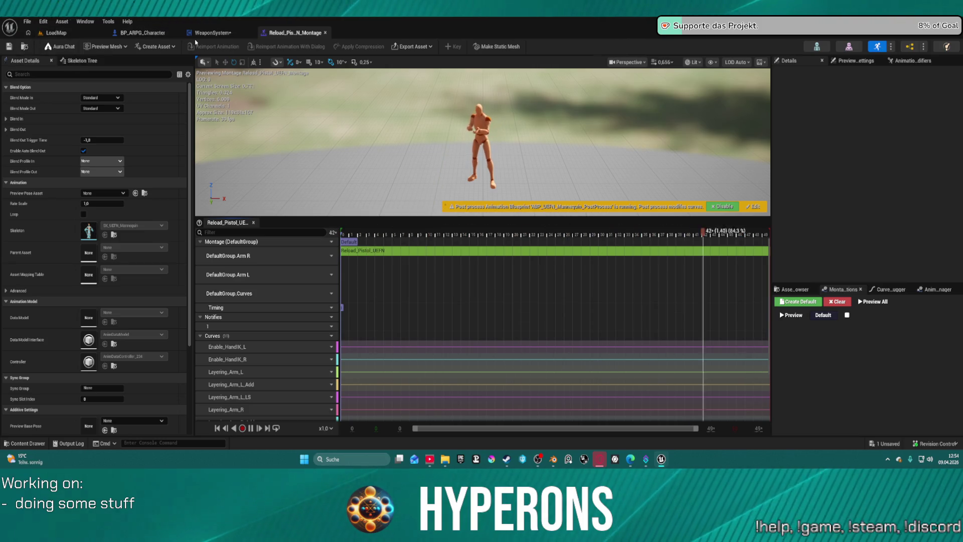
left_click(213, 33)
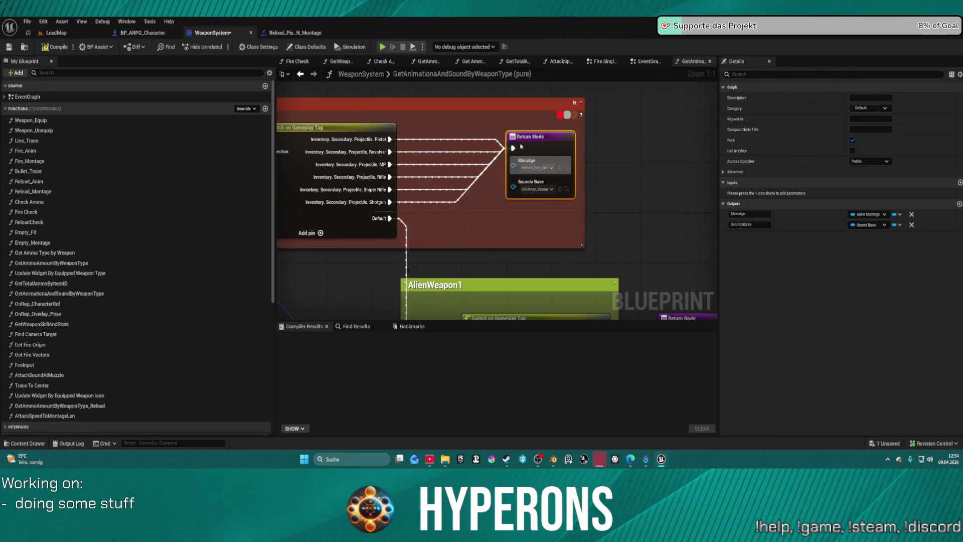
Paste a second Projectile return node and wire the Pistol, Revolver and MP cases to it
mouse_move(557, 141)
left_mouse_down()
mouse_move(554, 123)
mouse_move(552, 133)
left_mouse_up()
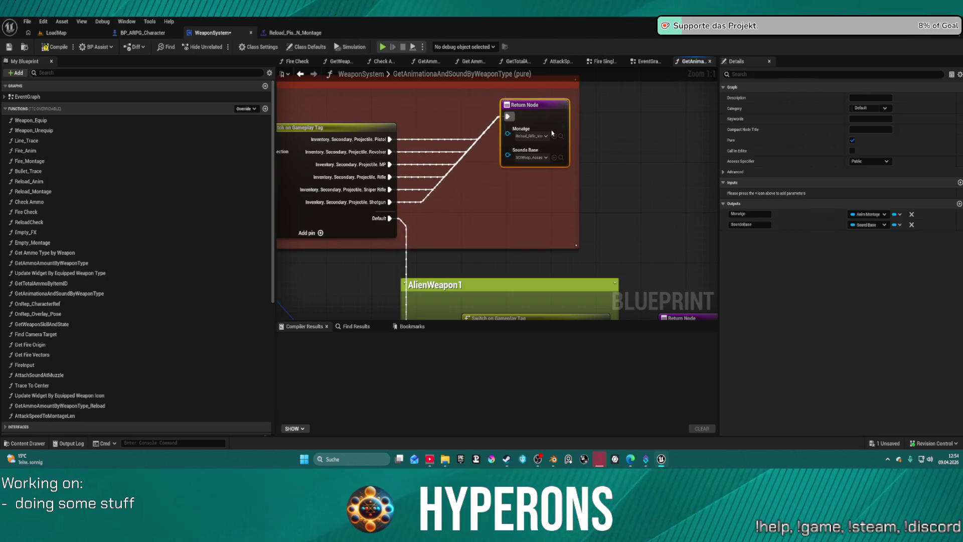
left_click(535, 201)
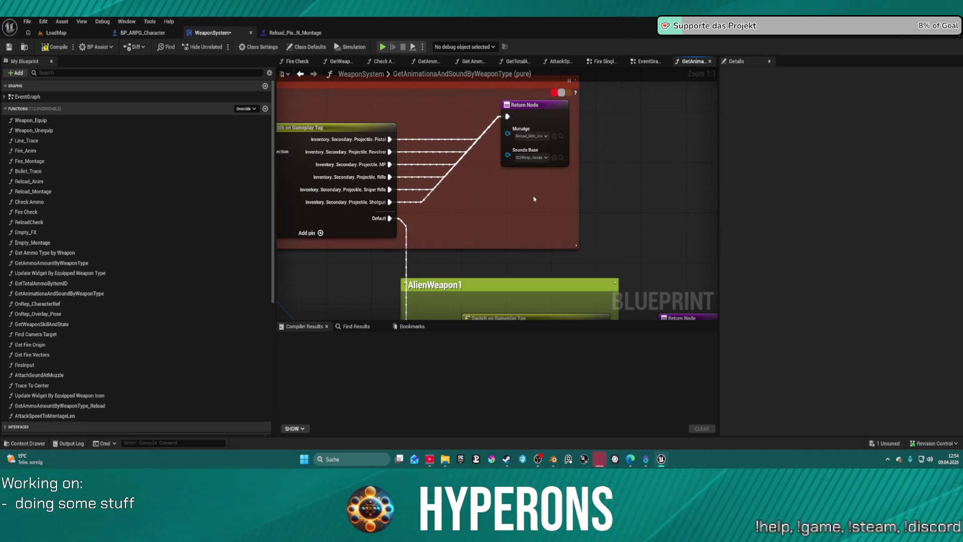
key("ctrl+v")
mouse_move(536, 106)
left_mouse_down()
mouse_move(519, 194)
mouse_move(522, 135)
left_mouse_up()
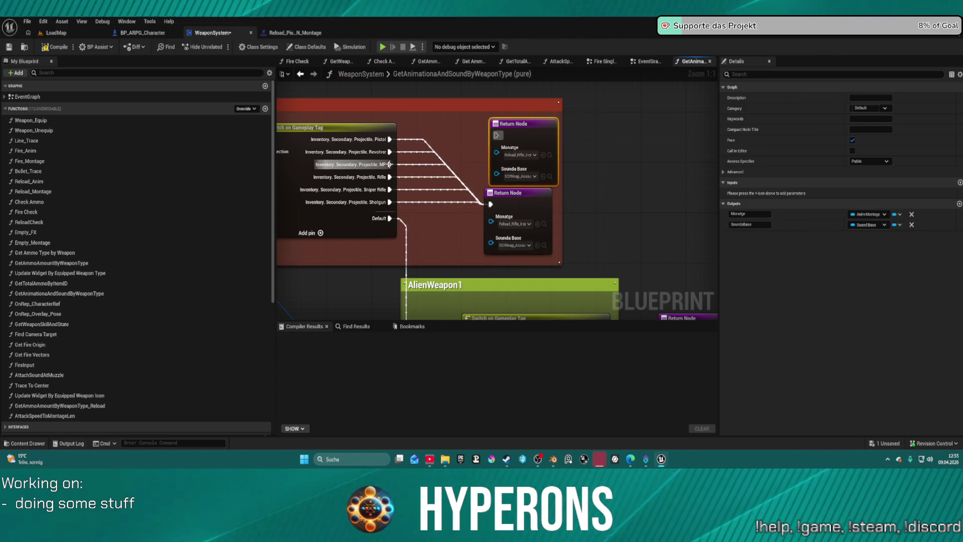
left_click_drag(390, 164, 479, 152)
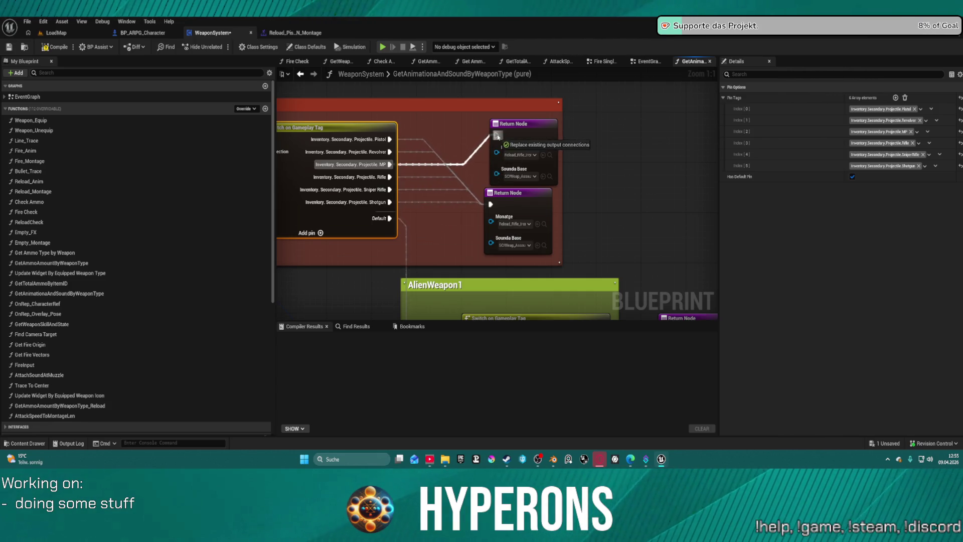
left_click_drag(498, 136, 496, 136)
left_click_drag(390, 152, 497, 132)
left_click_drag(390, 140, 496, 135)
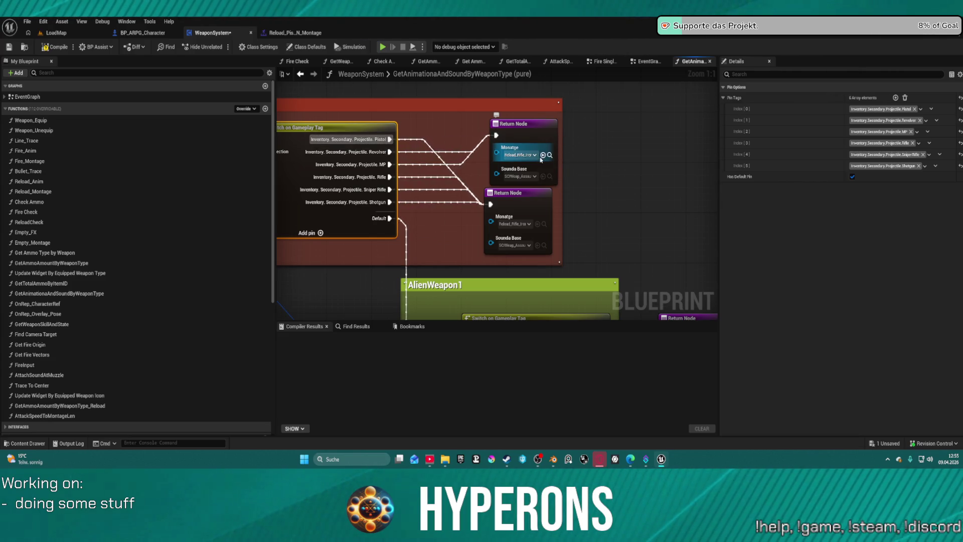
Assign the Reload_Pistol montage to the new upper return node instead of the rifle reload
left_click(541, 160)
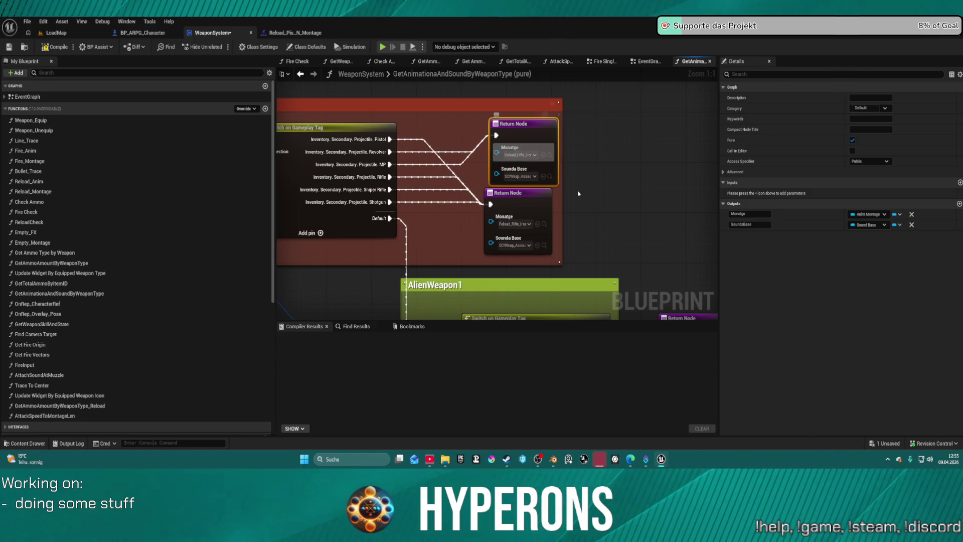
key("ctrl+space")
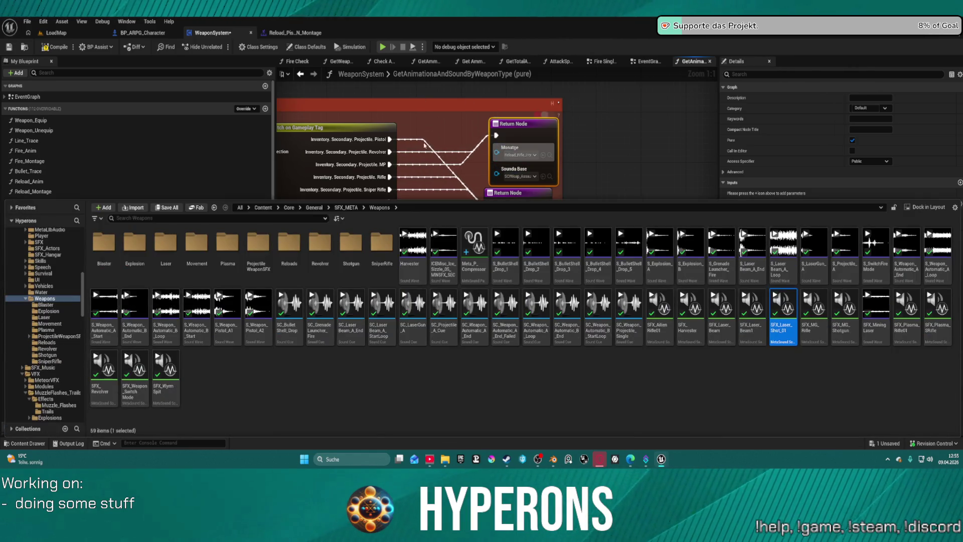
left_click(296, 33)
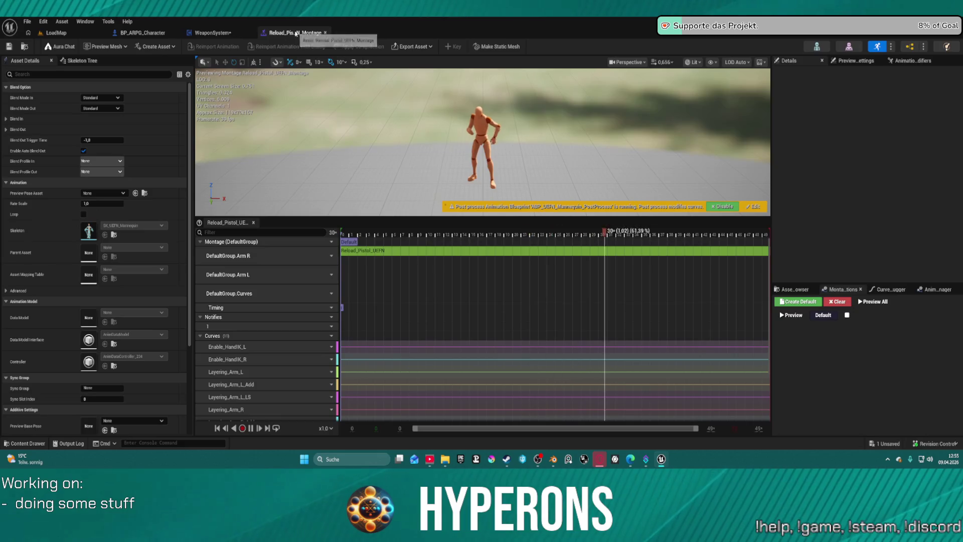
left_click(213, 33)
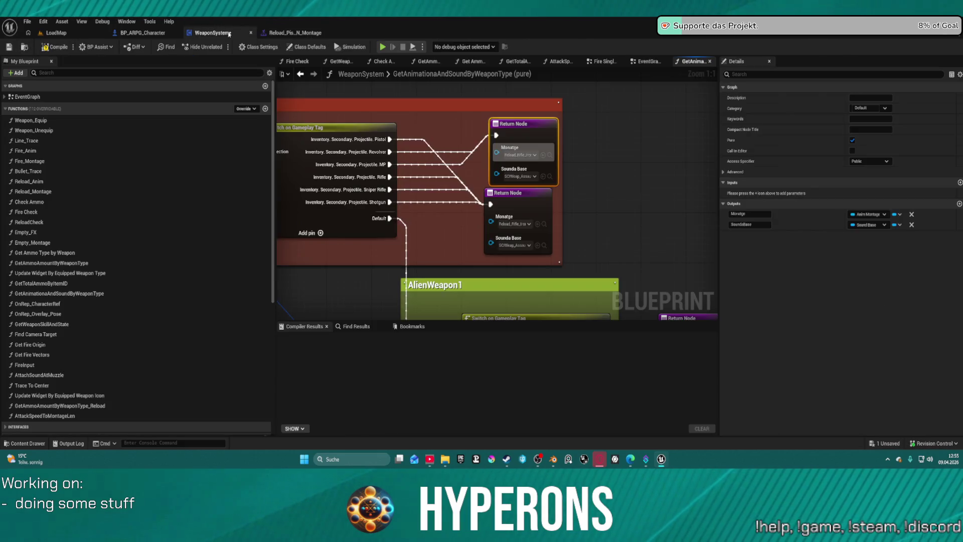
left_click(542, 154)
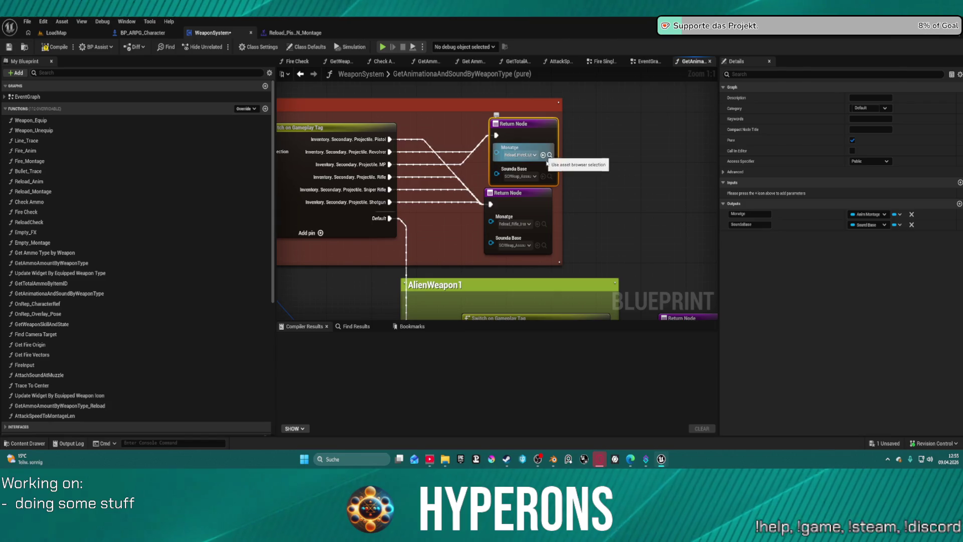
left_click(522, 177)
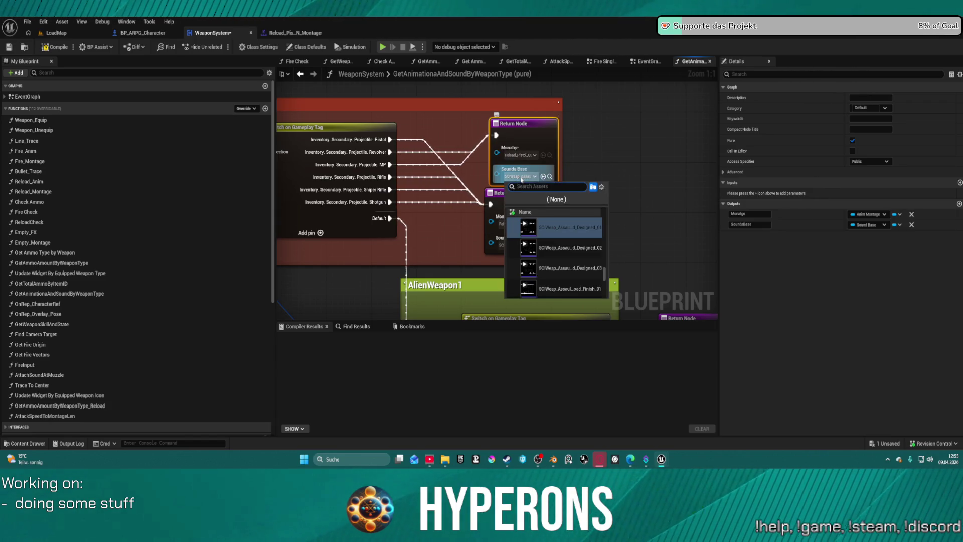
mouse_move(534, 225)
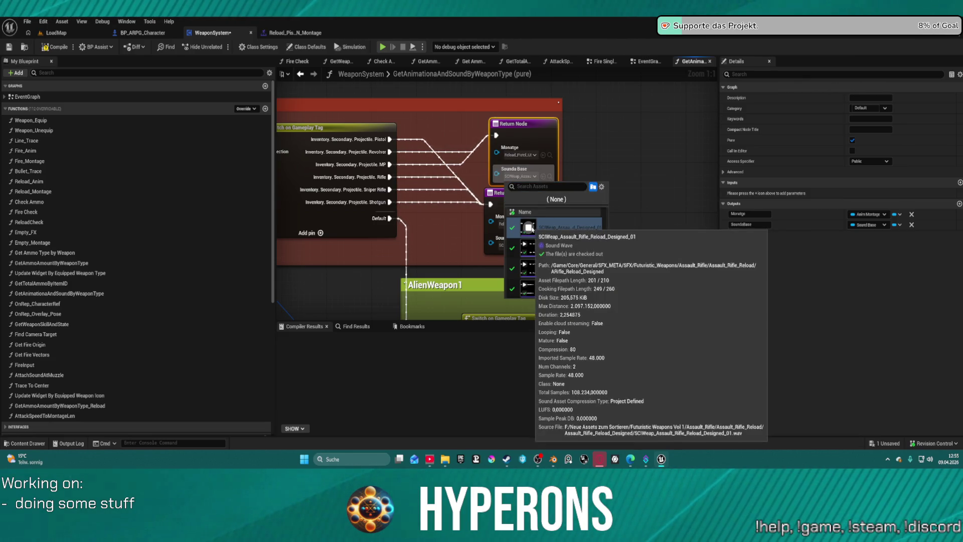
mouse_move(534, 249)
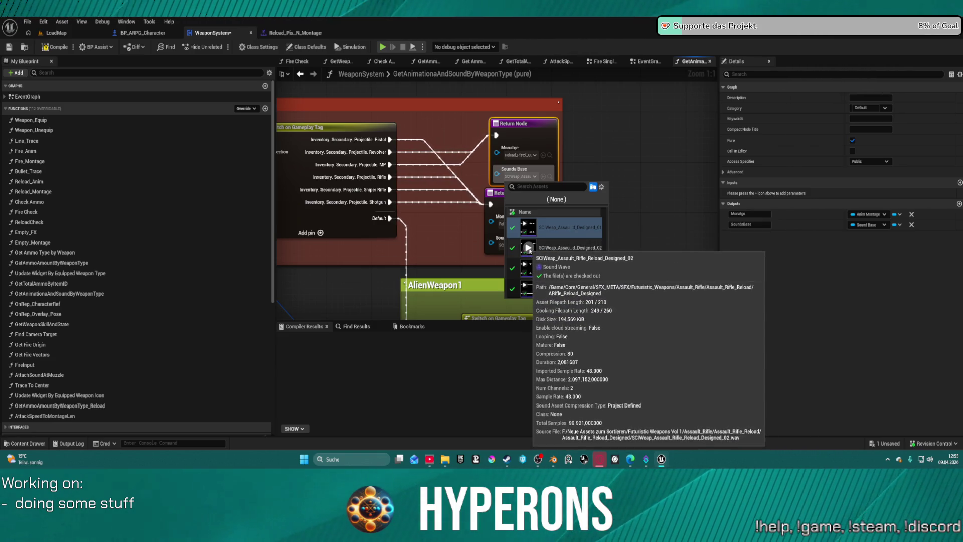
mouse_move(532, 272)
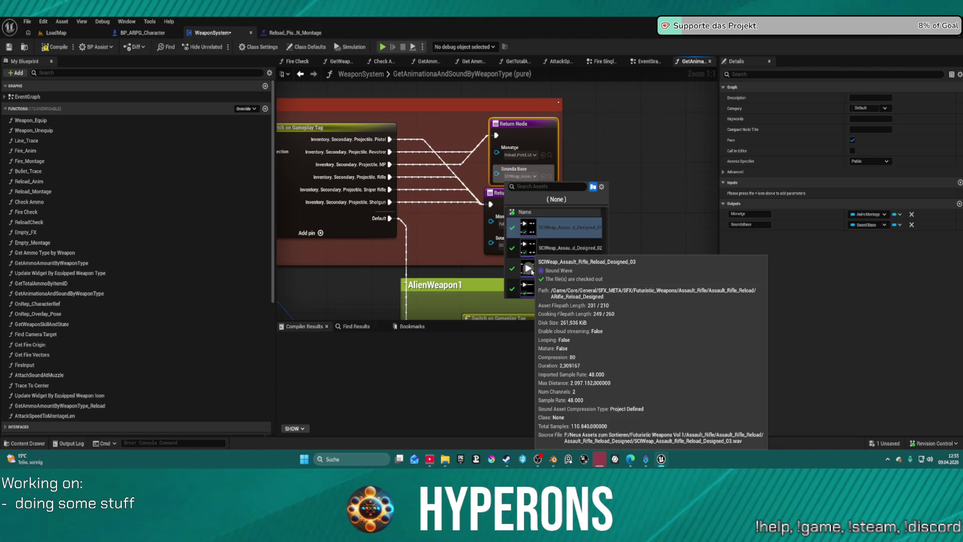
left_click(531, 270)
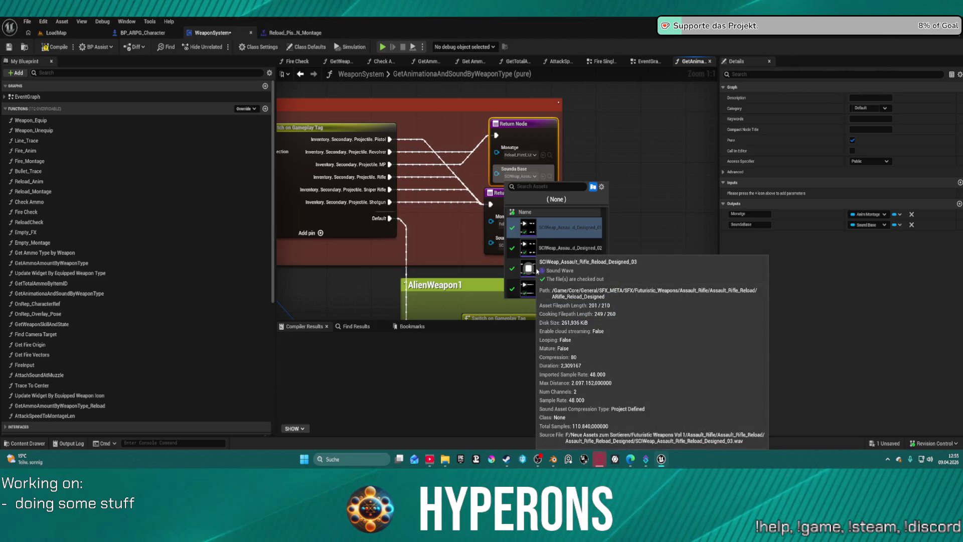
scroll(589, 275, "down", 1)
scroll(589, 276, "down", 3)
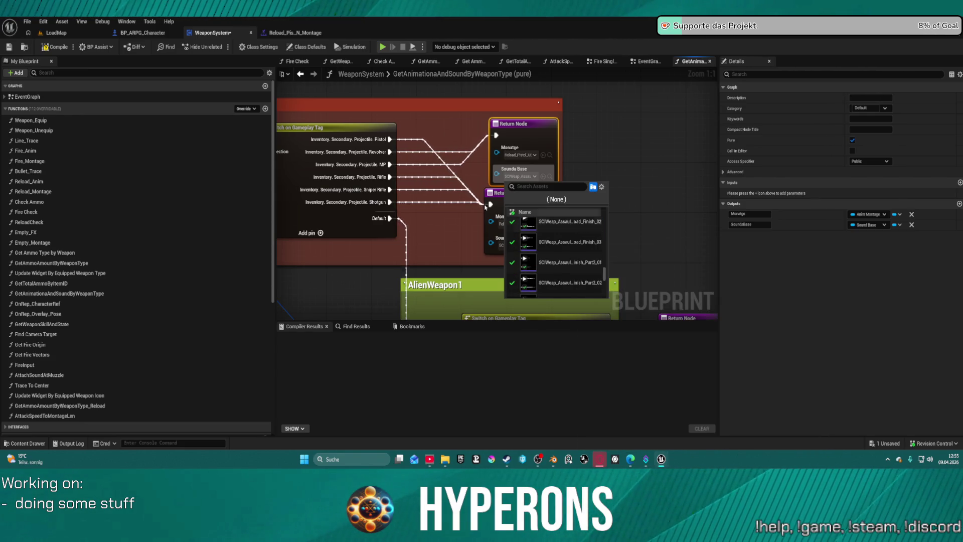
left_click(569, 221)
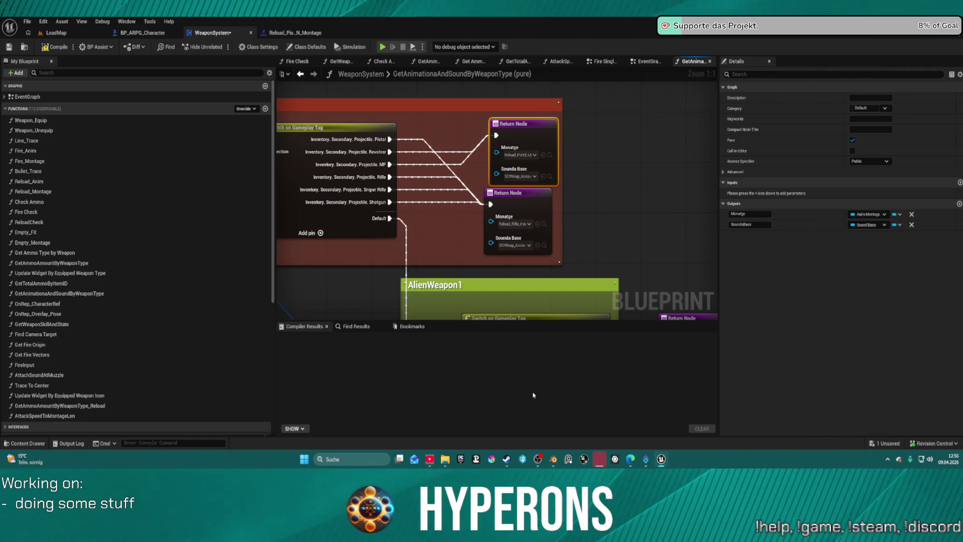
Duplicate the SFX_Laser_Shot_01 MetaSound in the Content Drawer
left_click(640, 227)
key("ctrl+space")
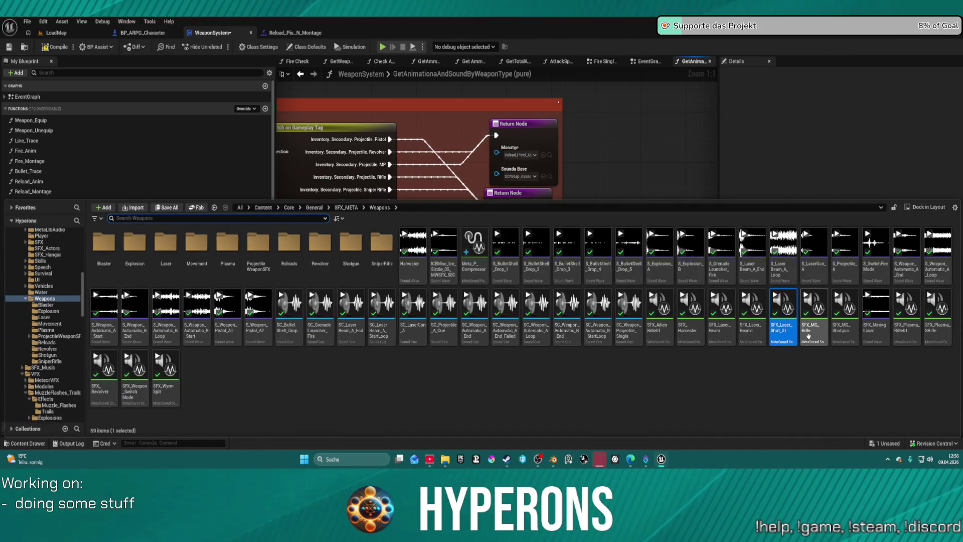
right_click(789, 332)
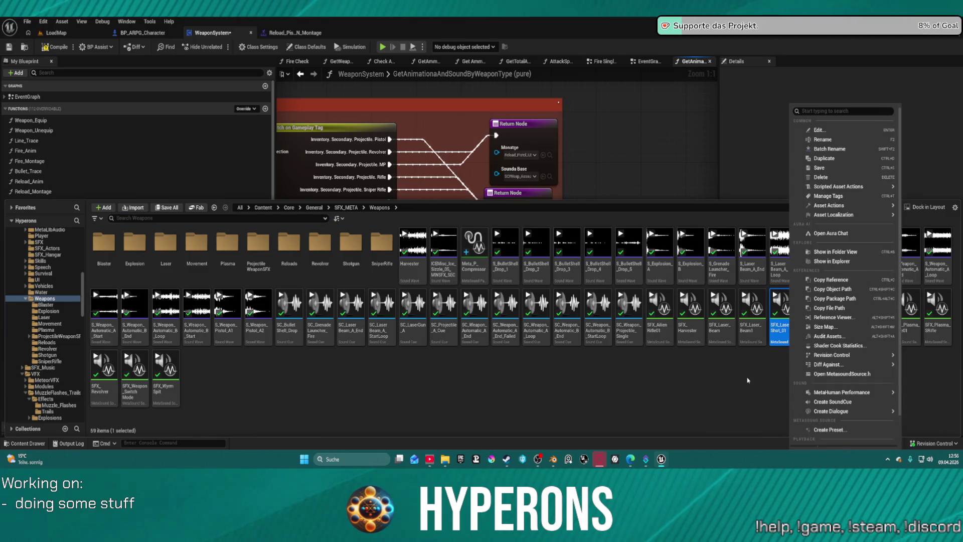
left_click(831, 158)
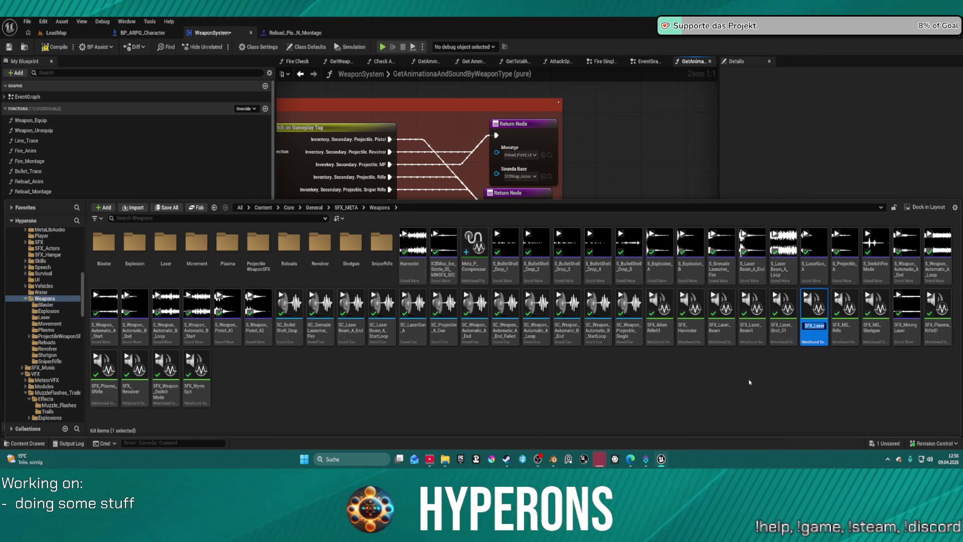
type("SFX_Laser_Shot_02")
key("Return")
Rename the duplicate to SFX_ReloadPistol and open it in the MetaSound editor
key("F2")
key("BackSpace")
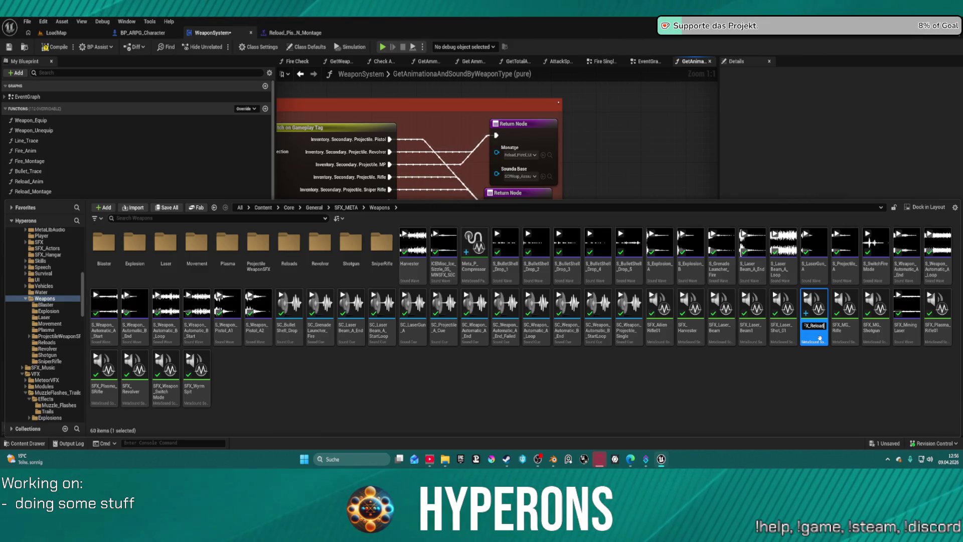
type("loadPistol")
key("Return")
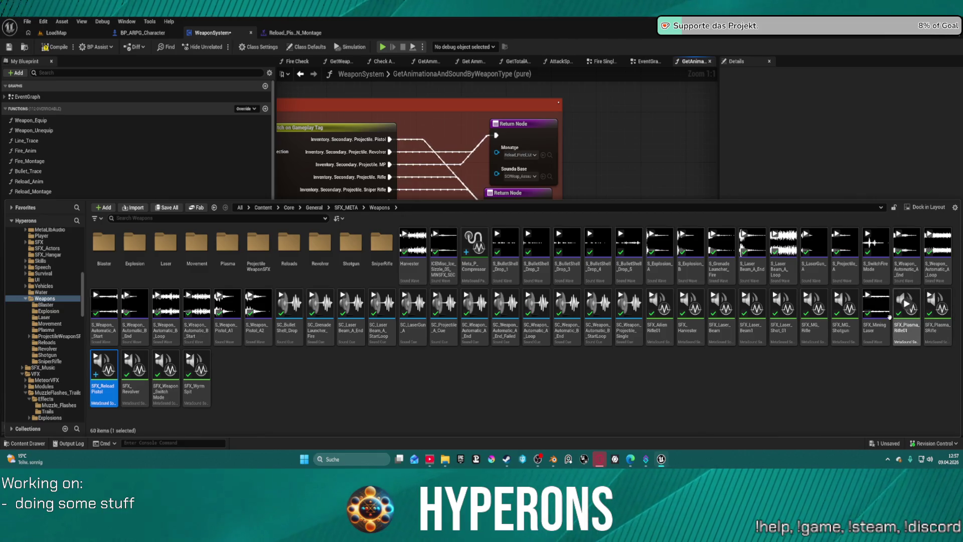
mouse_move(103, 374)
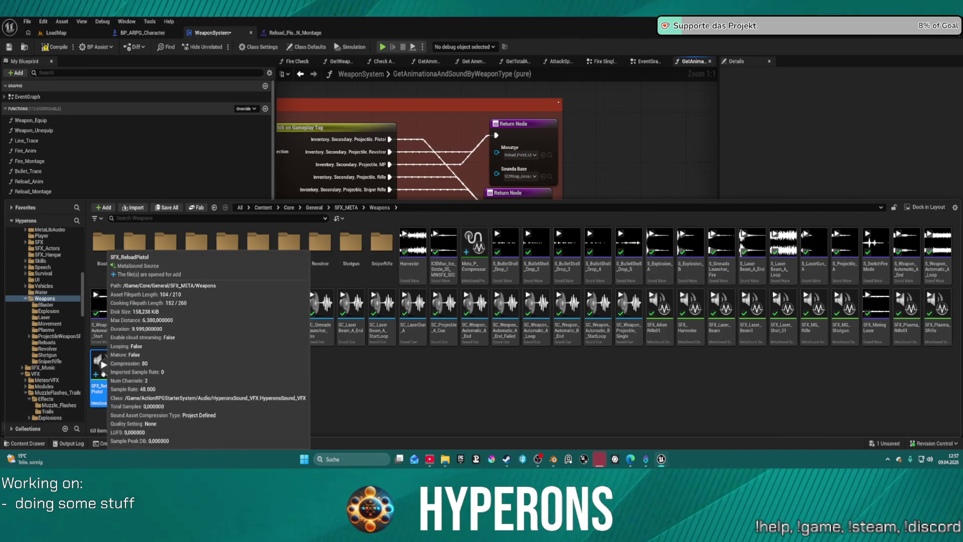
key("ctrl+space")
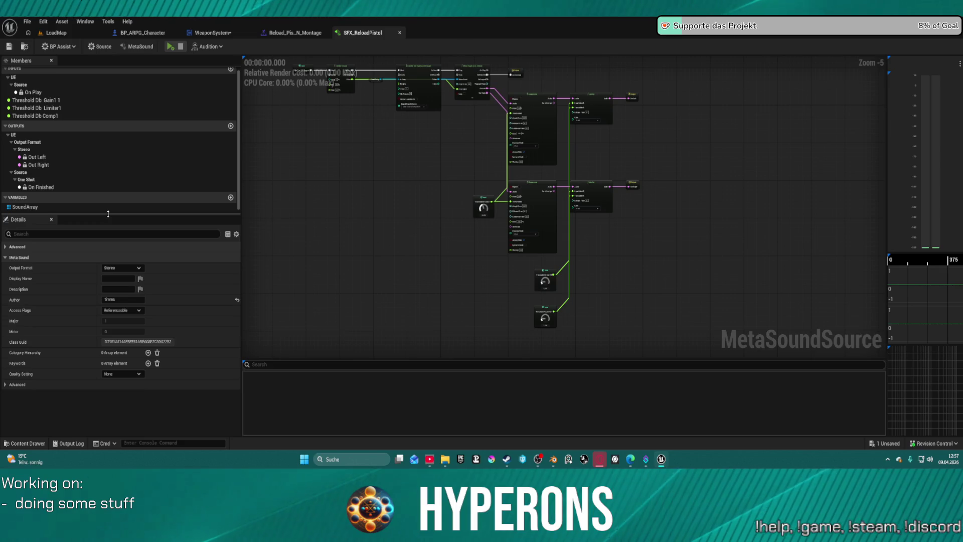
left_click(110, 206)
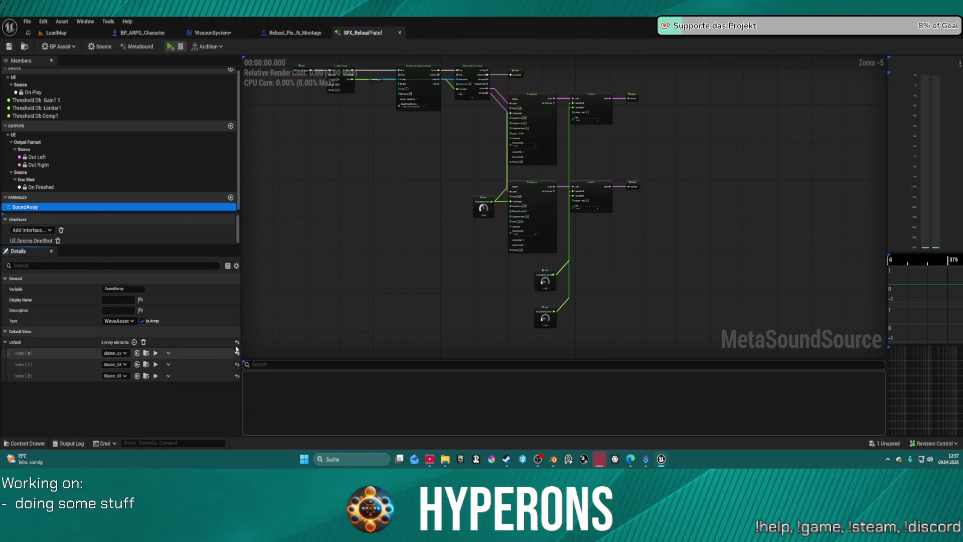
Swap SoundArray's three Blaster sounds for the three pistol Reload_Final sounds and preview the MetaSound
left_click(144, 342)
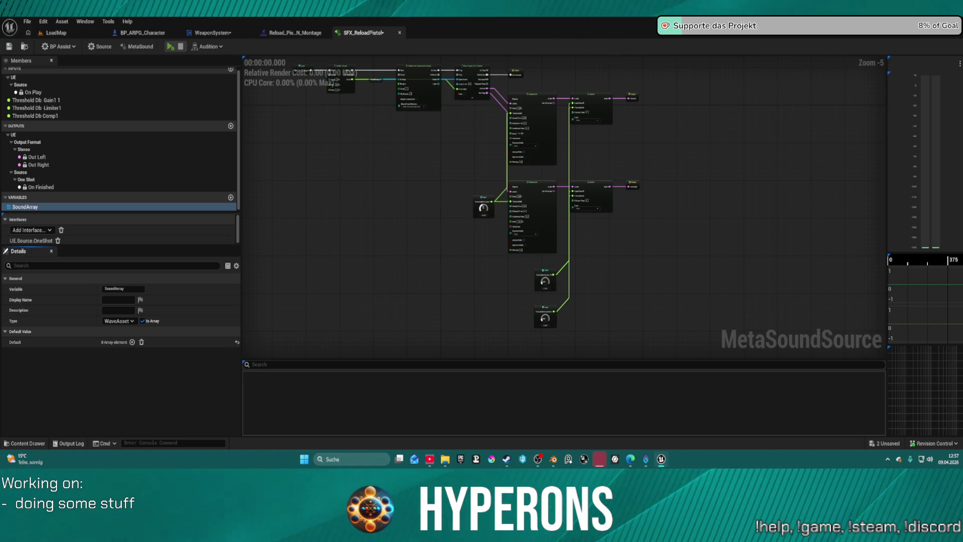
mouse_move(283, 96)
left_mouse_down()
mouse_move(150, 387)
mouse_move(116, 350)
left_mouse_up()
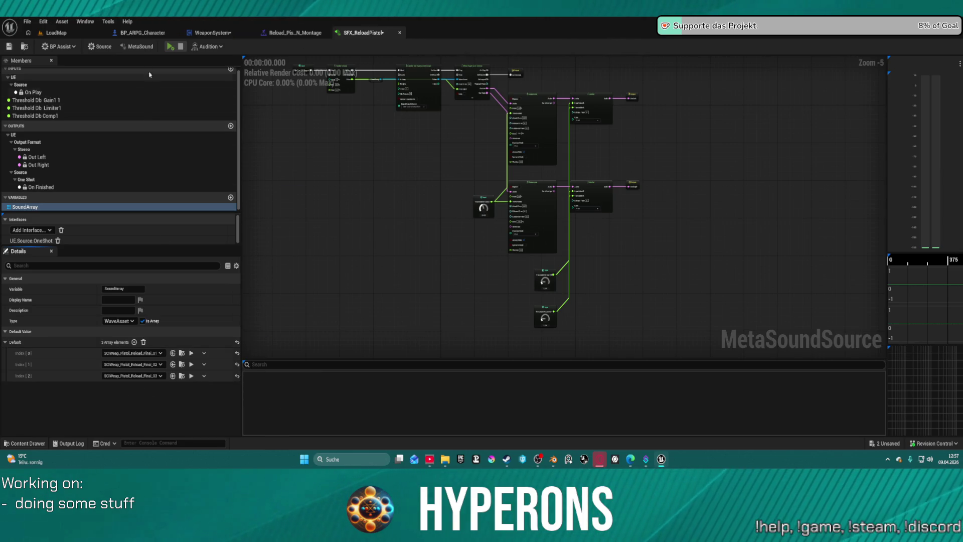
left_click(170, 46)
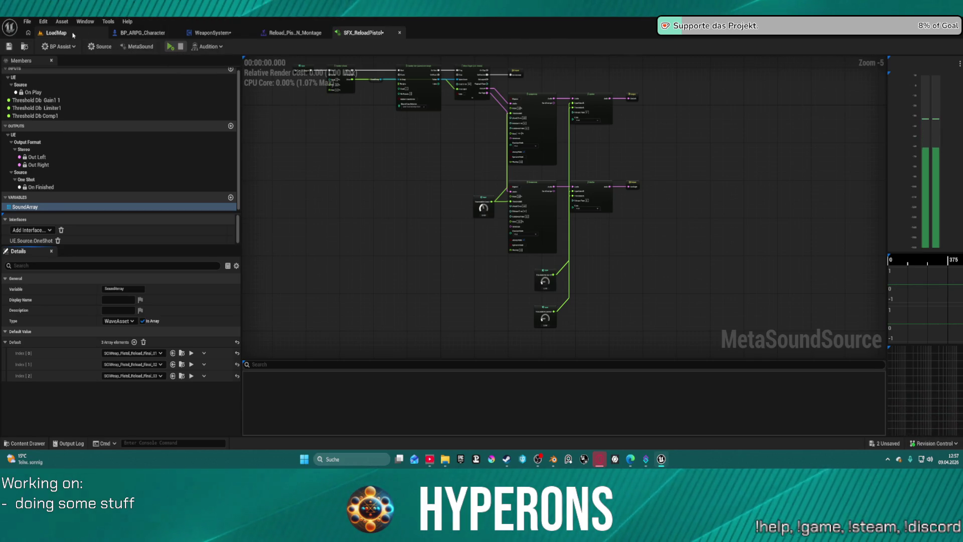
Cycle through the LoadMap, pistol reload montage and SFX_ReloadPistol tabs, ending on WeaponSystem
left_click(56, 32)
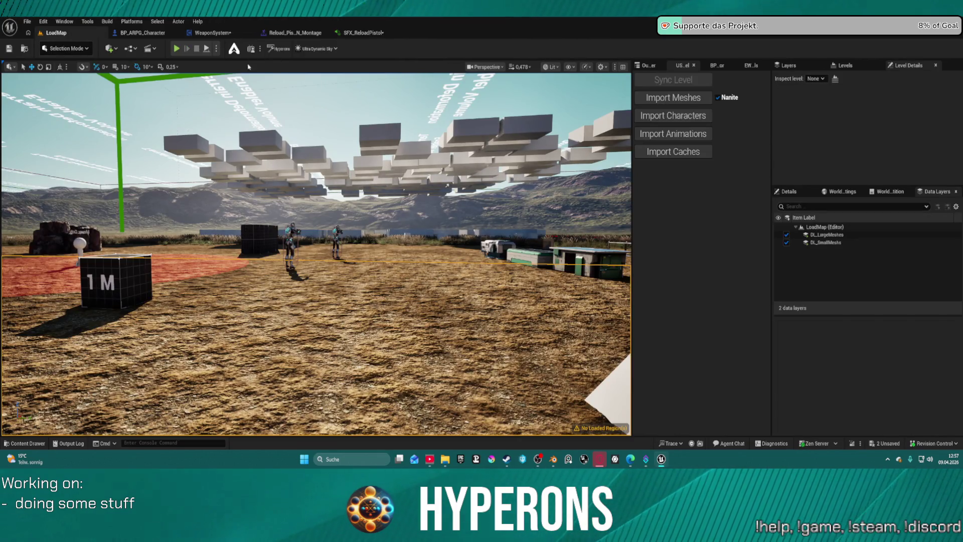
left_click(295, 33)
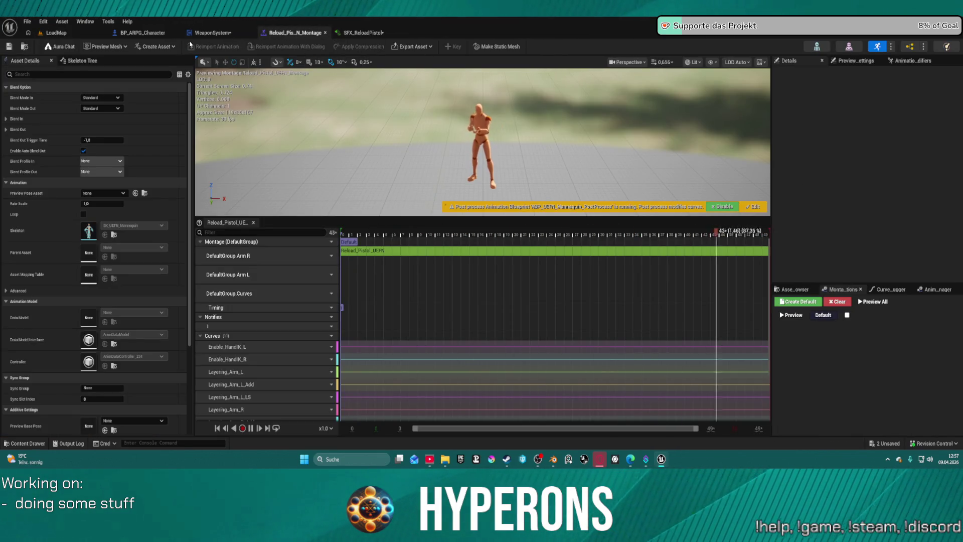
left_click(357, 33)
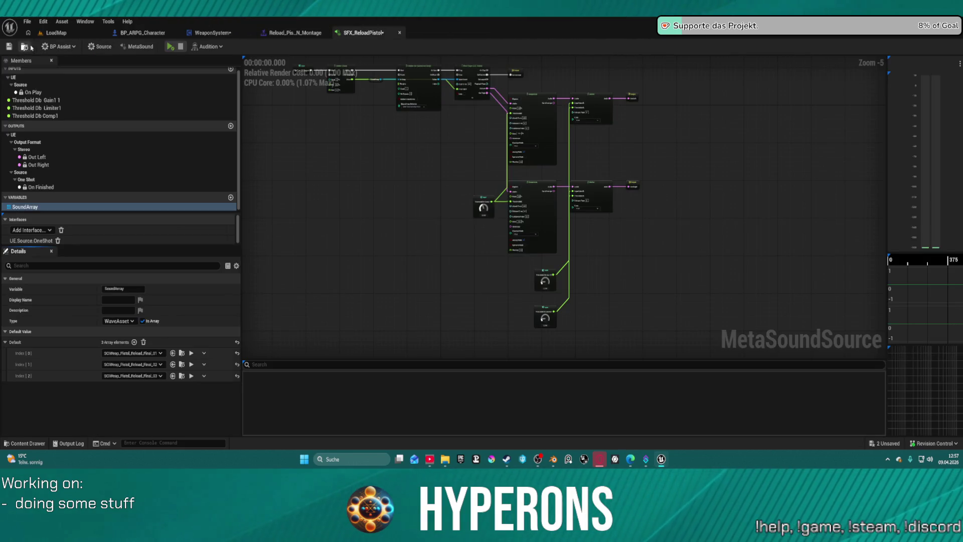
left_click(196, 34)
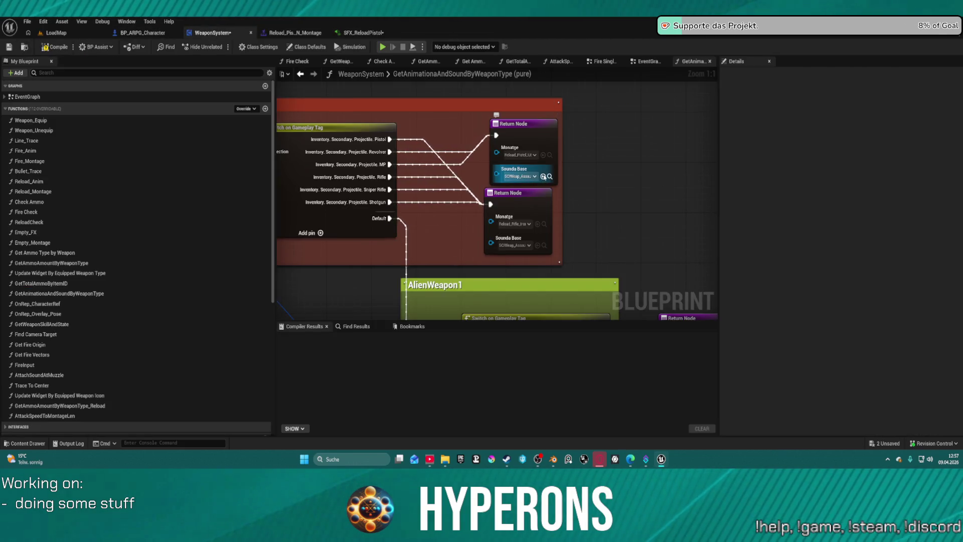
Set the pistol return sound to SFX_ReloadPistol, undo stray edits, and connect Laser MP to its Return Node
left_click(543, 177)
mouse_move(528, 125)
left_mouse_down()
mouse_move(517, 119)
mouse_move(513, 90)
mouse_move(522, 169)
left_mouse_up()
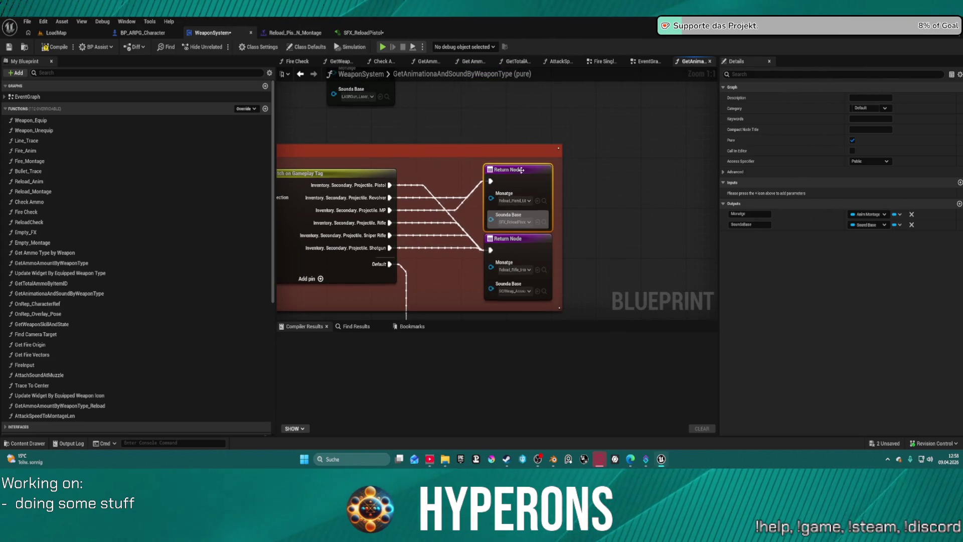
scroll(581, 224, "down", 2)
scroll(575, 254, "up", 2)
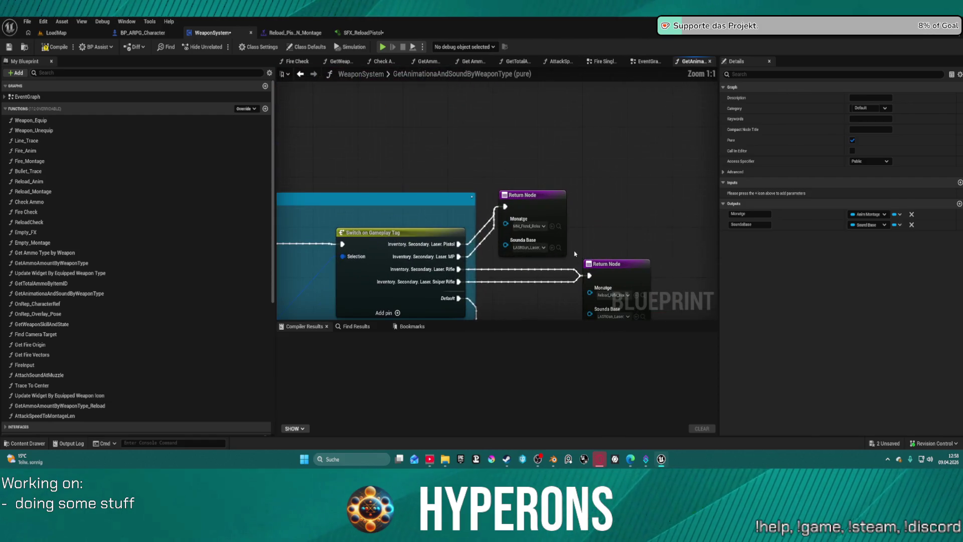
left_click(537, 221)
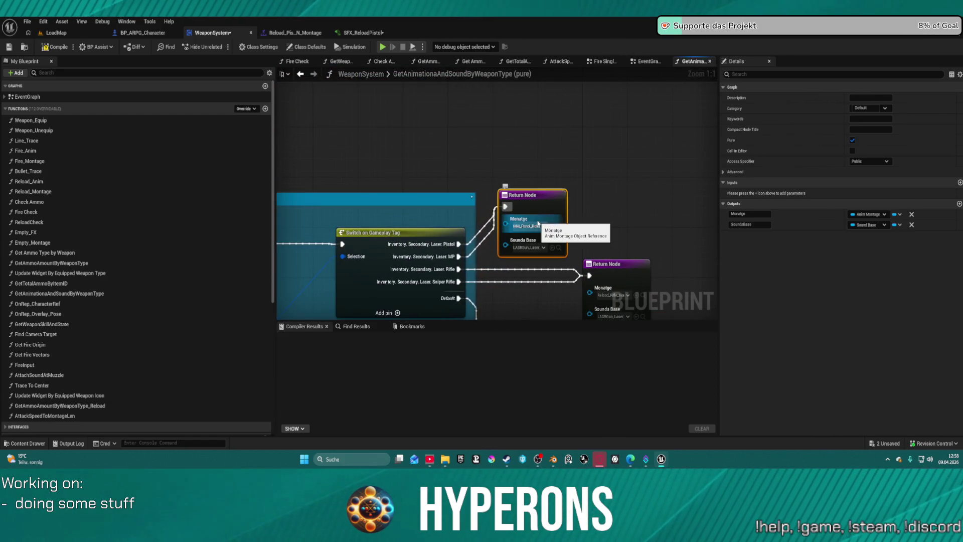
key("ctrl+z")
key("ctrl+z")
key("ctrl+z")
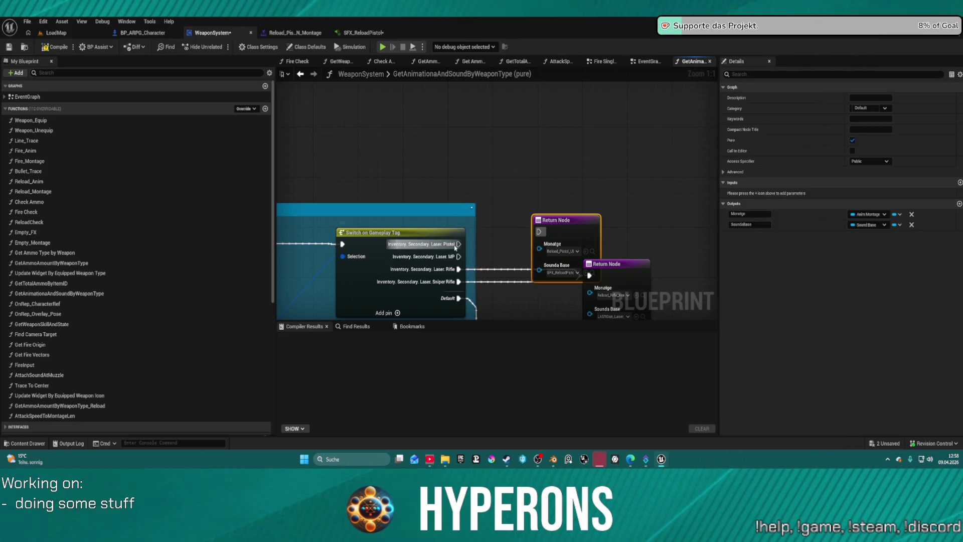
key("ctrl+z")
key("ctrl+z")
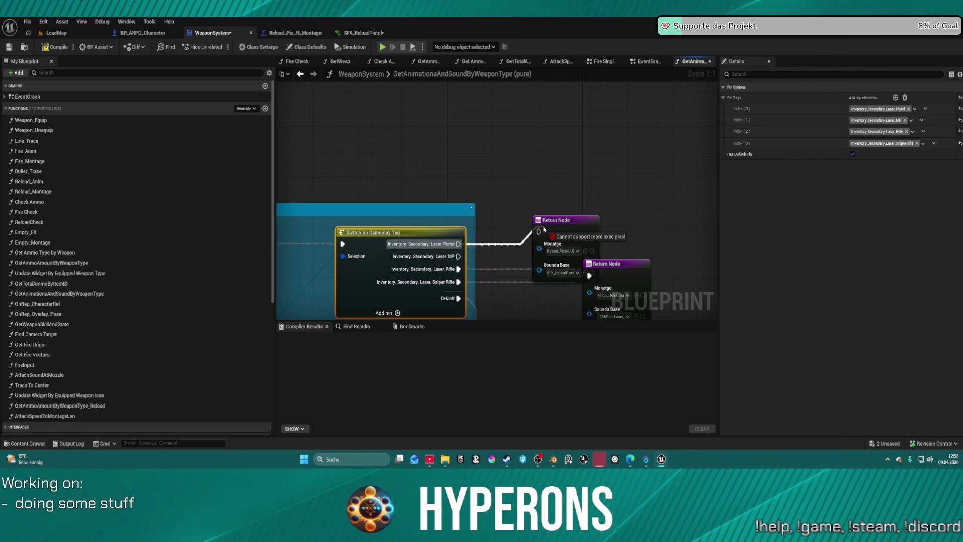
left_click_drag(539, 231, 459, 256)
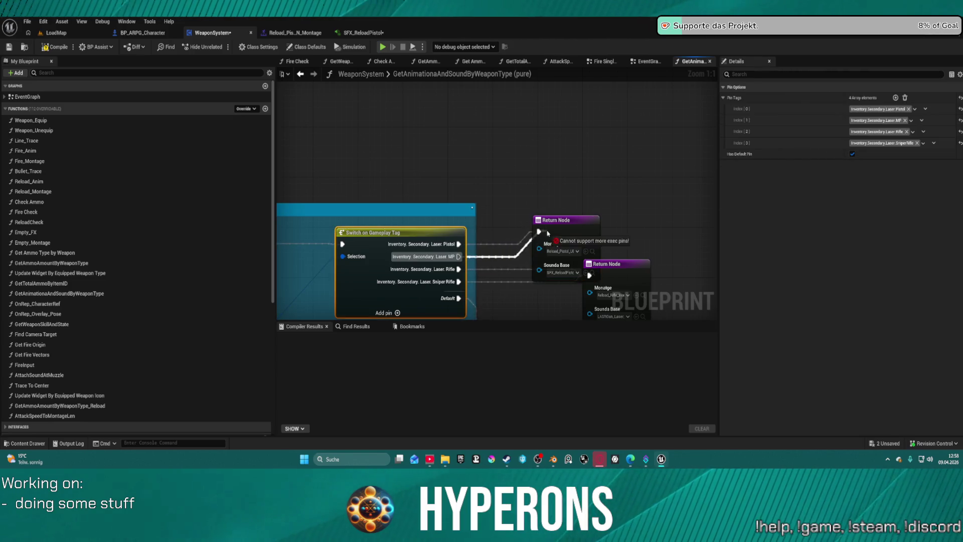
Tidy the Laser group's nodes and move the Plasma Return Node lower in its group
scroll(542, 234, "down", 3)
left_click_drag(400, 170, 611, 257)
scroll(415, 246, "up", 3)
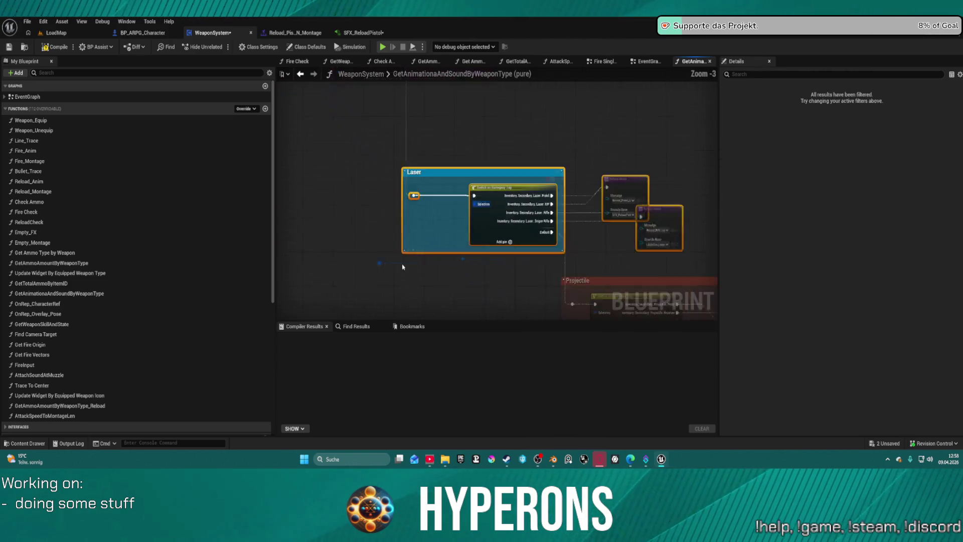
key("f")
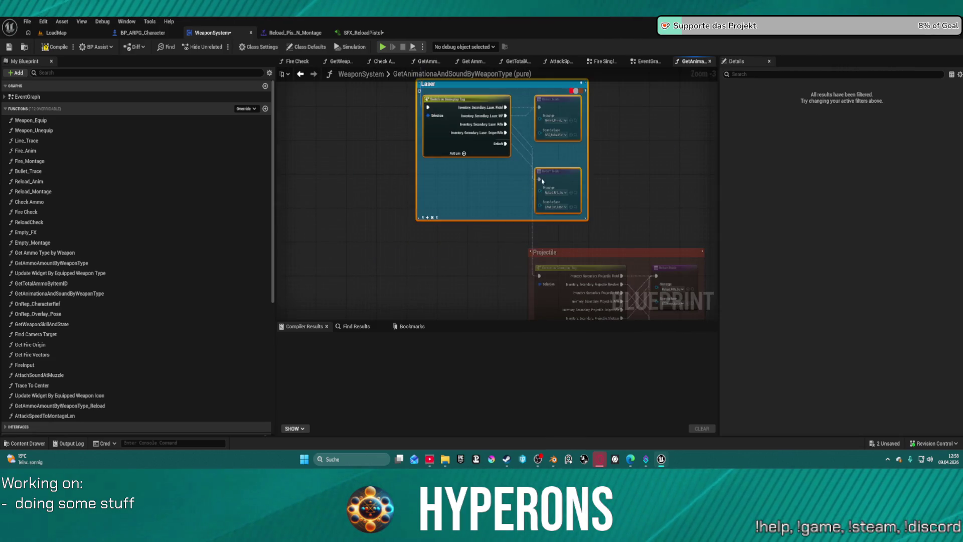
scroll(542, 181, "down", 2)
scroll(516, 135, "up", 6)
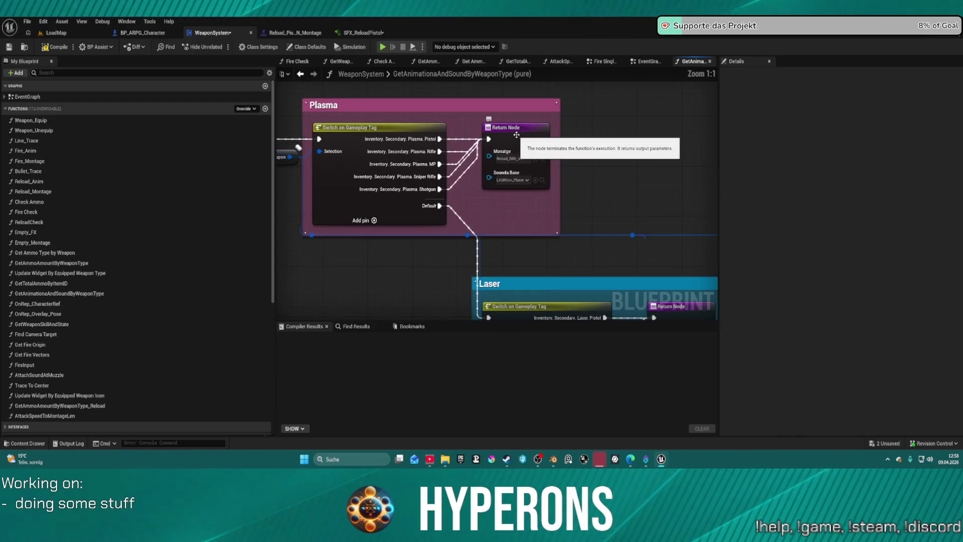
left_click_drag(519, 131, 528, 187)
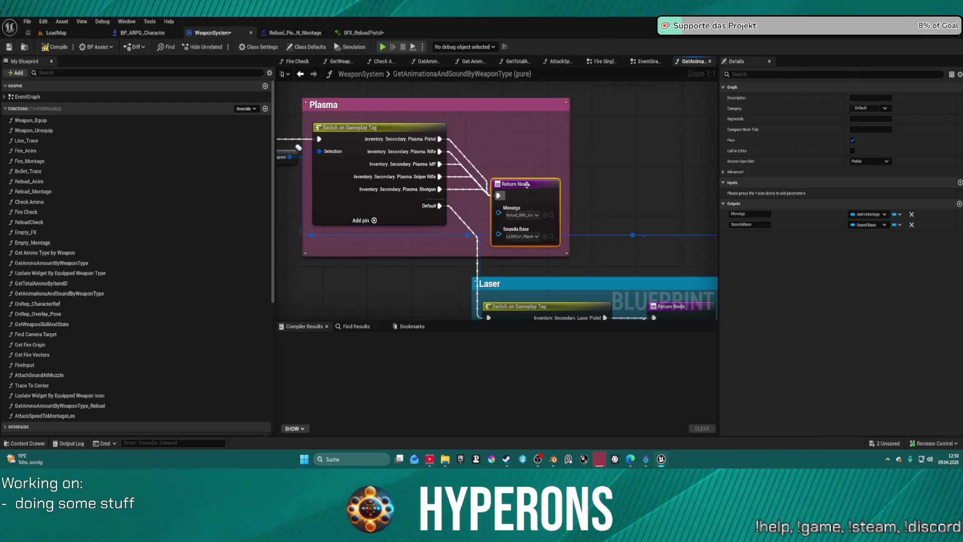
Reposition the upper Plasma Return Node and wire the Plasma MP output to a Return Node
left_click(513, 151)
left_click_drag(514, 150, 504, 133)
left_click_drag(439, 164, 521, 173)
left_click(521, 121)
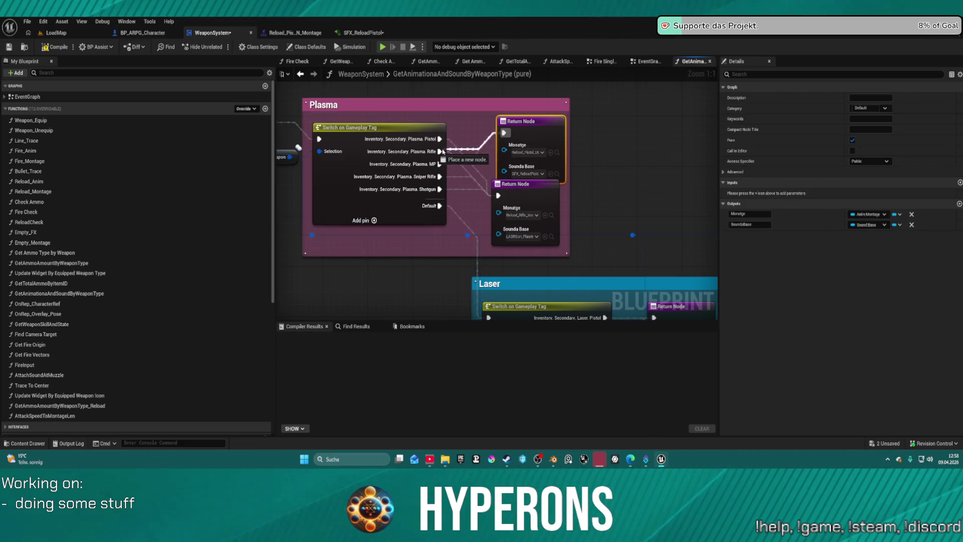
left_click(438, 145)
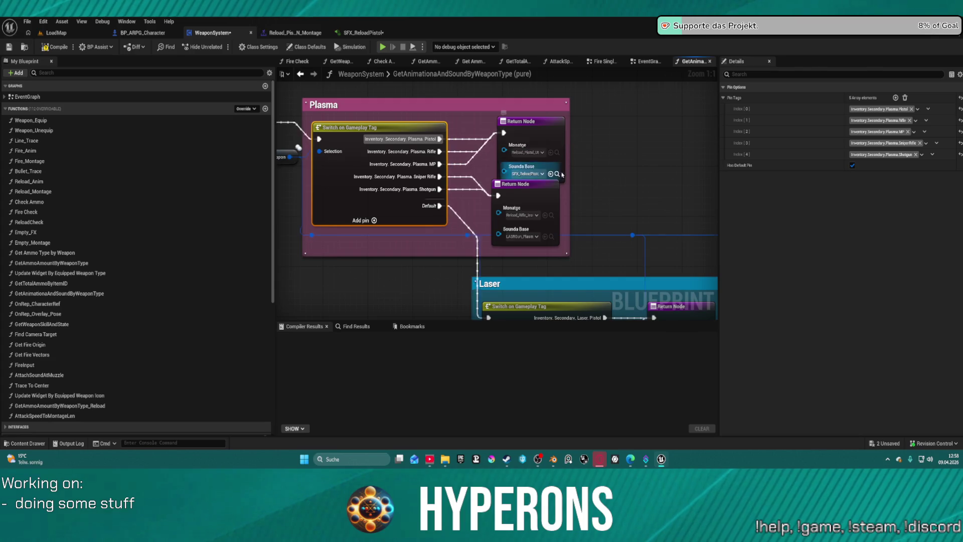
scroll(531, 201, "down", 3)
scroll(496, 196, "down", 10)
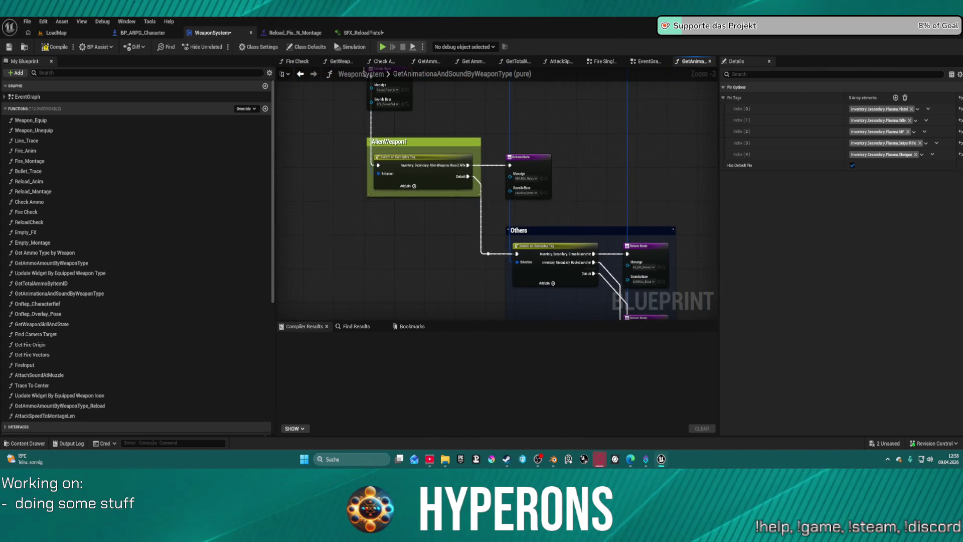
Paste a copy of the reload return node beside the AlienWeapon1 case
key("ctrl+v")
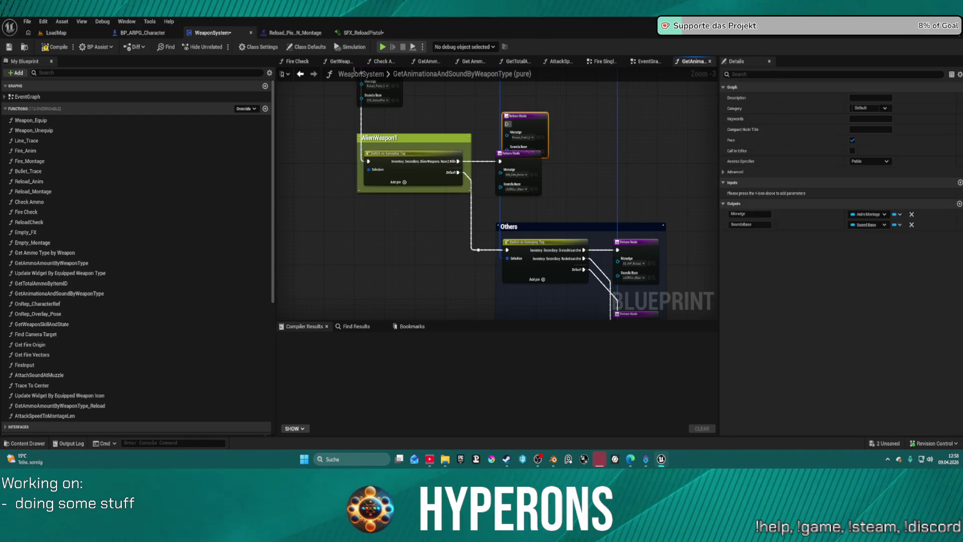
left_click_drag(533, 136, 531, 111)
left_click_drag(323, 143, 549, 226)
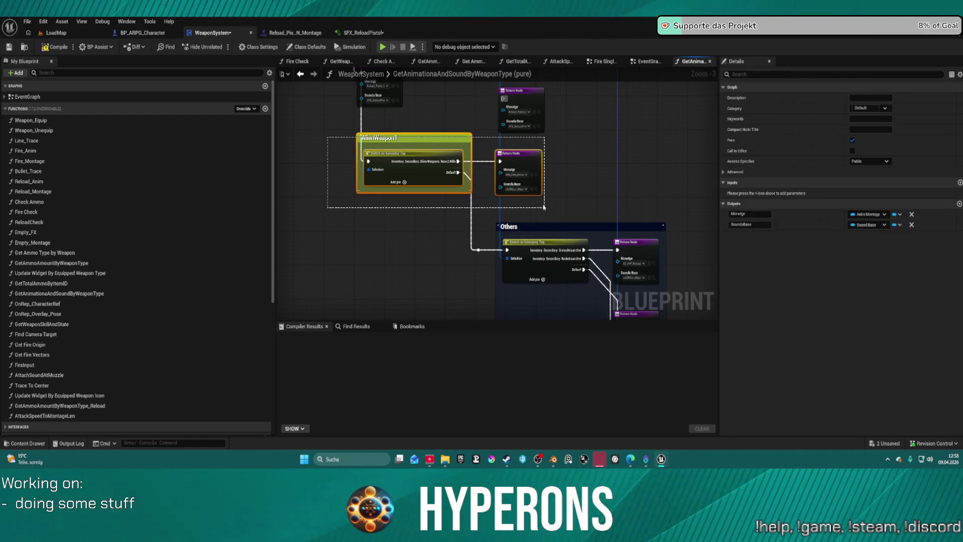
scroll(368, 191, "up", 4)
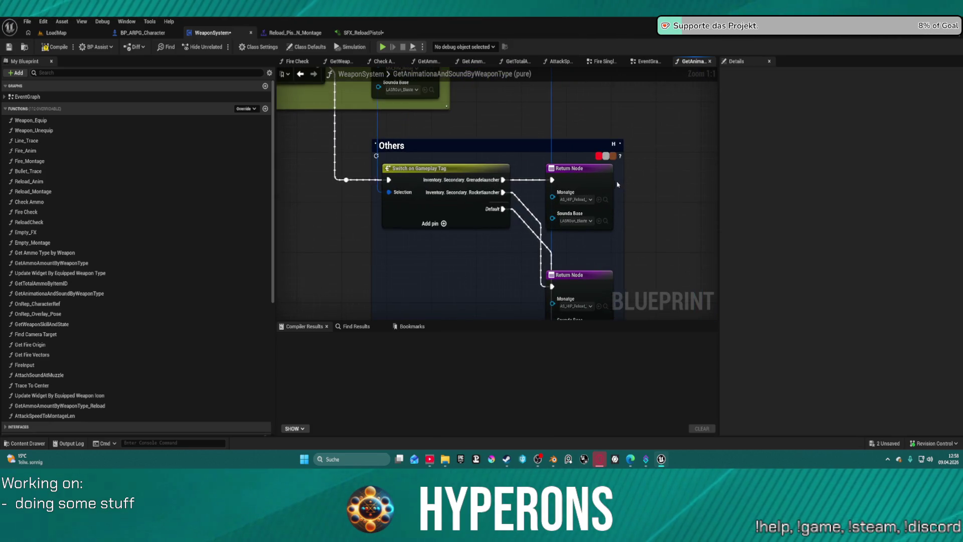
scroll(617, 184, "down", 4)
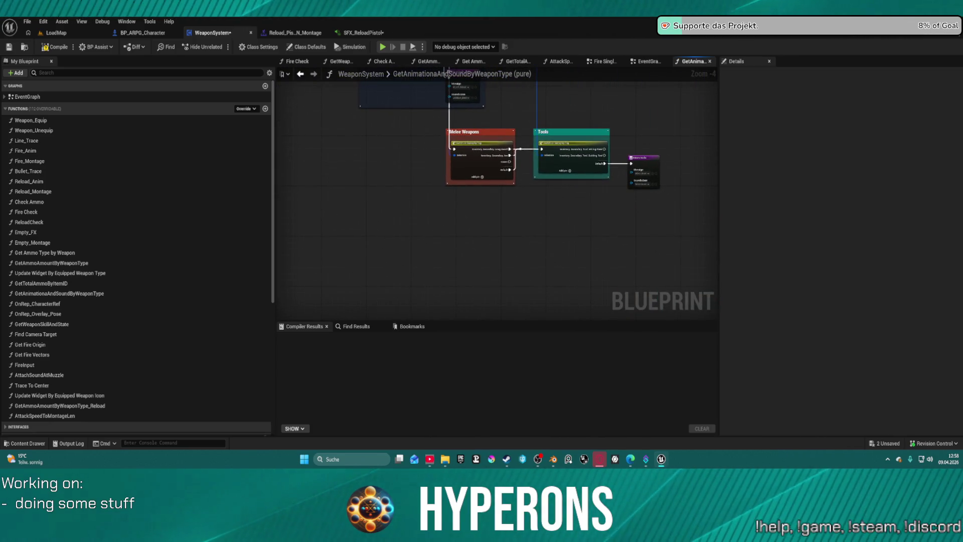
scroll(650, 132, "up", 4)
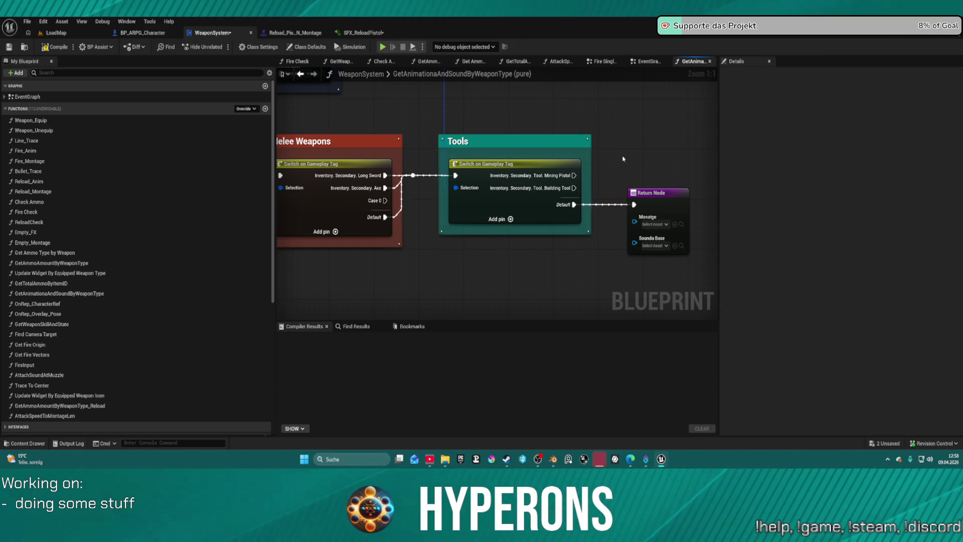
Paste another return node beside Tools, wire the Mining Pistol case to it, and compile WeaponSystem
key("ctrl+v")
left_click_drag(650, 153, 650, 121)
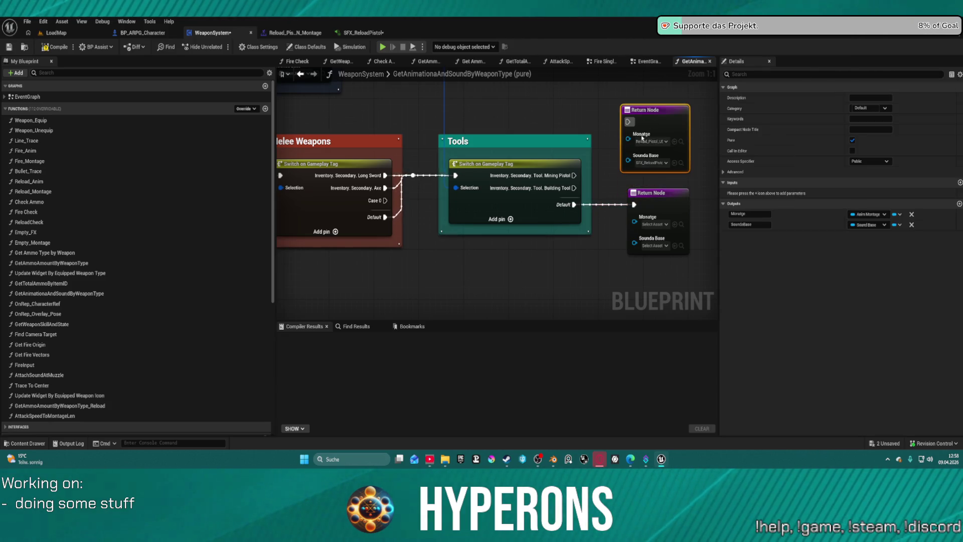
left_click_drag(575, 175, 629, 122)
scroll(481, 134, "down", 4)
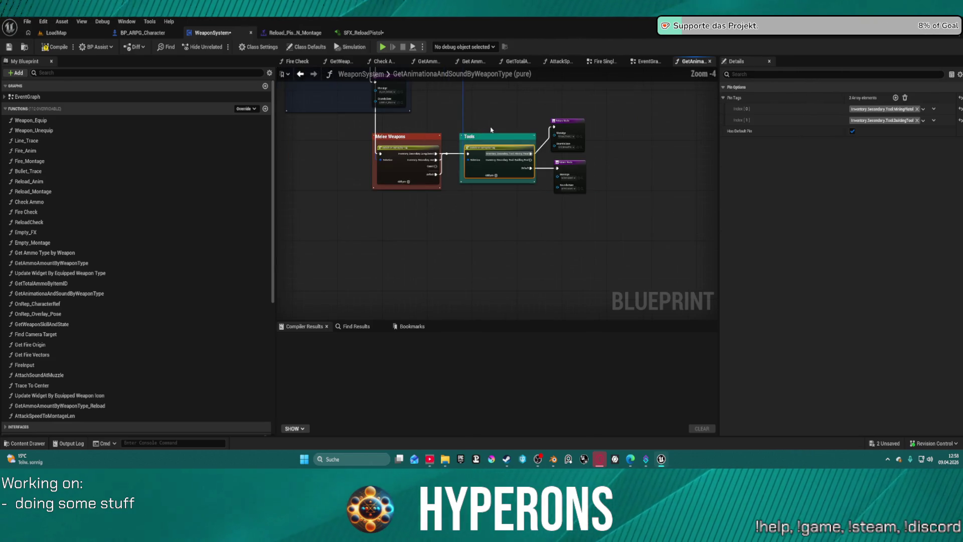
left_click(51, 49)
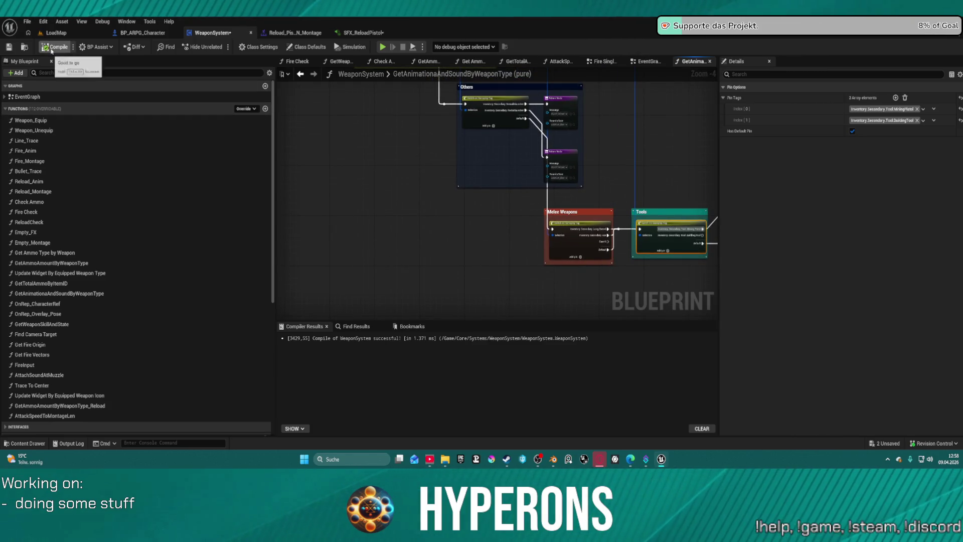
left_click(60, 33)
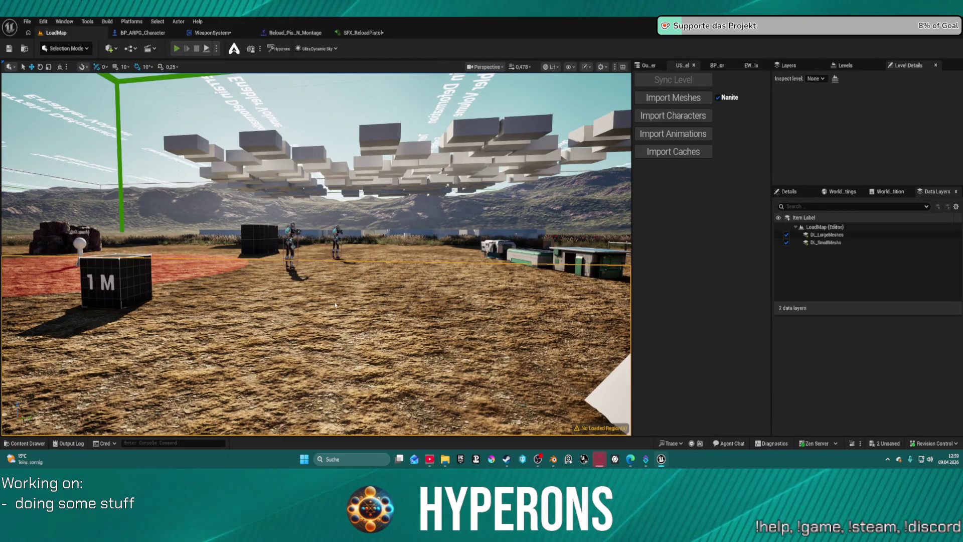
Start a play-in-editor session and move the LaserMP from the container into the player inventory
key("alt+p")
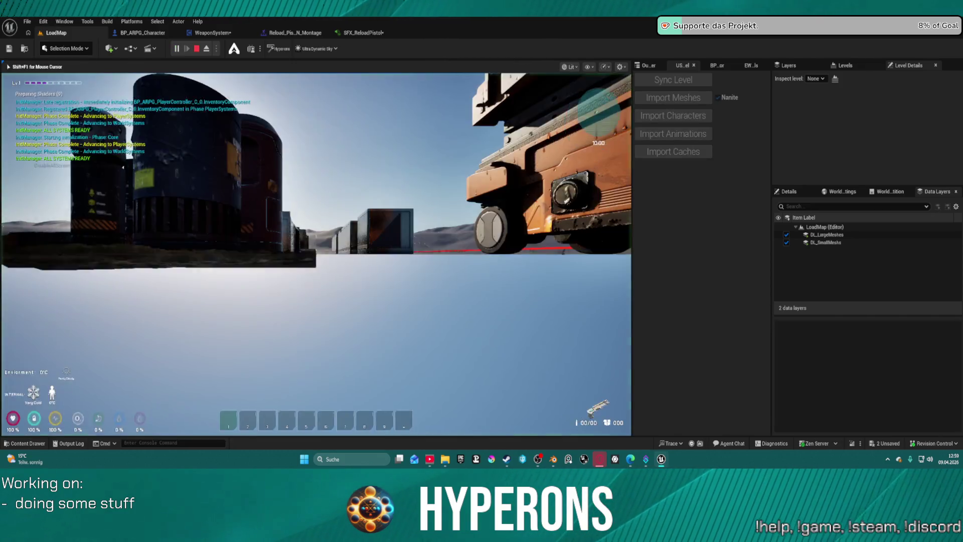
key("e")
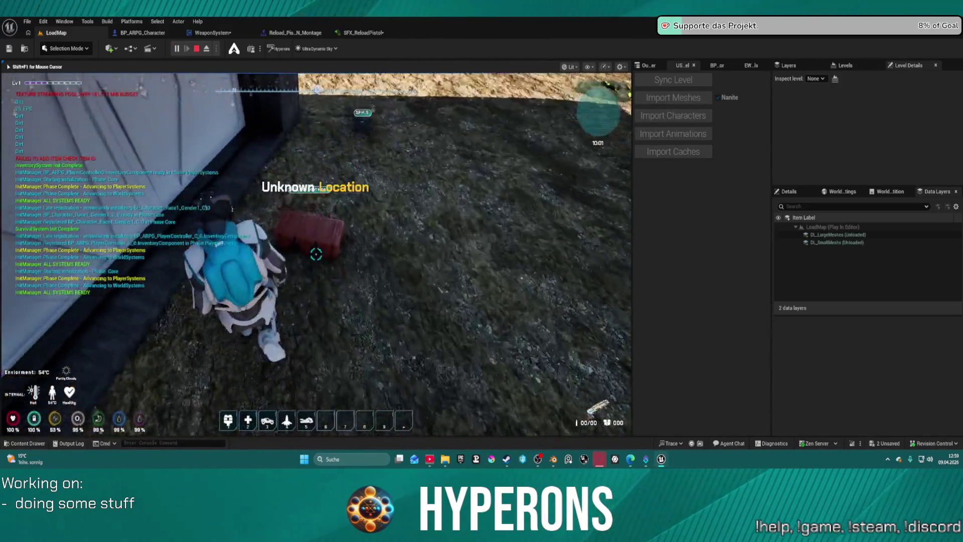
left_click_drag(421, 331, 407, 216)
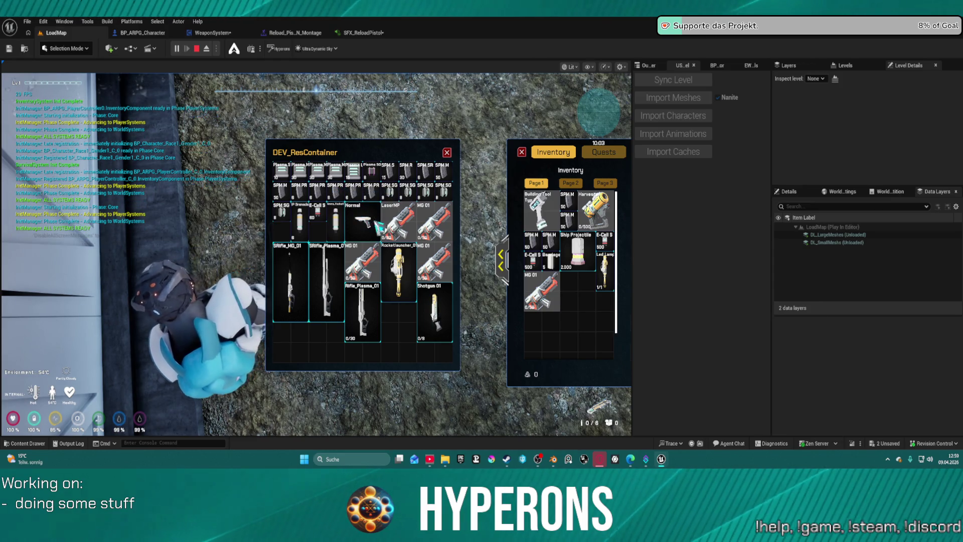
mouse_move(399, 221)
left_mouse_down()
mouse_move(442, 251)
mouse_move(577, 300)
left_mouse_up()
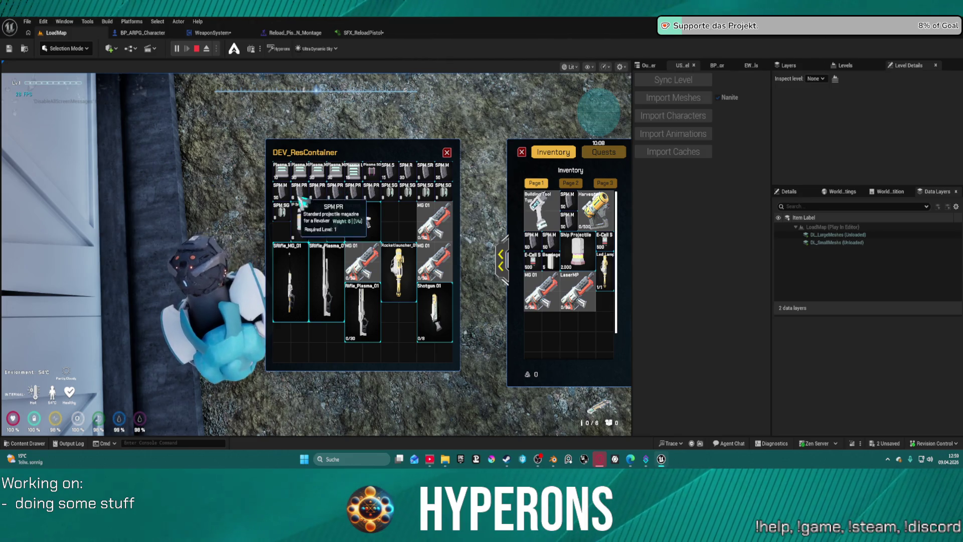
Transfer four SPM PR magazines to the inventory and close the container windows
right_click(300, 195)
right_click(322, 193)
right_click(338, 195)
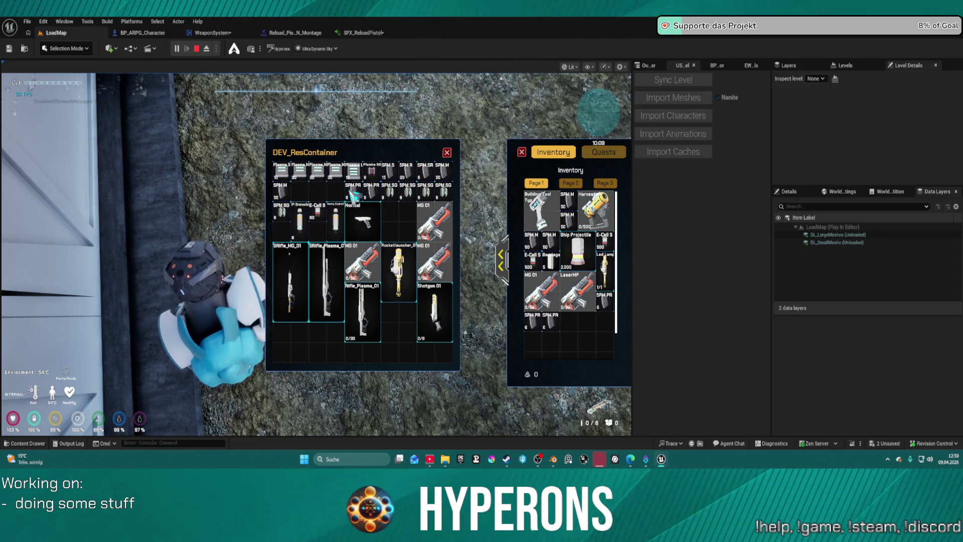
right_click(355, 194)
left_click(448, 154)
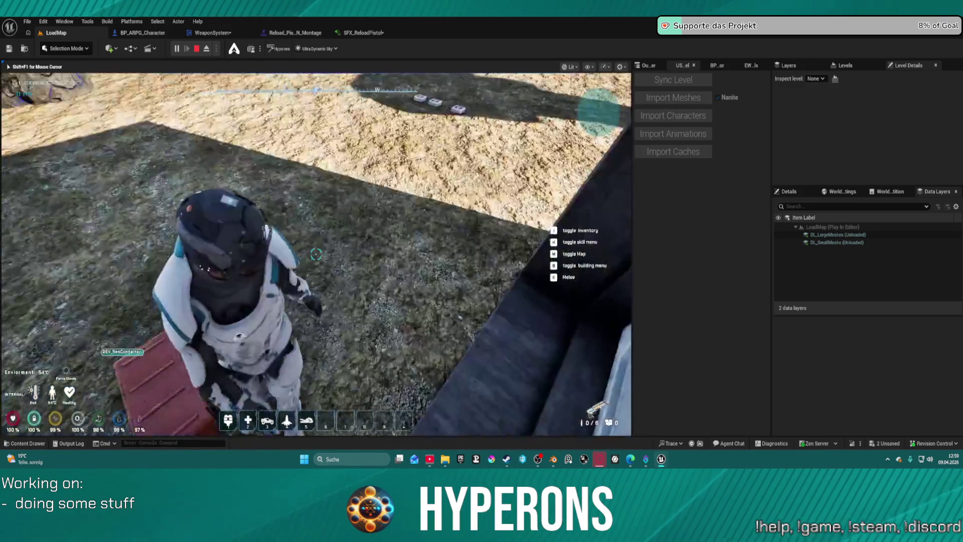
Walk up to the container, fire the pistol three times, then head toward the rock tree
key("w")
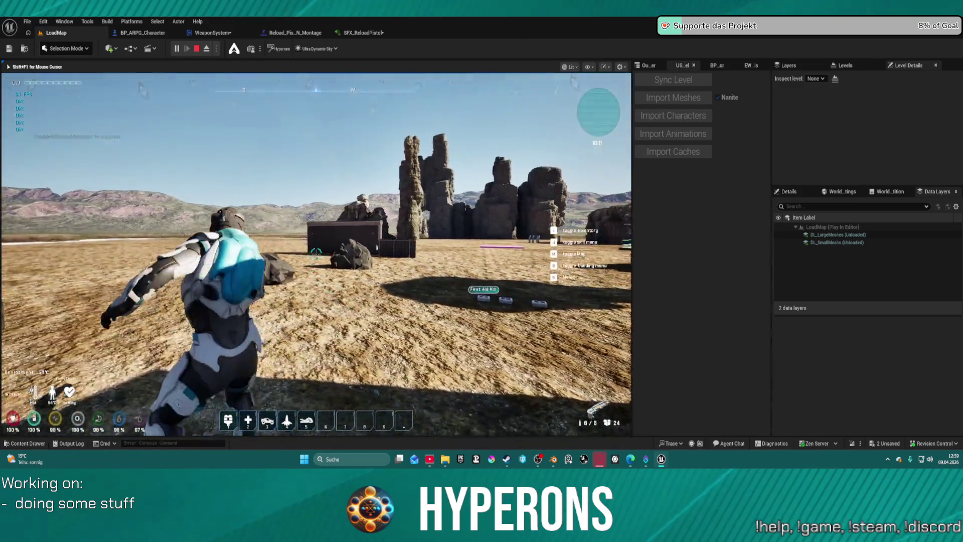
key("w")
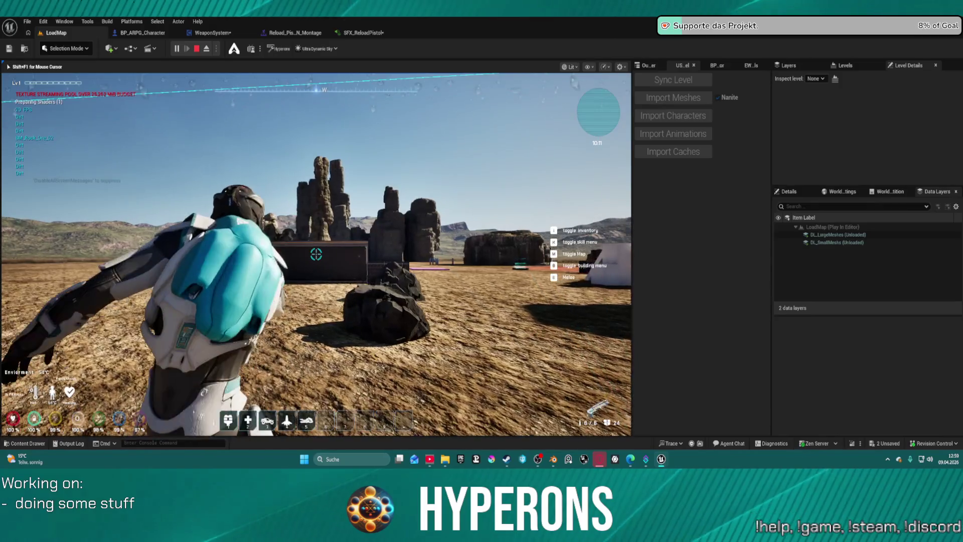
key("w")
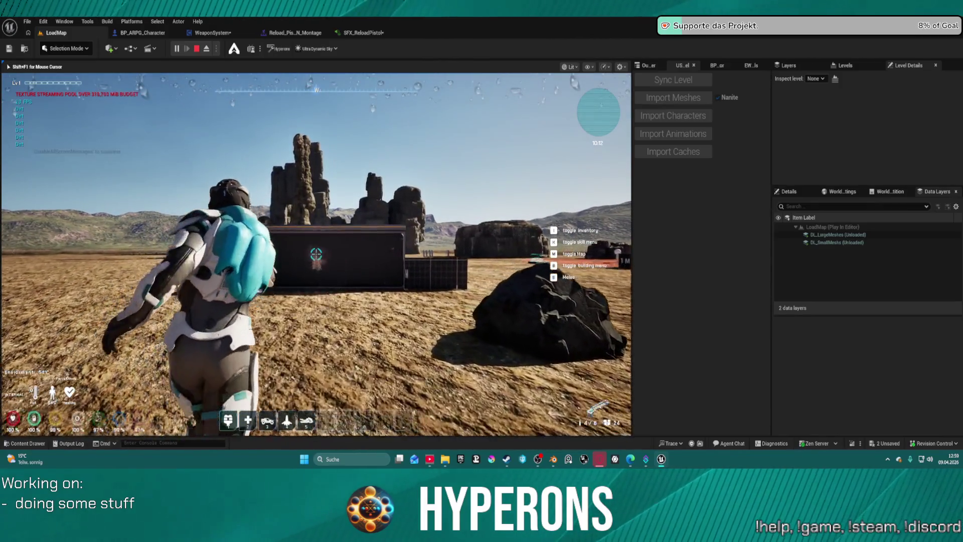
left_click(316, 255)
left_click(316, 255)
left_click(316, 255)
key("s")
left_click(316, 254)
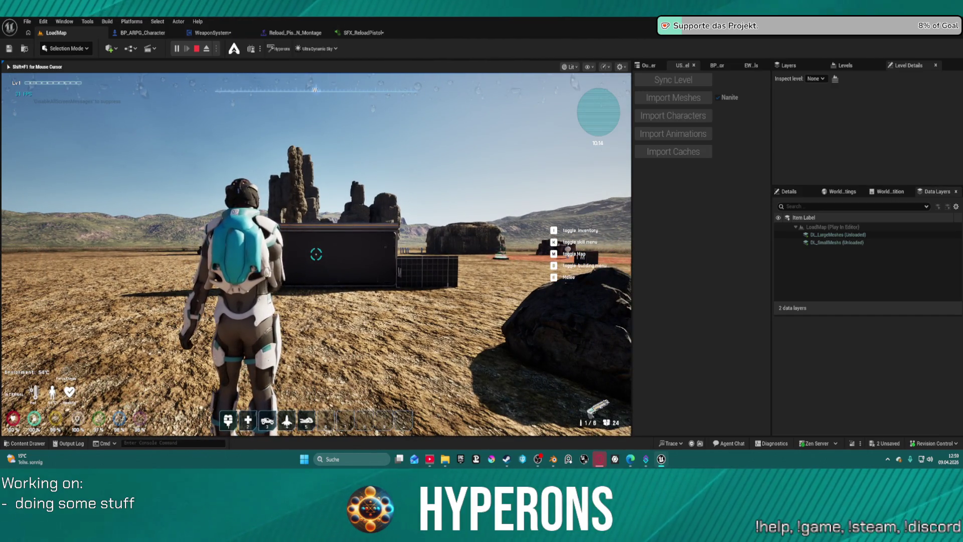
key("s")
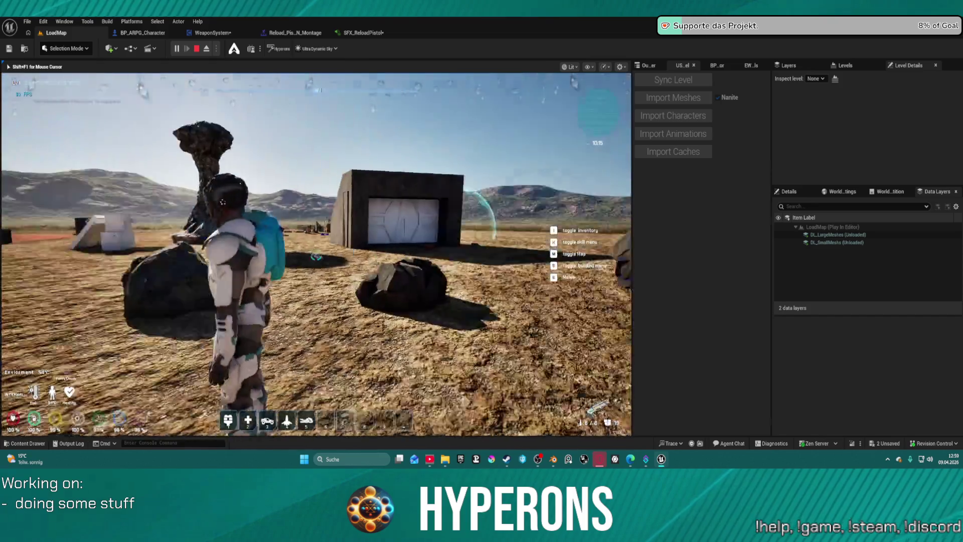
key("w")
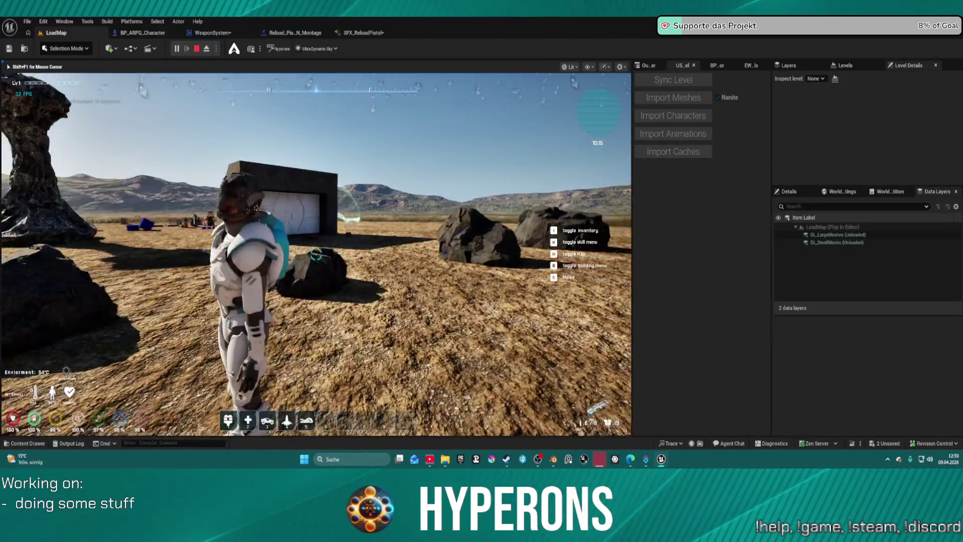
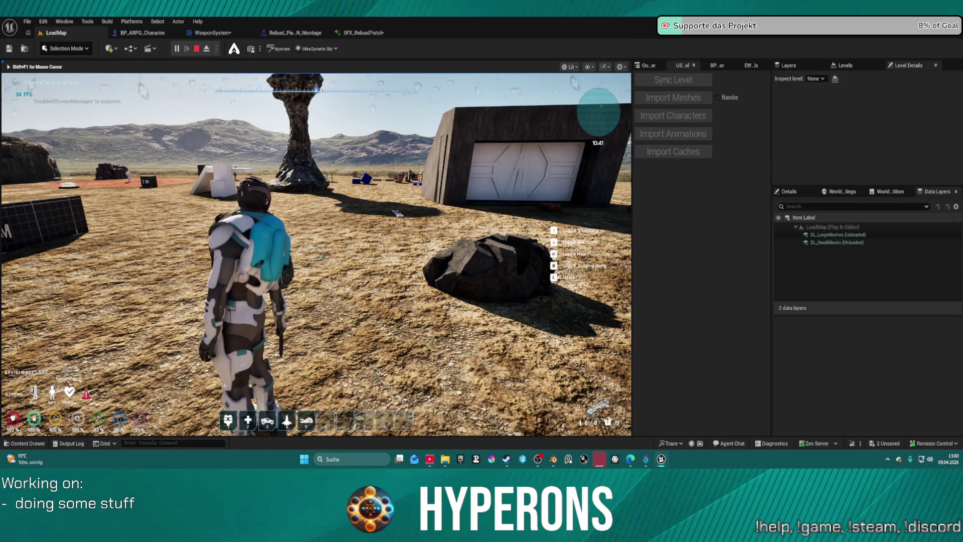
Run the character across the desert past the white blocks toward the 1M cube
mouse_move(316, 254)
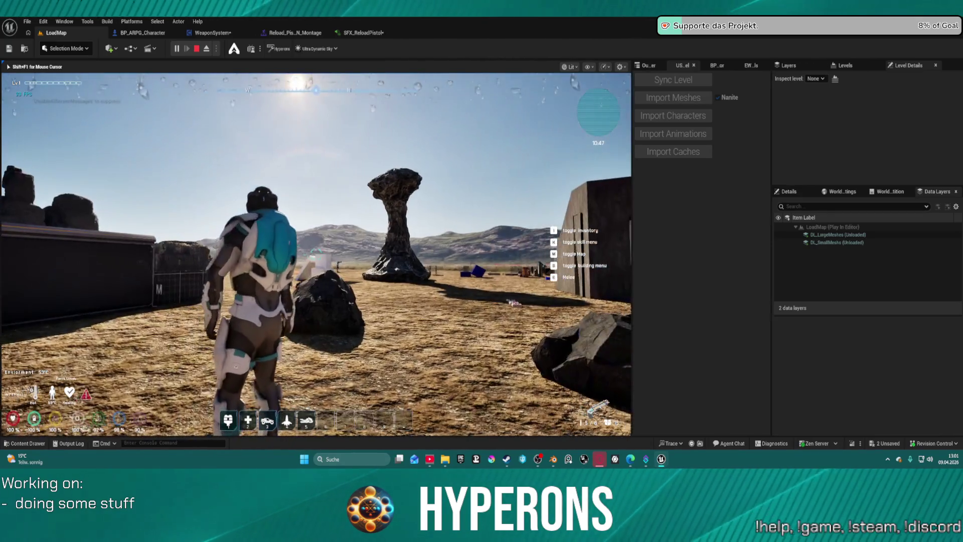
key("w")
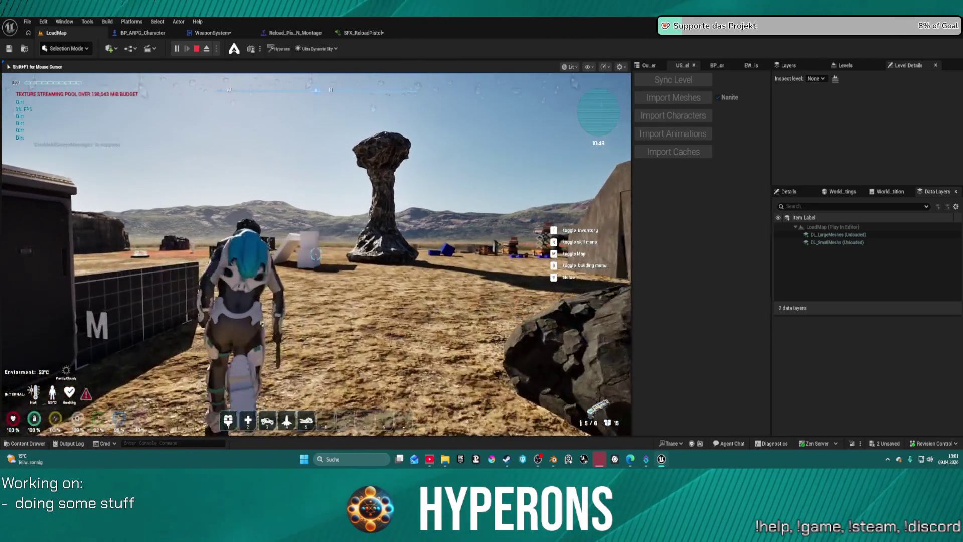
key("w")
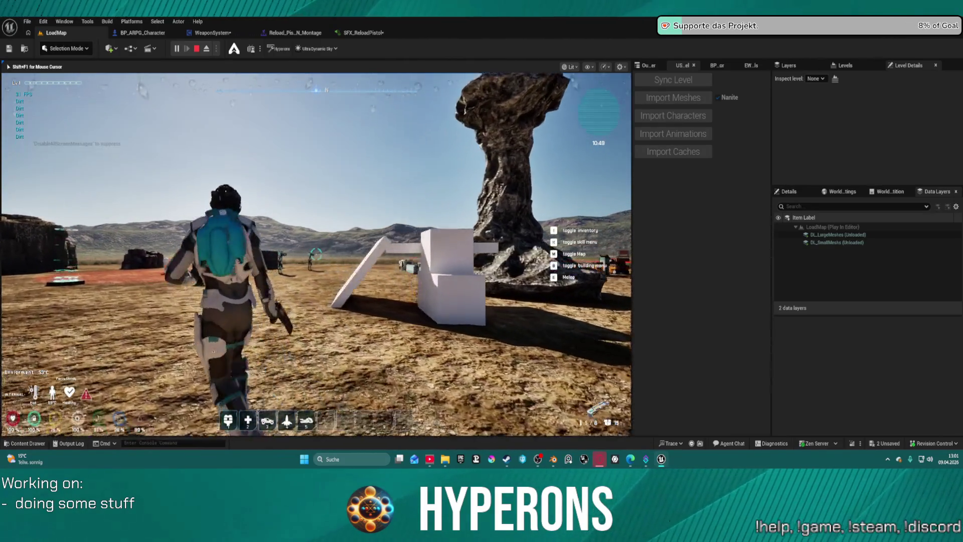
key("w")
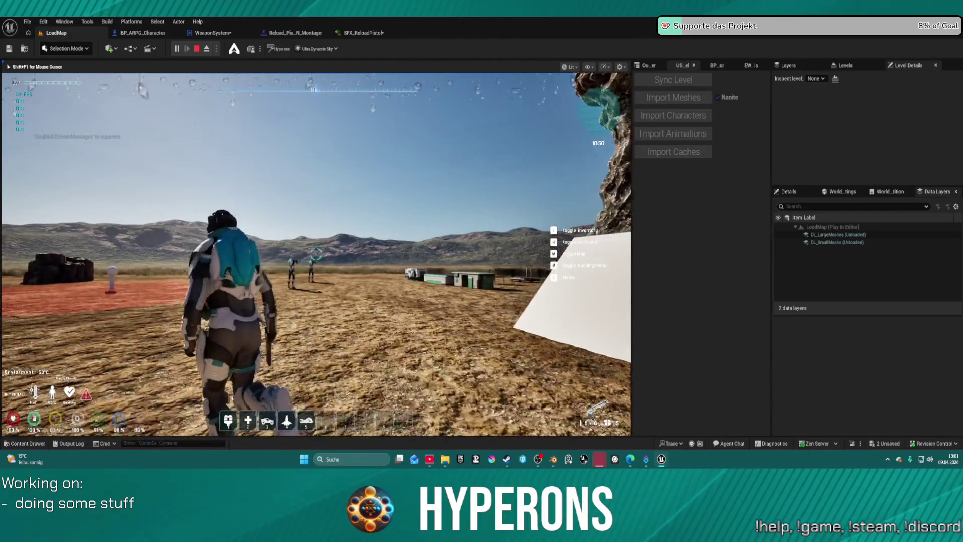
key("w")
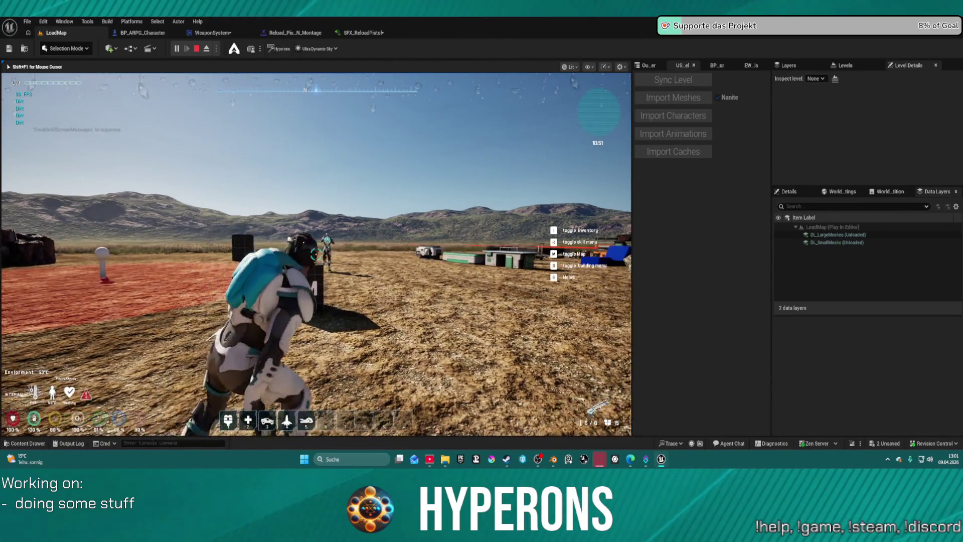
key("w")
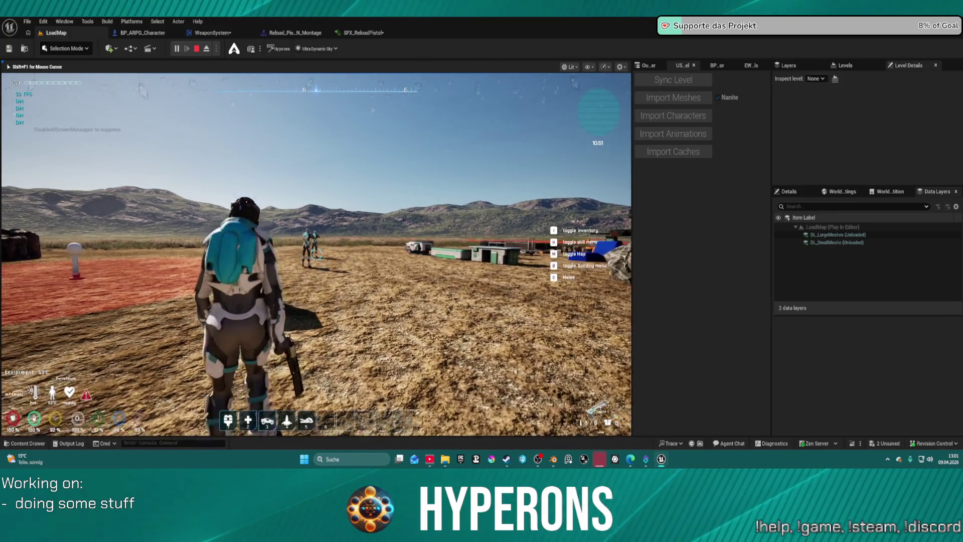
Continue past the 1M cube and rock pillar to the targets and fire two pistol shots
key("w")
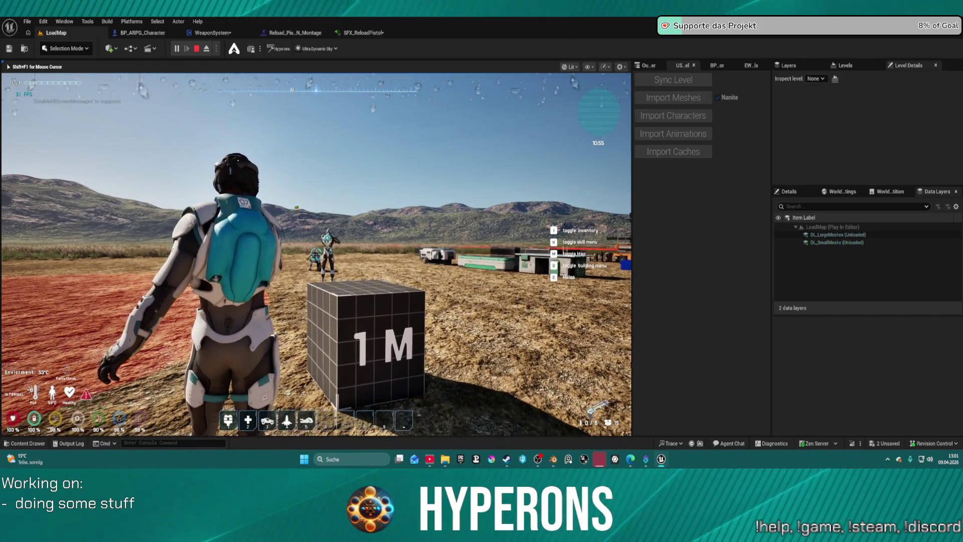
key("w")
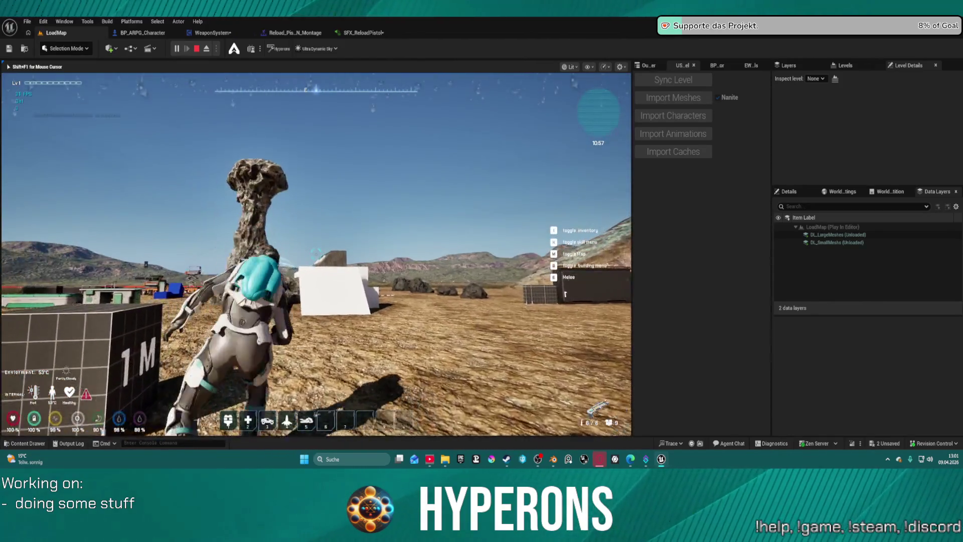
key("w")
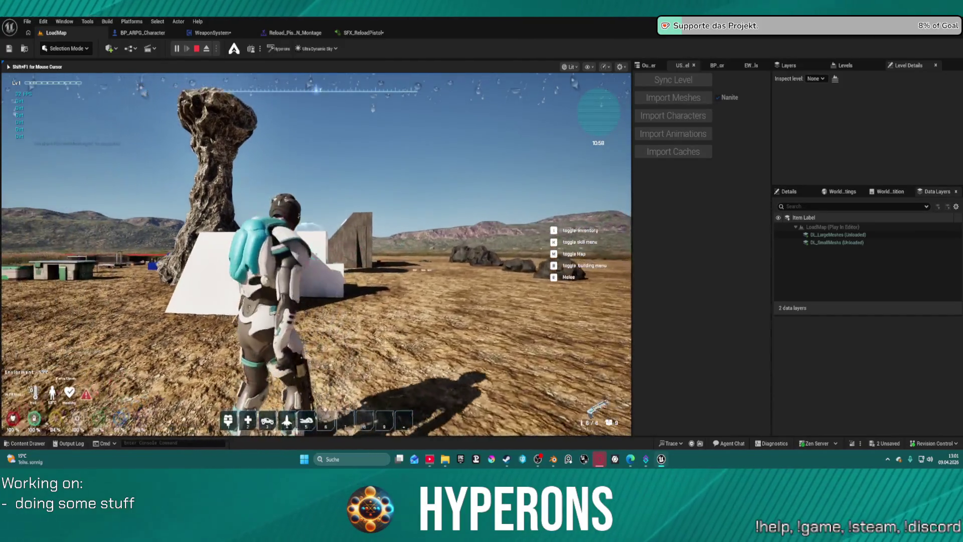
key("w")
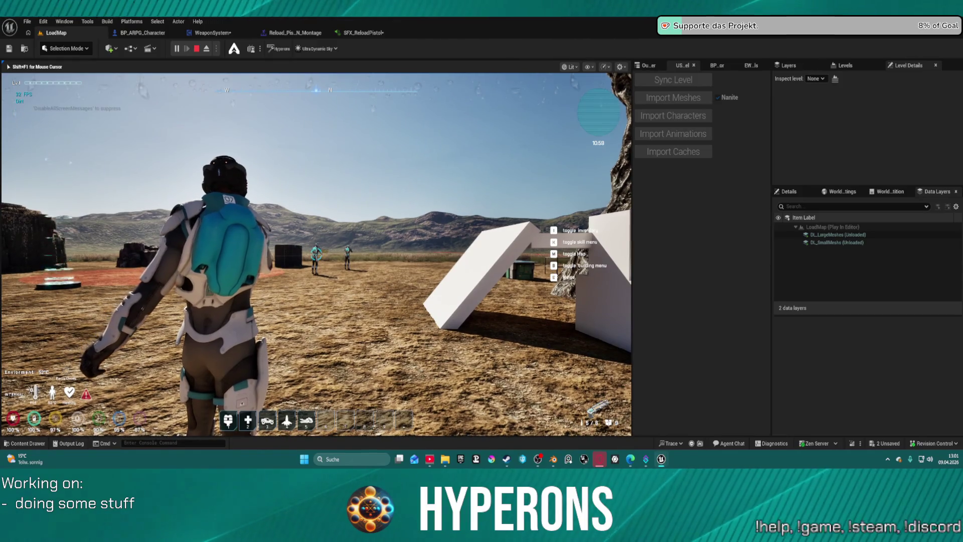
left_click(316, 254)
left_click(316, 255)
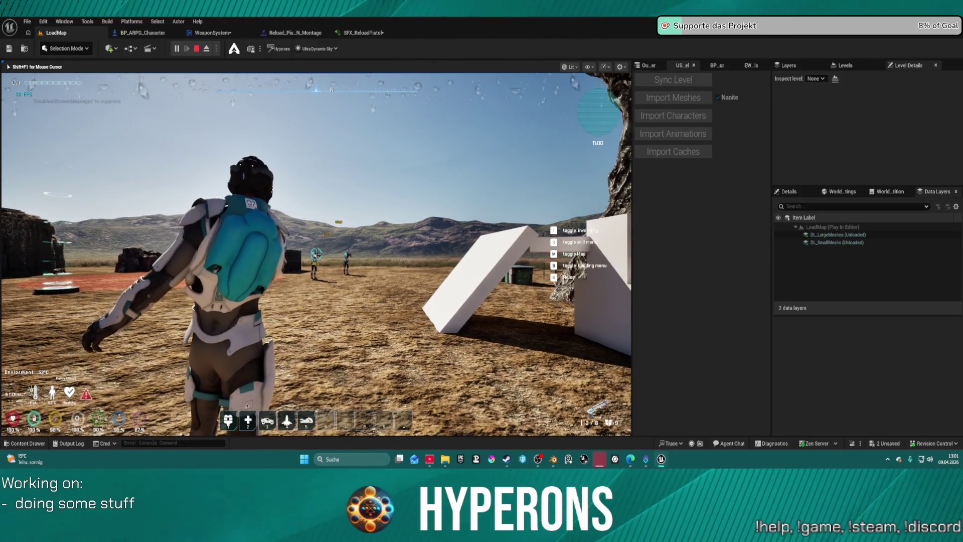
Fire the last pistol round, then run toward the rock arch and concrete wall
left_click(317, 255)
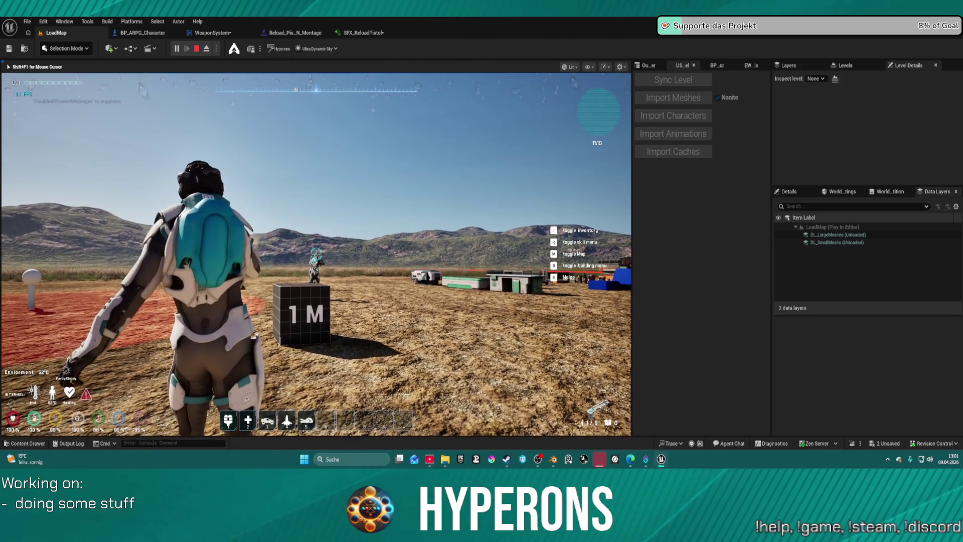
key("w")
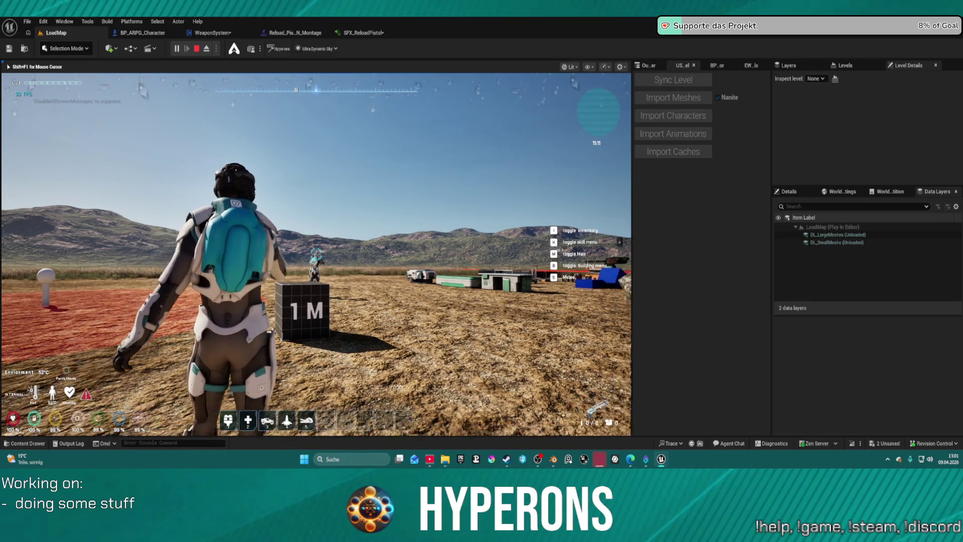
key("w")
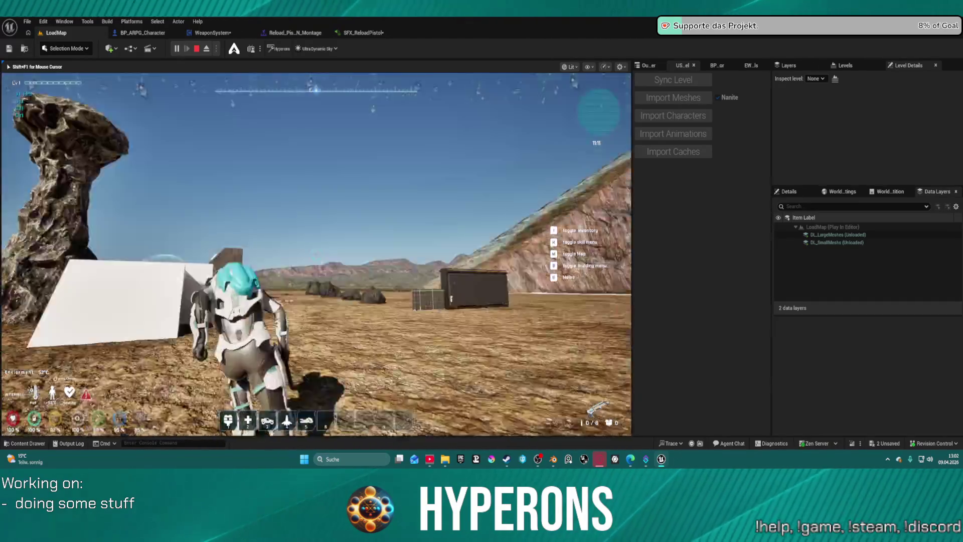
key("w")
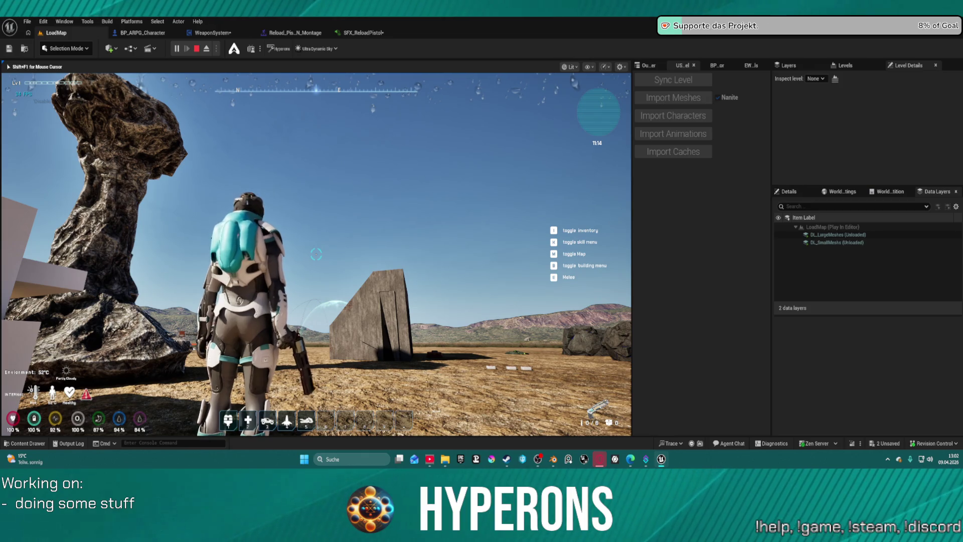
key("w")
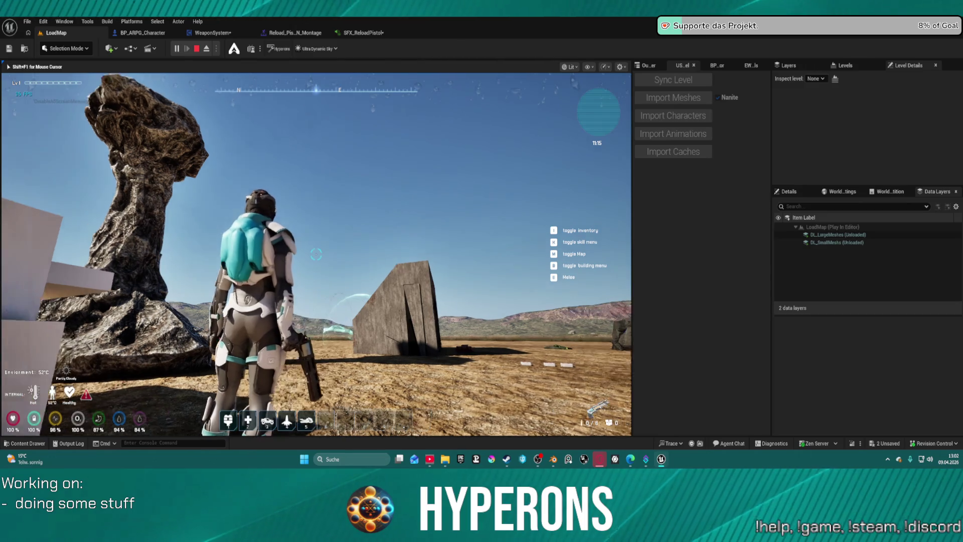
Open and close the inventory with I, then stop Play In Editor with Esc
key("i")
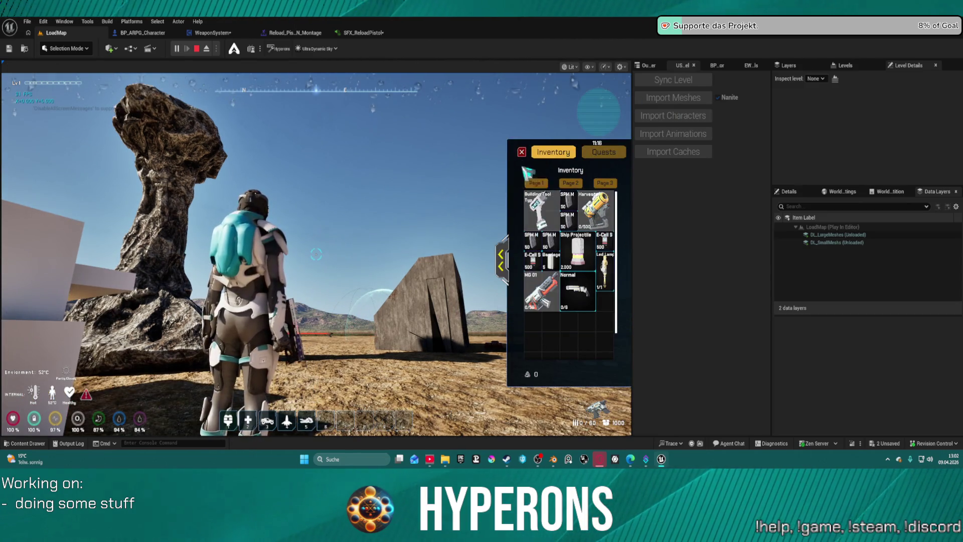
left_click(522, 152)
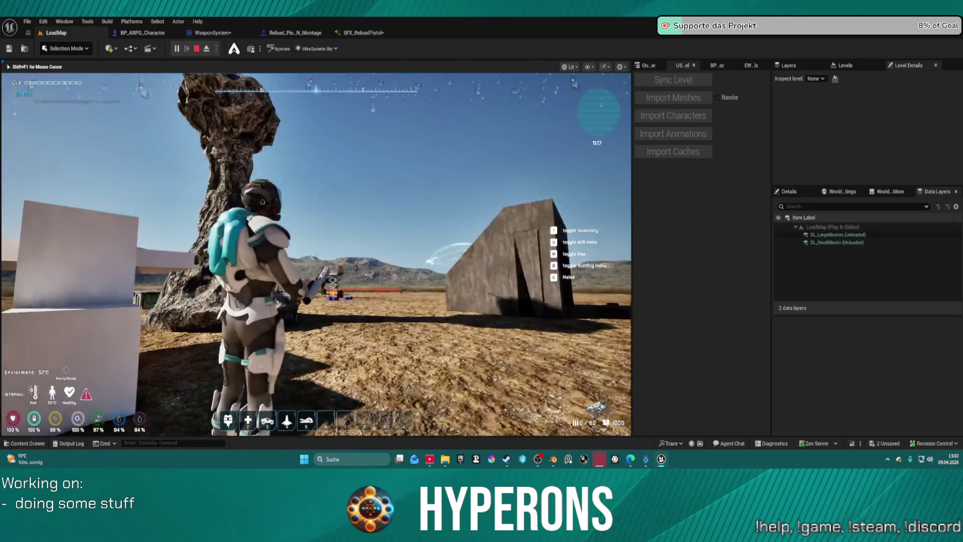
key("Escape")
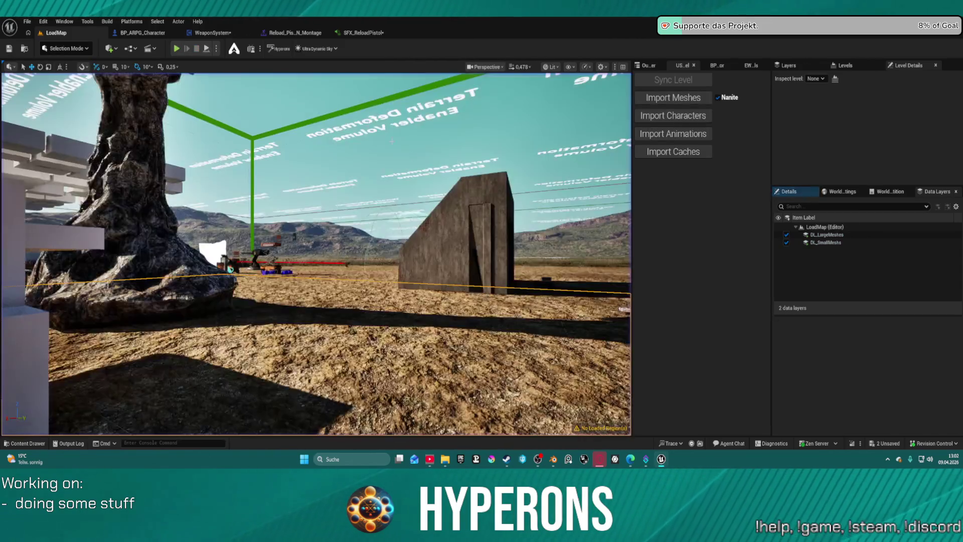
Drop Reload_Pistol_UEFN onto the reload montage's Arm L and Curves slots, then return to LoadMap
left_click(300, 33)
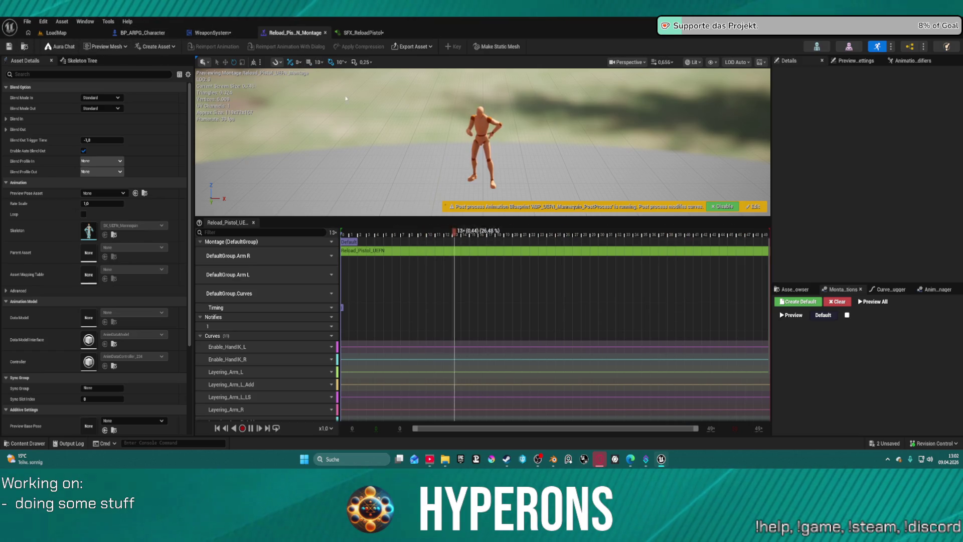
mouse_move(432, 250)
left_mouse_down()
mouse_move(404, 224)
mouse_move(366, 275)
mouse_move(366, 251)
mouse_move(351, 293)
left_mouse_up()
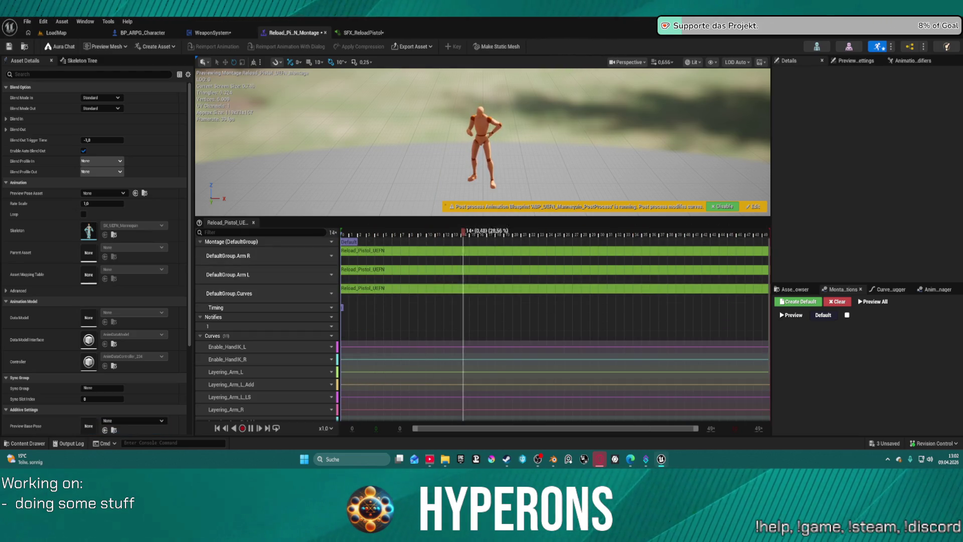
left_click(54, 34)
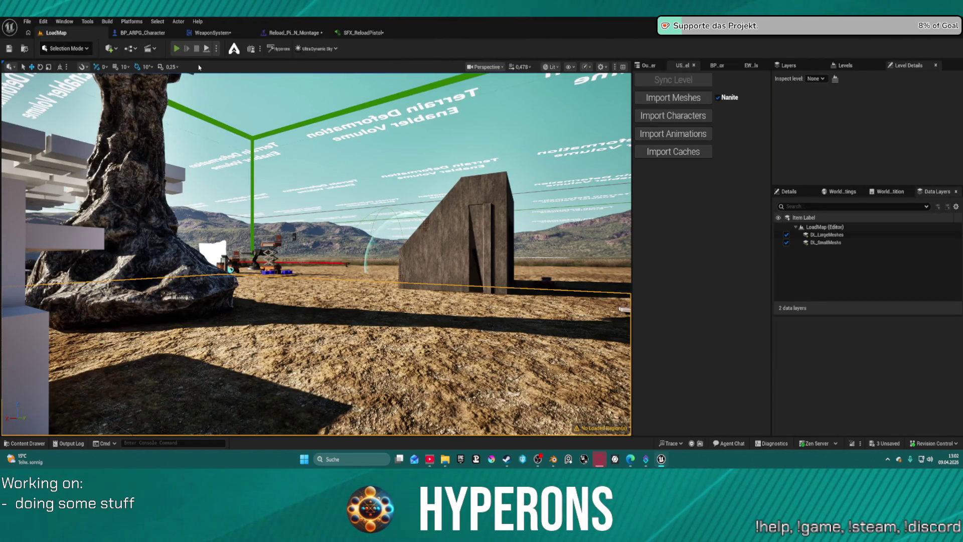
Start a play-test, equip the Normal revolver and take the SPM PR stacks from DEV_ResContainer
left_click(176, 49)
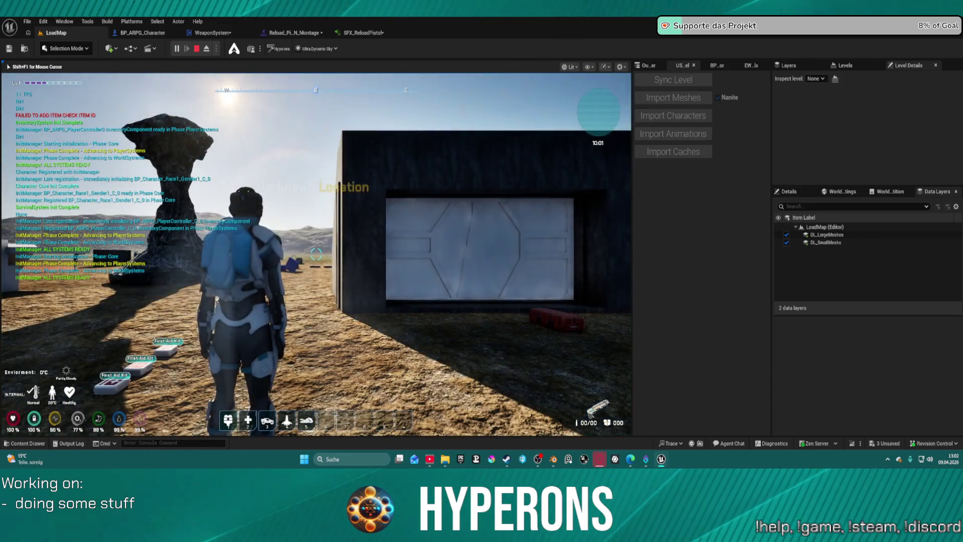
key("w")
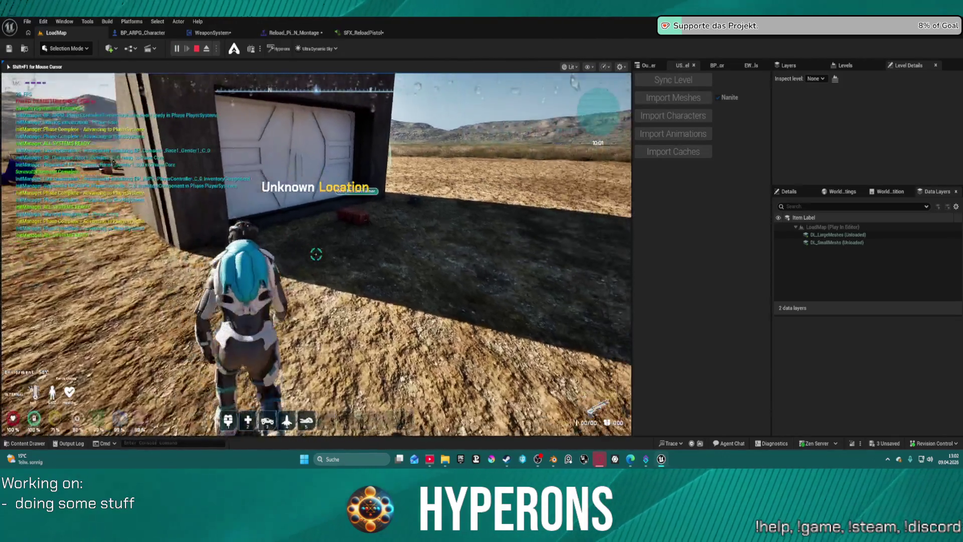
key("e")
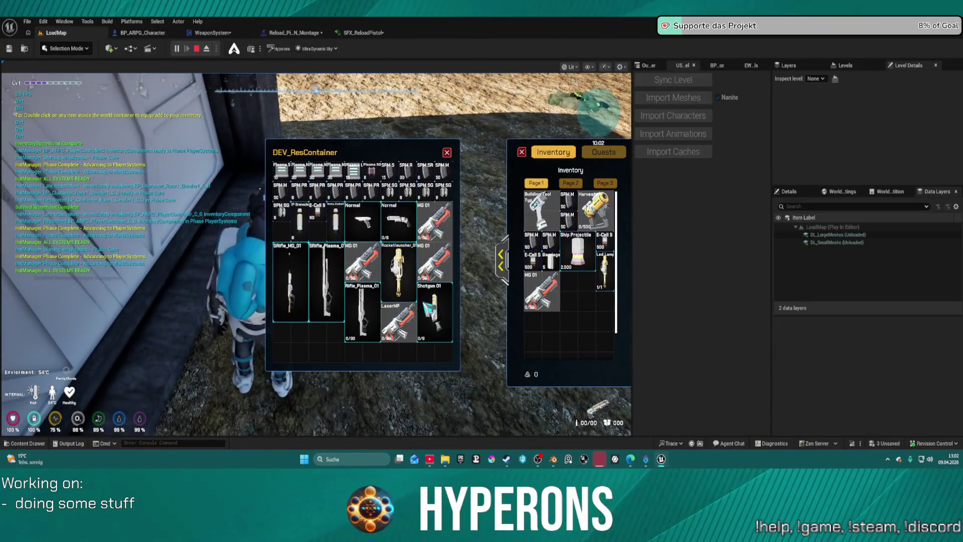
double_click(398, 221)
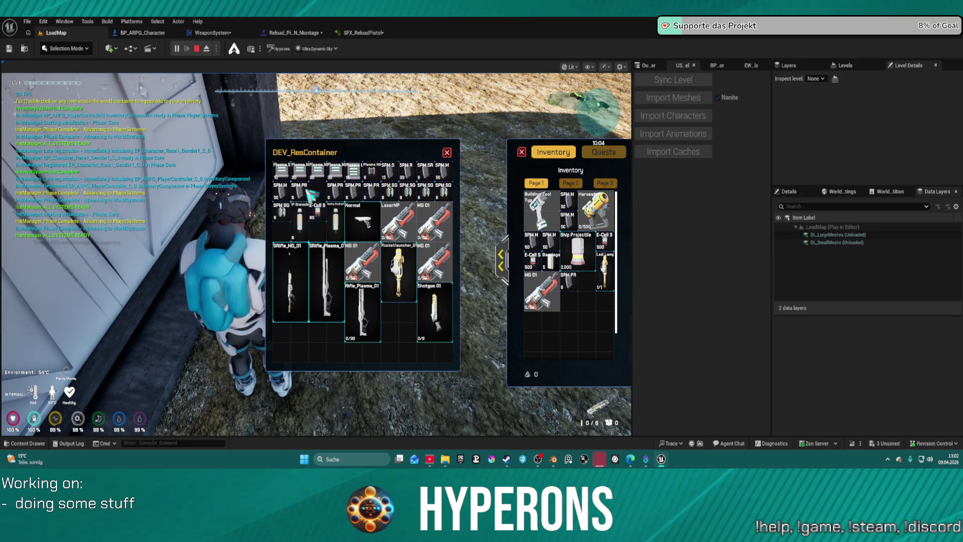
double_click(307, 191)
double_click(335, 191)
double_click(353, 192)
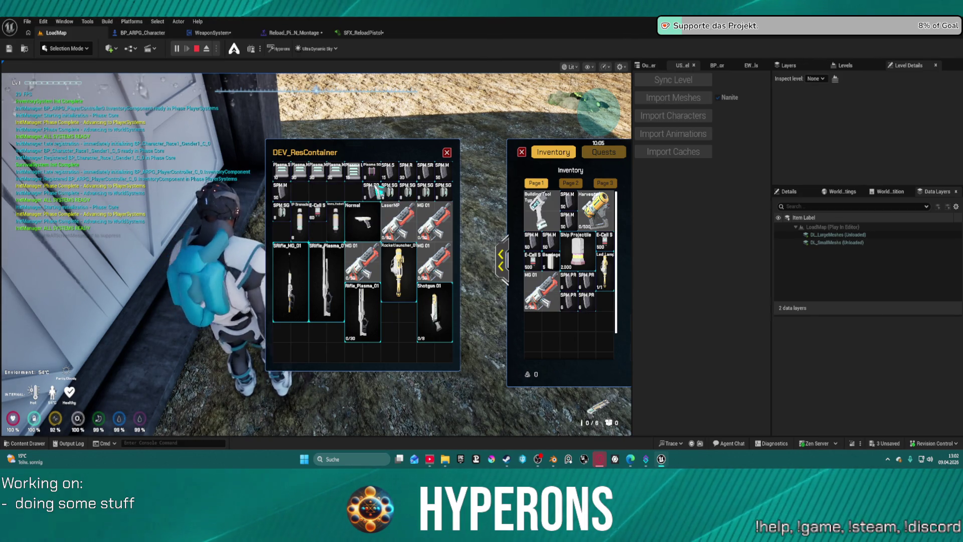
left_click(447, 153)
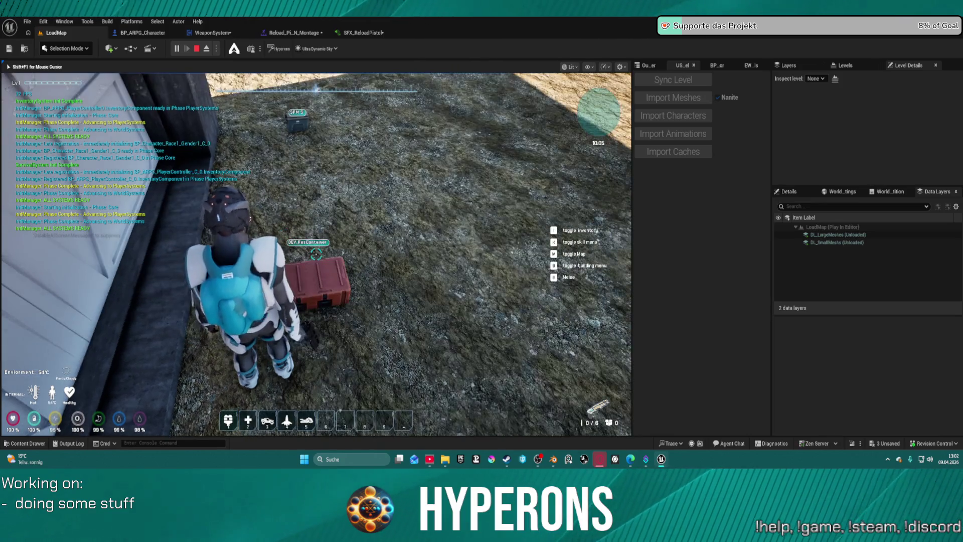
Run into the desert, fire and reload the pistol, then end the PIE session
key("w")
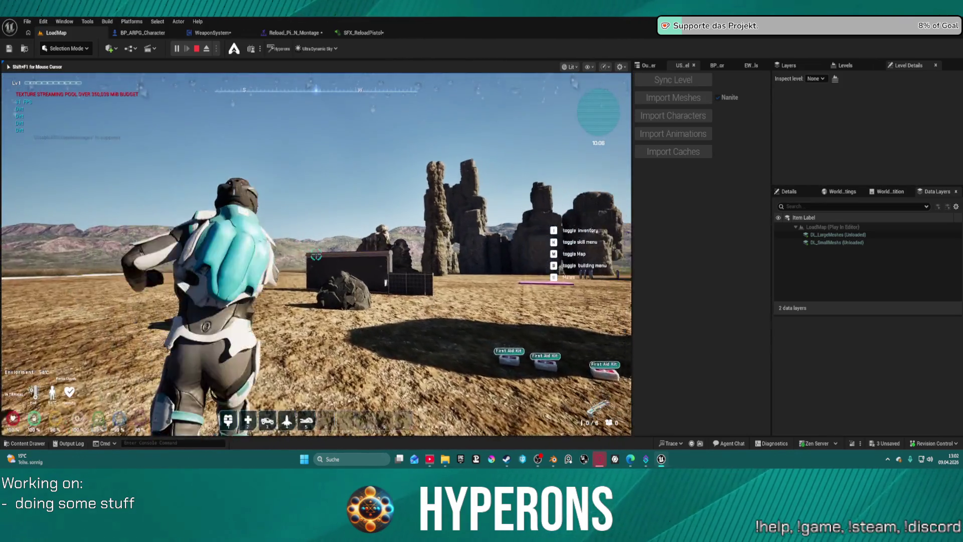
key("w")
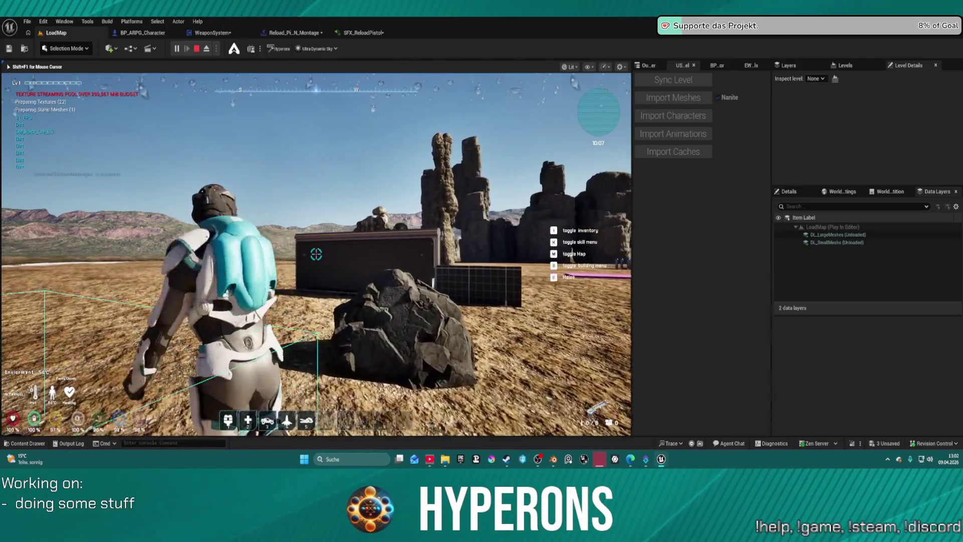
key("w")
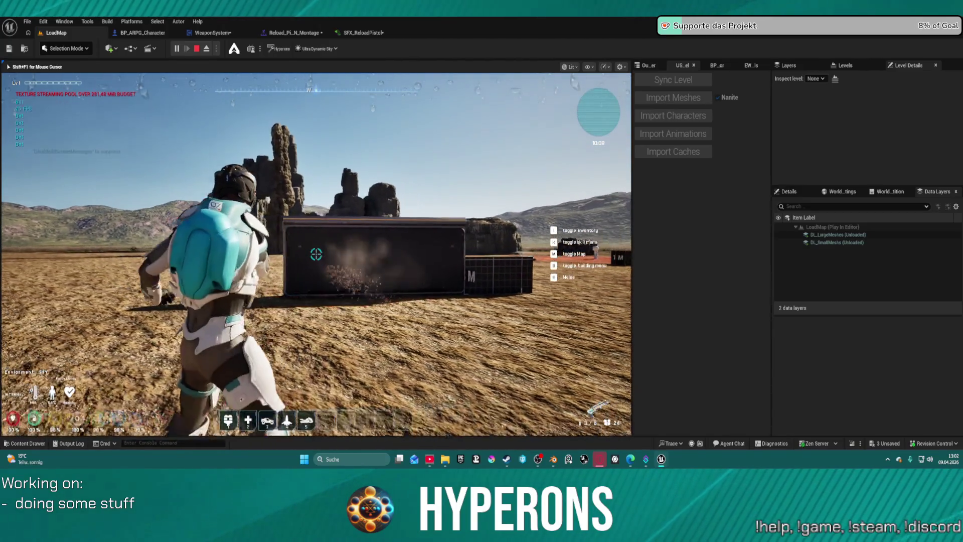
left_click(316, 254)
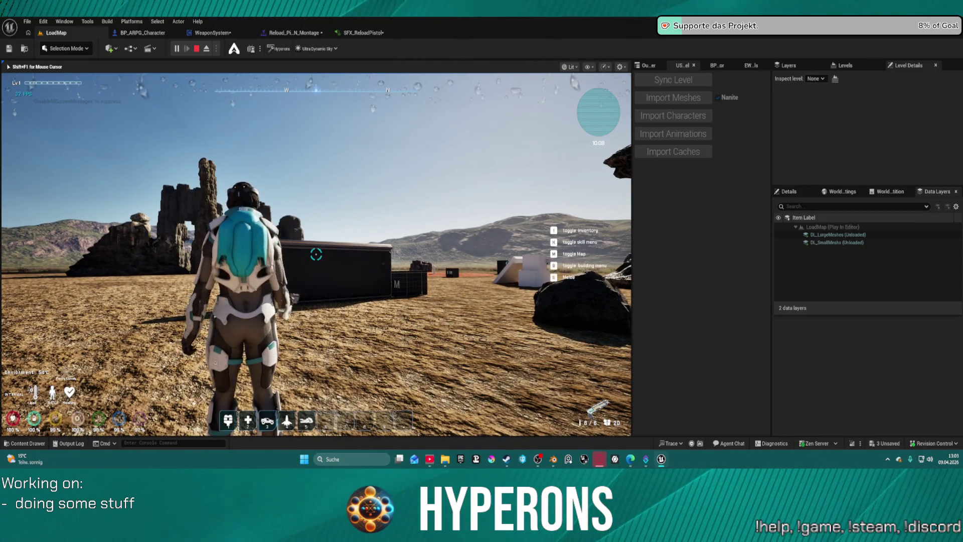
left_click(316, 254)
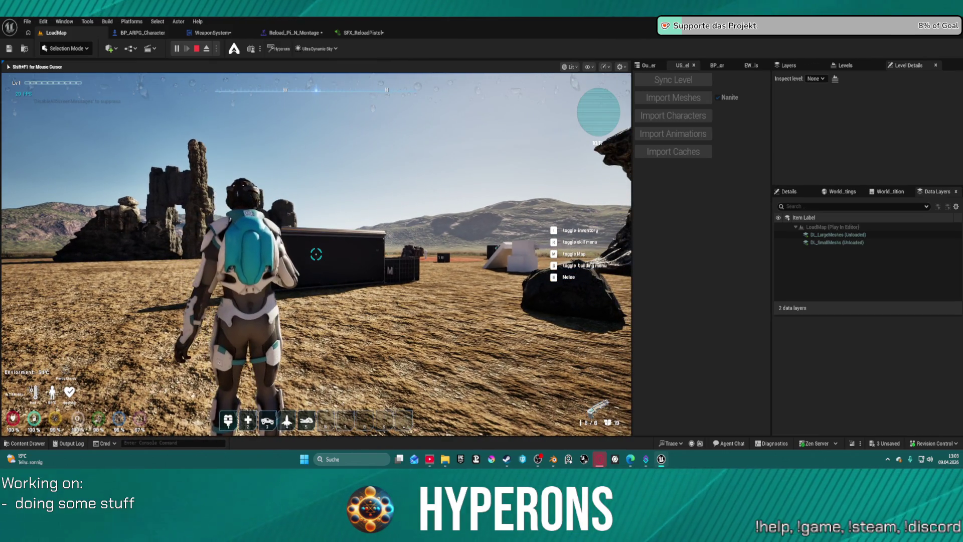
key("w")
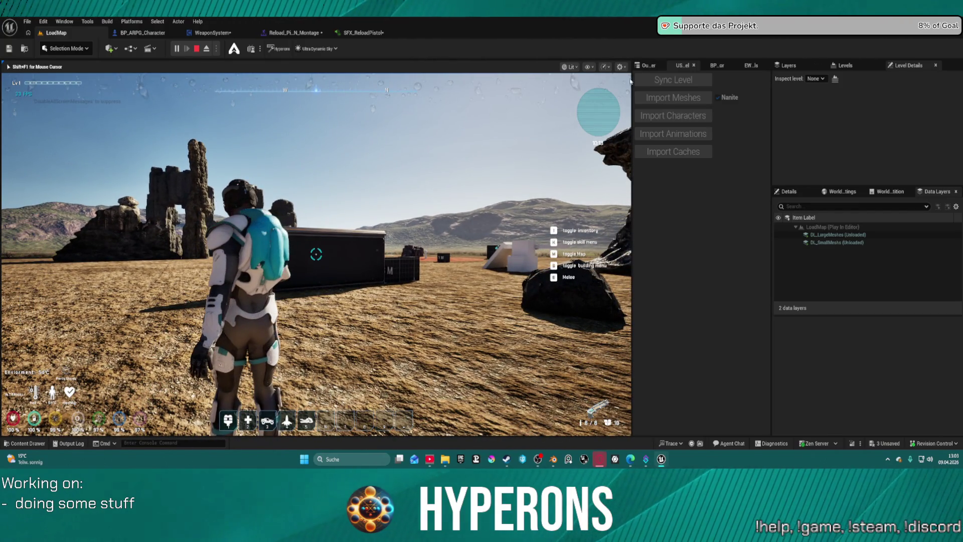
key("Escape")
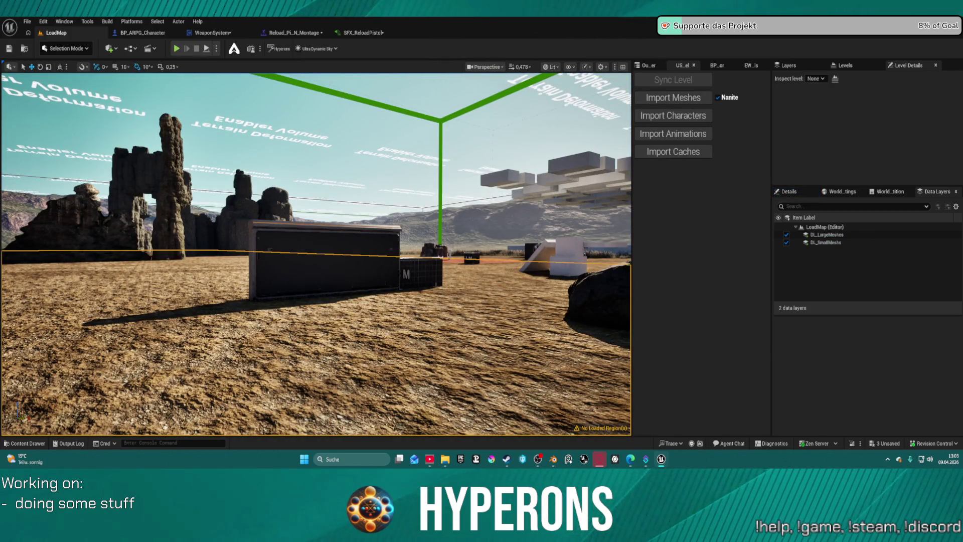
In the SFX_ReloadPistol graph, move the compressor, limiter and output nodes to the right
left_click(352, 33)
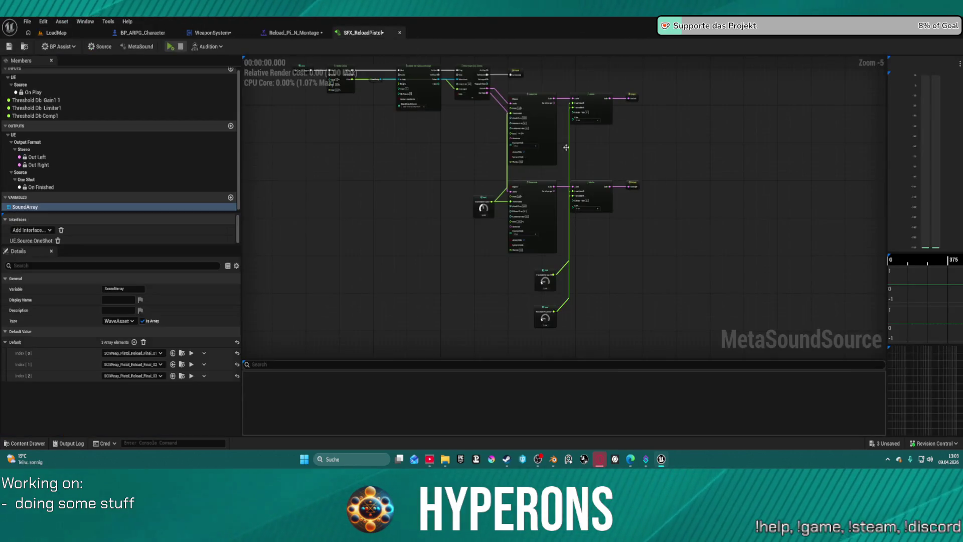
scroll(484, 196, "up", 6)
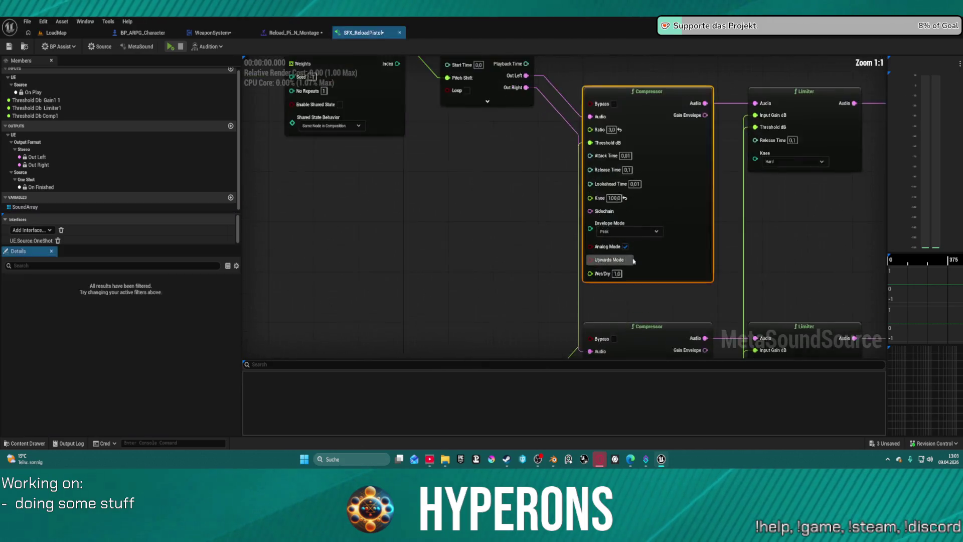
scroll(565, 208, "down", 1)
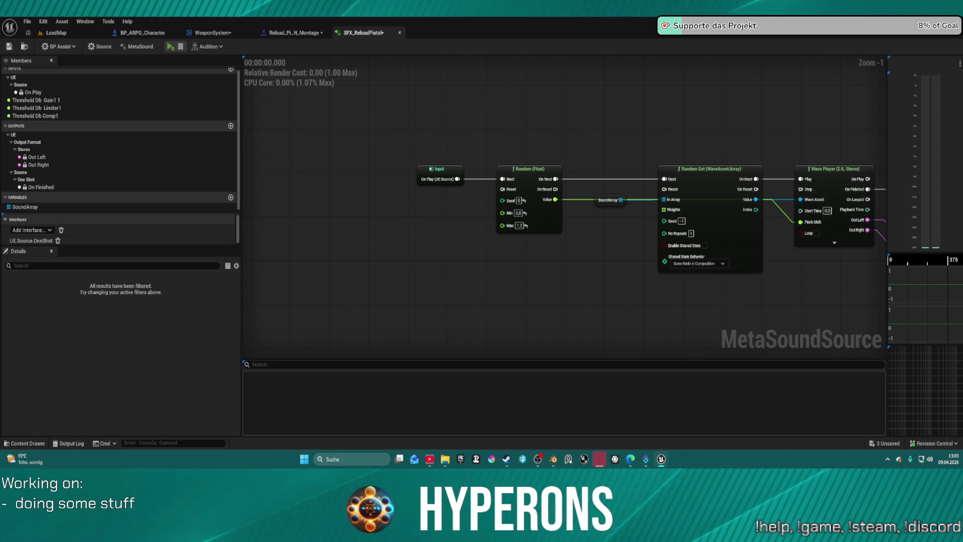
scroll(511, 90, "down", 4)
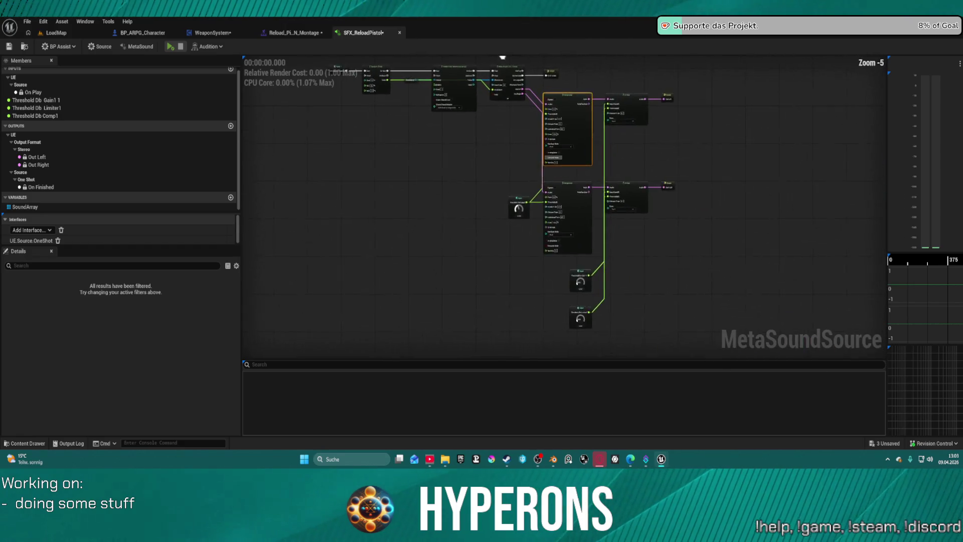
mouse_move(511, 99)
left_mouse_down()
mouse_move(525, 137)
mouse_move(462, 99)
mouse_move(450, 77)
left_mouse_up()
mouse_move(467, 133)
left_mouse_down()
mouse_move(577, 325)
mouse_move(570, 286)
left_mouse_up()
left_click_drag(576, 198, 584, 199)
mouse_move(477, 86)
left_mouse_down()
mouse_move(577, 275)
mouse_move(662, 350)
left_mouse_up()
left_click_drag(590, 171, 757, 171)
Duplicate the SoundArray variable twice into SoundArray 1 and SoundArray 1 1
scroll(606, 170, "up", 3)
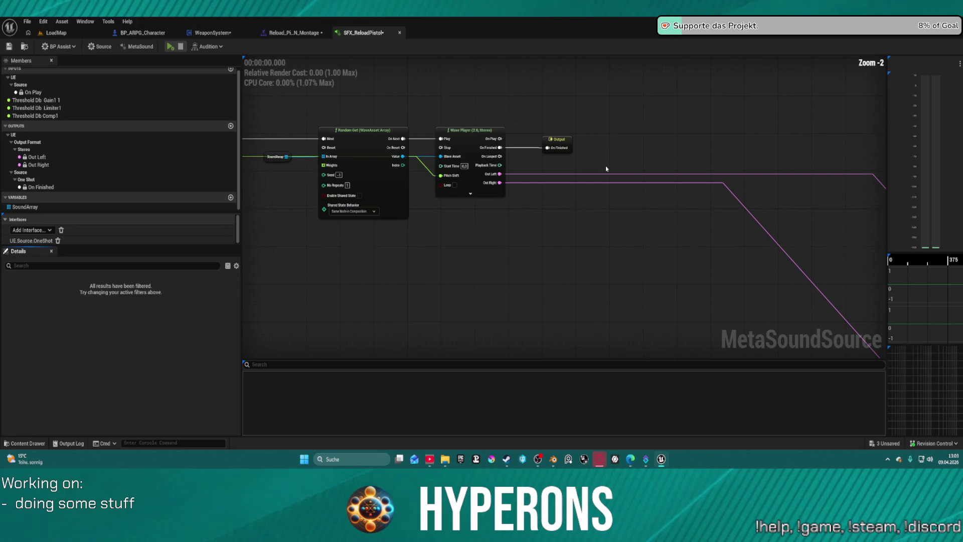
scroll(606, 169, "up", 1)
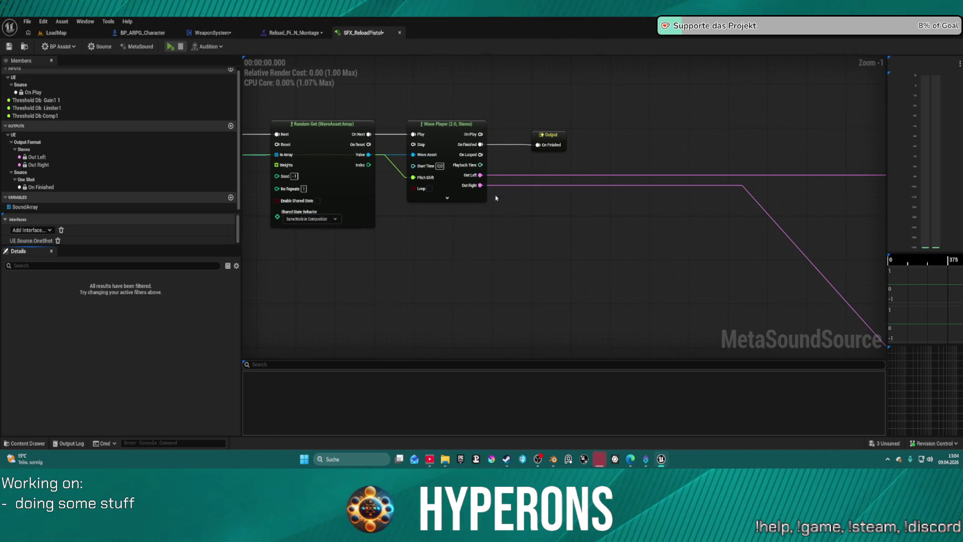
left_click_drag(460, 102, 512, 94)
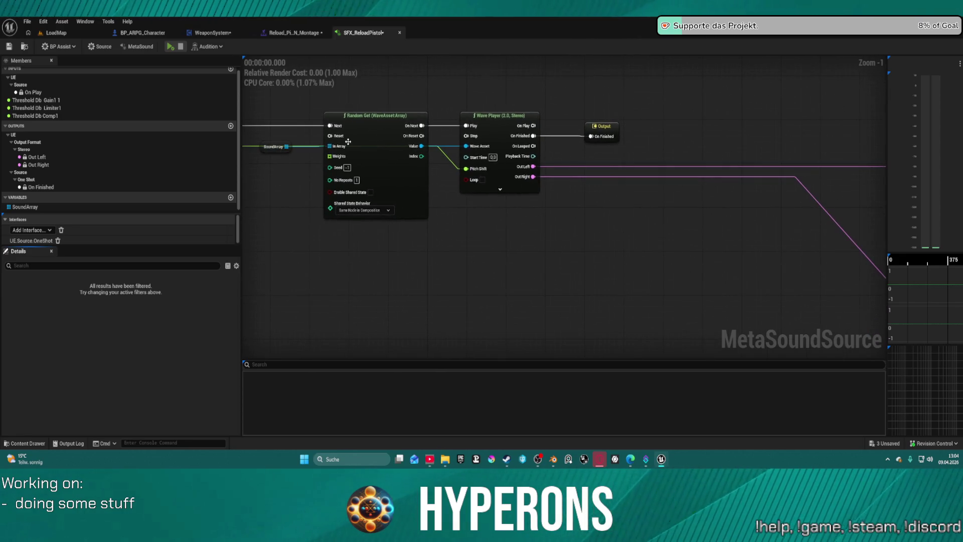
left_click(43, 207)
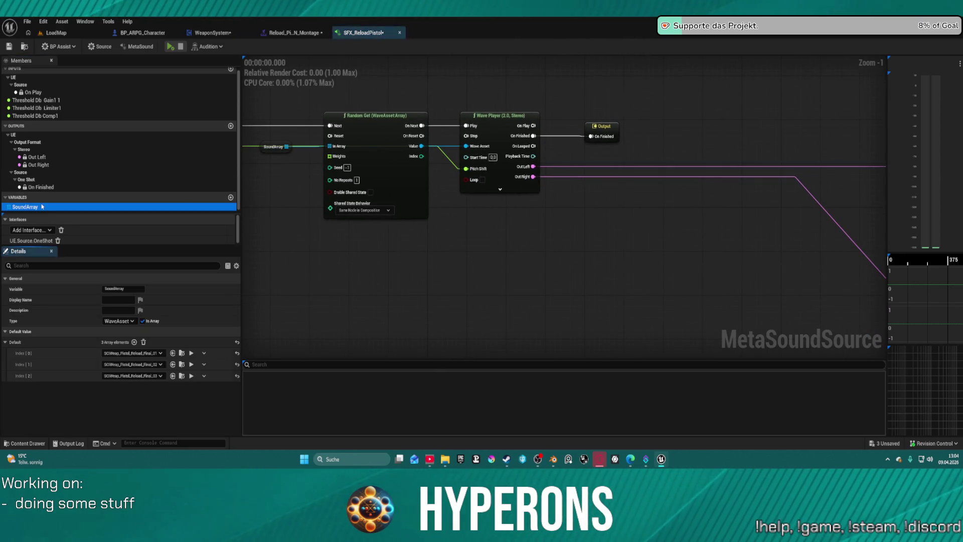
key("ctrl+d")
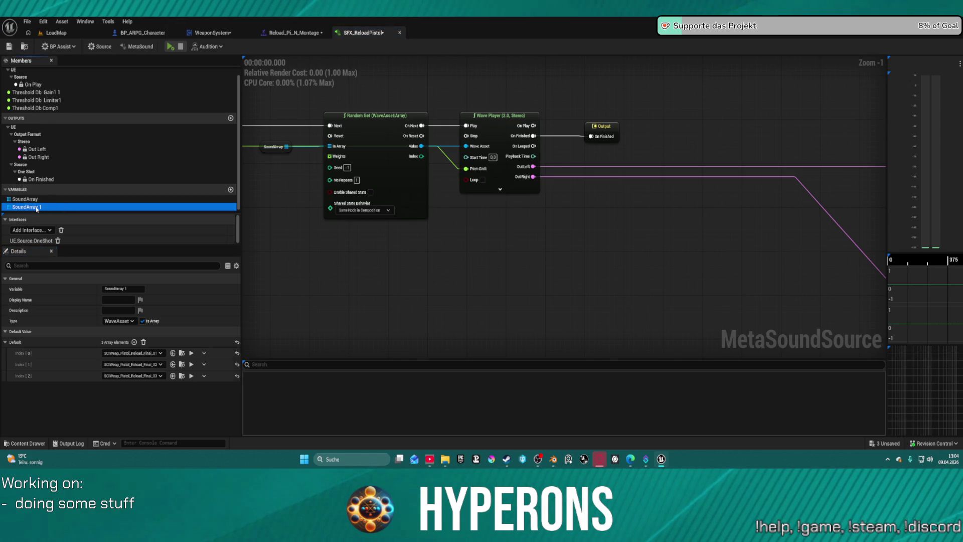
key("ctrl+d")
scroll(381, 201, "down", 2)
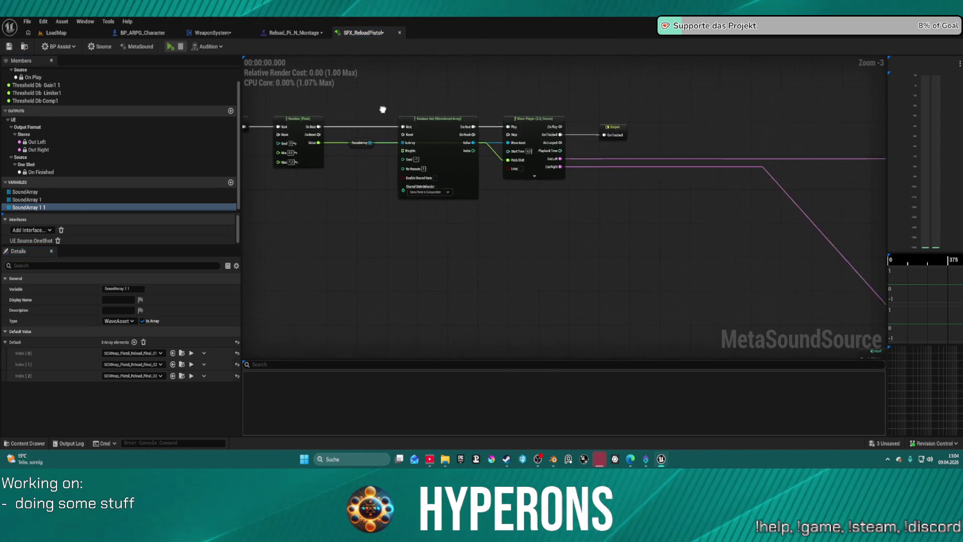
Duplicate the Random, SoundArray, Random Get and Wave Player chain and place it below the original
left_click_drag(333, 95, 601, 224)
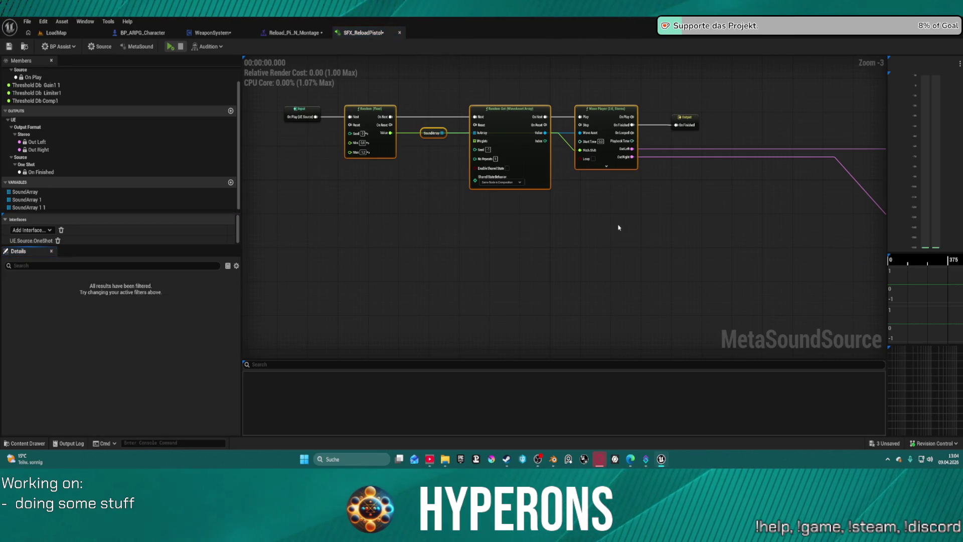
key("ctrl+d")
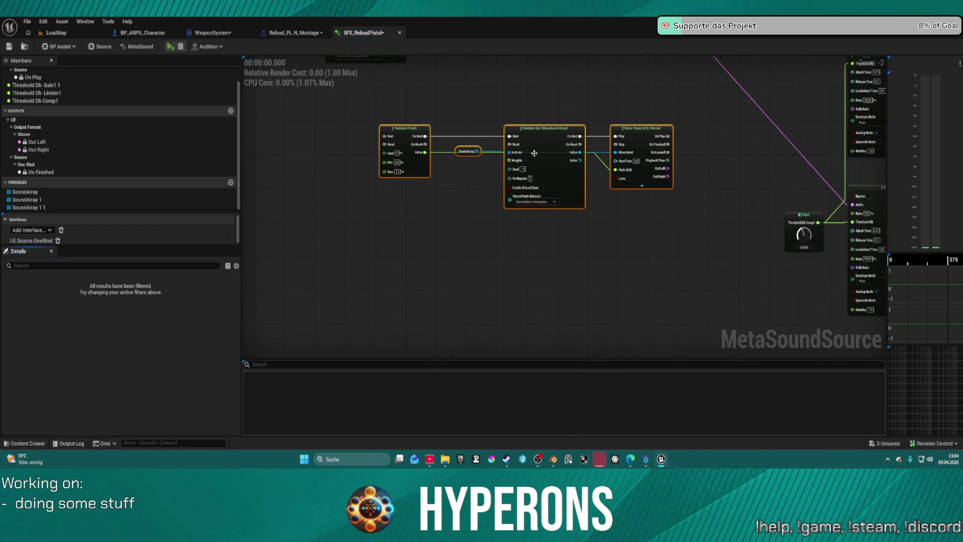
left_click_drag(535, 153, 585, 286)
Add a Stereo Mixer (3) node wired from the top Wave Player's output
left_click_drag(345, 95, 593, 165)
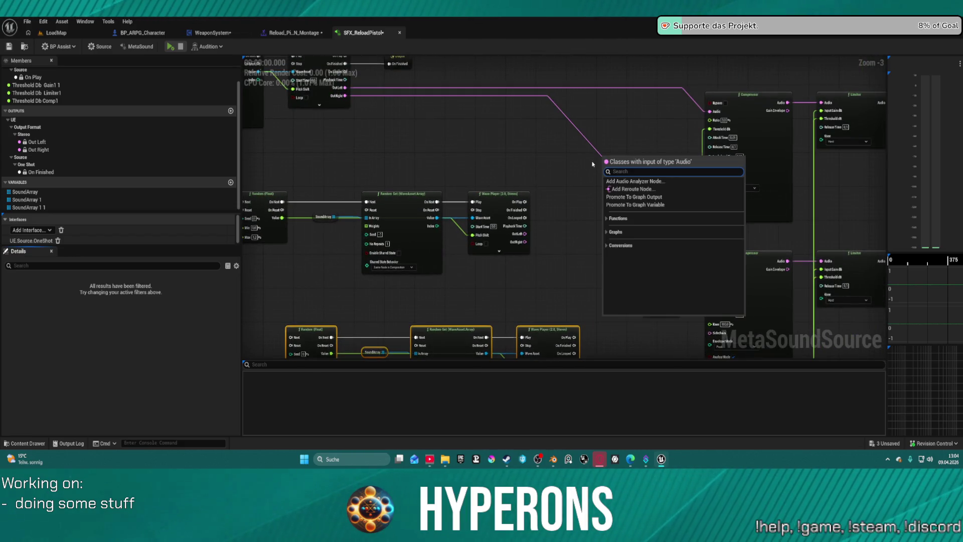
type("soun")
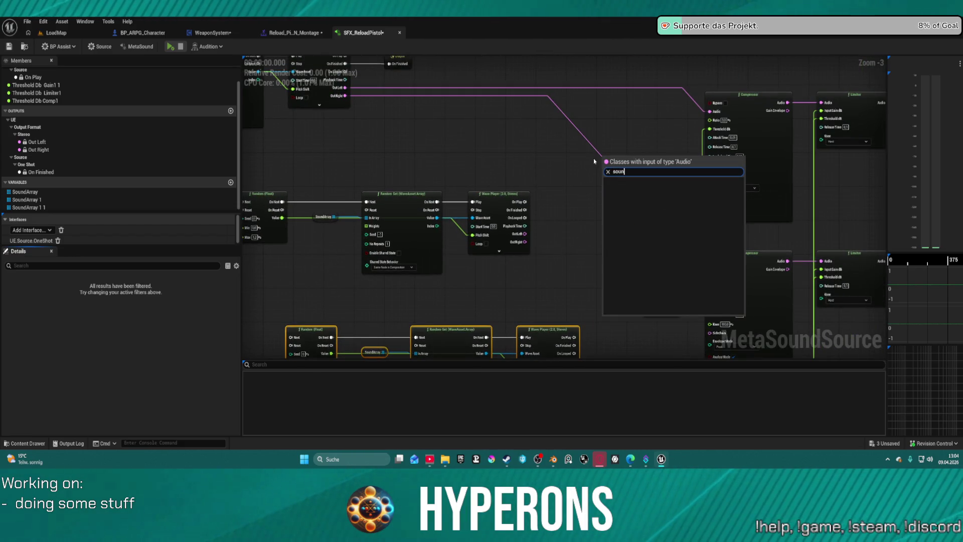
key("BackSpace")
key("BackSpace")
type("tero")
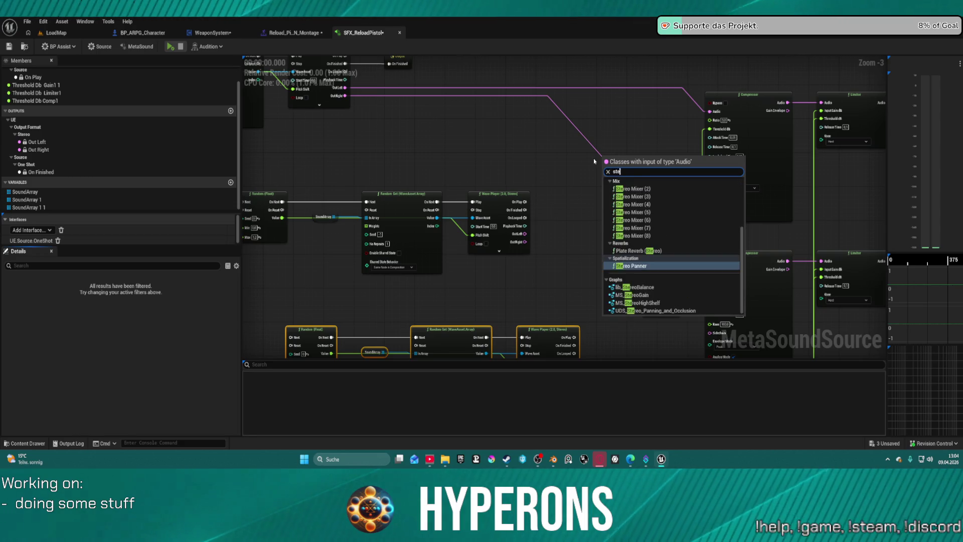
key("BackSpace")
key("Up")
key("Up")
key("Up")
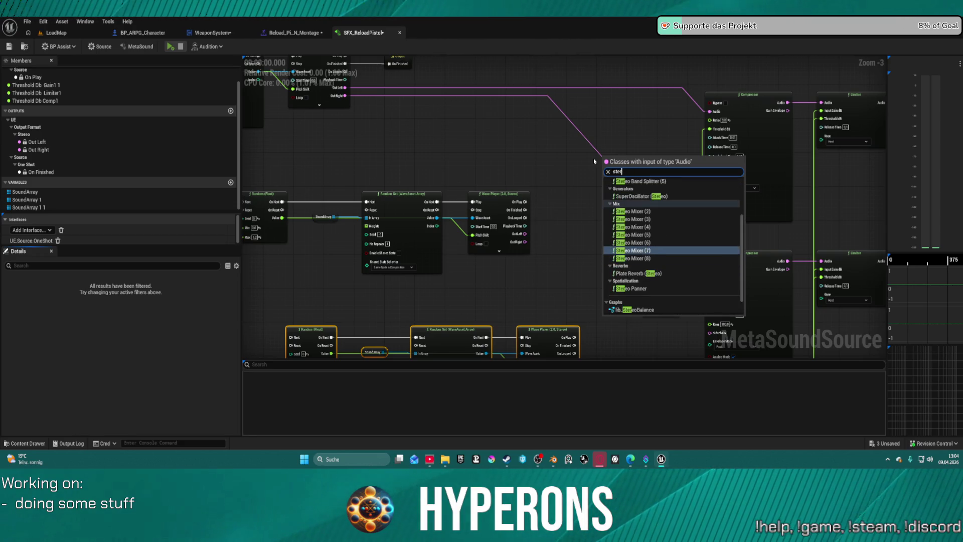
key("Up")
key("Return")
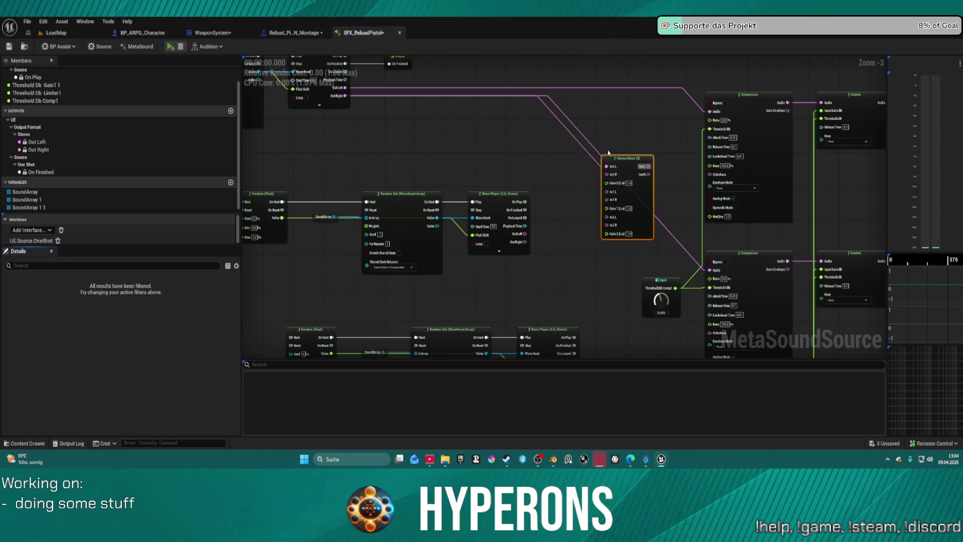
Wire the Wave Player outputs into the Stereo Mixer inputs, Out R into the lower compressor, and save
mouse_move(340, 90)
left_mouse_down()
mouse_move(399, 96)
mouse_move(613, 158)
mouse_move(593, 171)
mouse_move(345, 96)
left_mouse_up()
left_click_drag(607, 191, 522, 235)
mouse_move(522, 241)
left_mouse_down()
mouse_move(551, 222)
mouse_move(521, 245)
mouse_move(588, 220)
mouse_move(608, 199)
mouse_move(585, 371)
mouse_move(574, 281)
mouse_move(607, 249)
mouse_move(561, 287)
mouse_move(607, 138)
left_mouse_up()
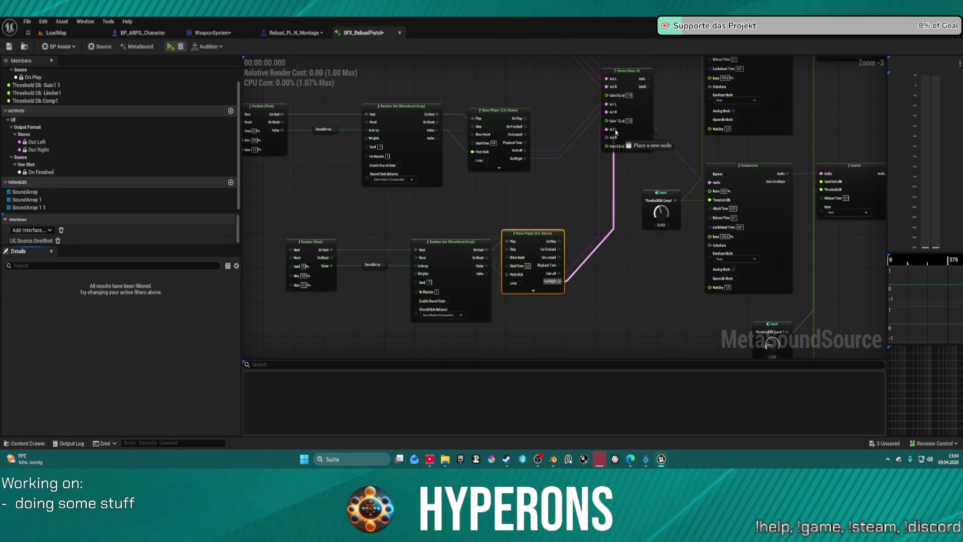
left_click(711, 87)
mouse_move(550, 147)
left_mouse_down()
mouse_move(532, 167)
mouse_move(581, 127)
left_mouse_up()
left_click_drag(520, 190, 581, 285)
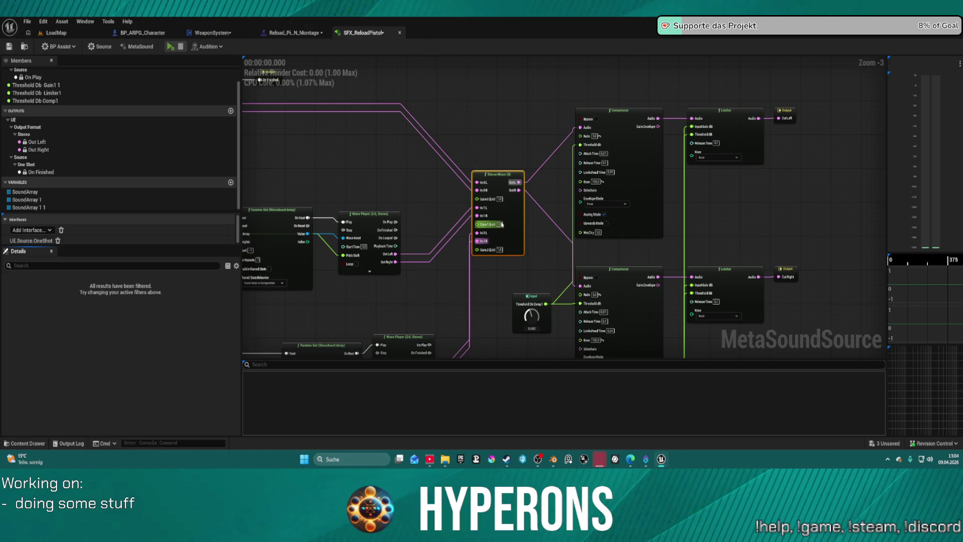
key("ctrl+s")
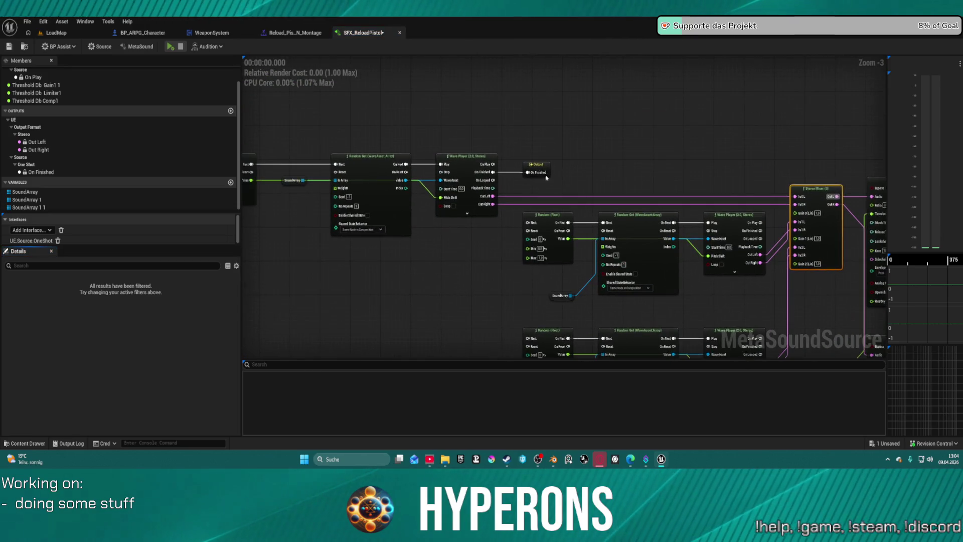
Chain each Wave Player's On Finished to the next Random node's Next pin and tidy the graph
mouse_move(540, 166)
left_mouse_down()
mouse_move(863, 153)
mouse_move(666, 316)
mouse_move(373, 286)
mouse_move(251, 176)
mouse_move(679, 230)
left_mouse_up()
mouse_move(613, 263)
left_mouse_down()
mouse_move(652, 274)
mouse_move(670, 243)
mouse_move(655, 245)
mouse_move(670, 235)
left_mouse_up()
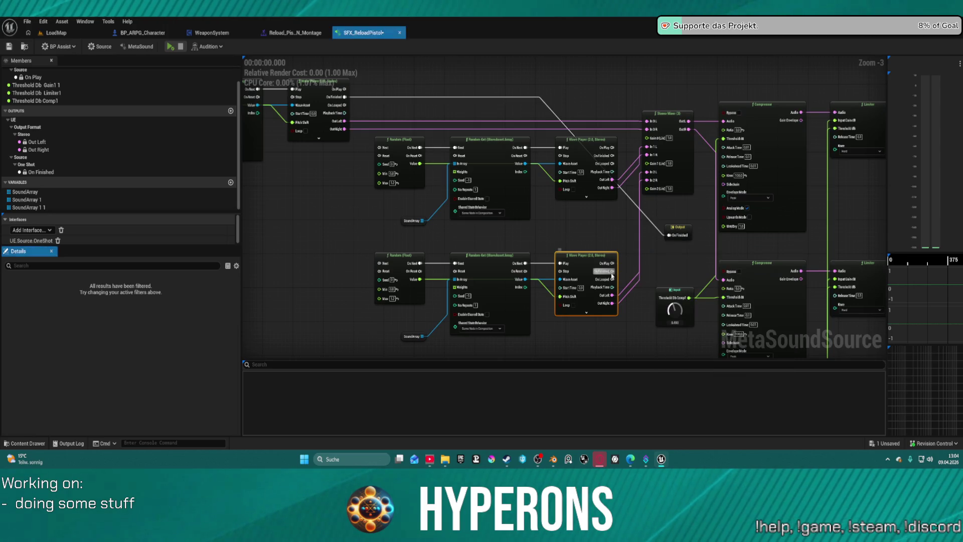
left_click(496, 173)
left_click(566, 151)
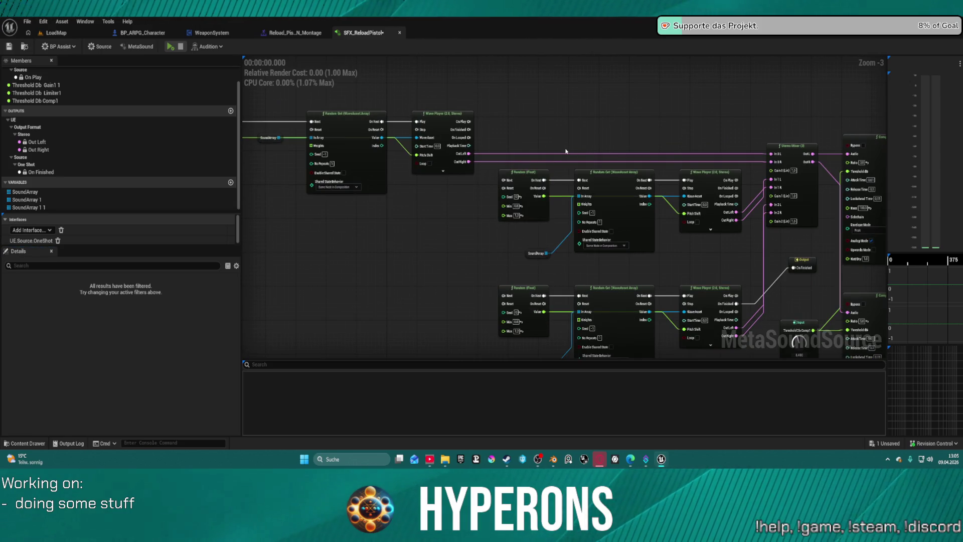
left_click_drag(505, 182, 469, 130)
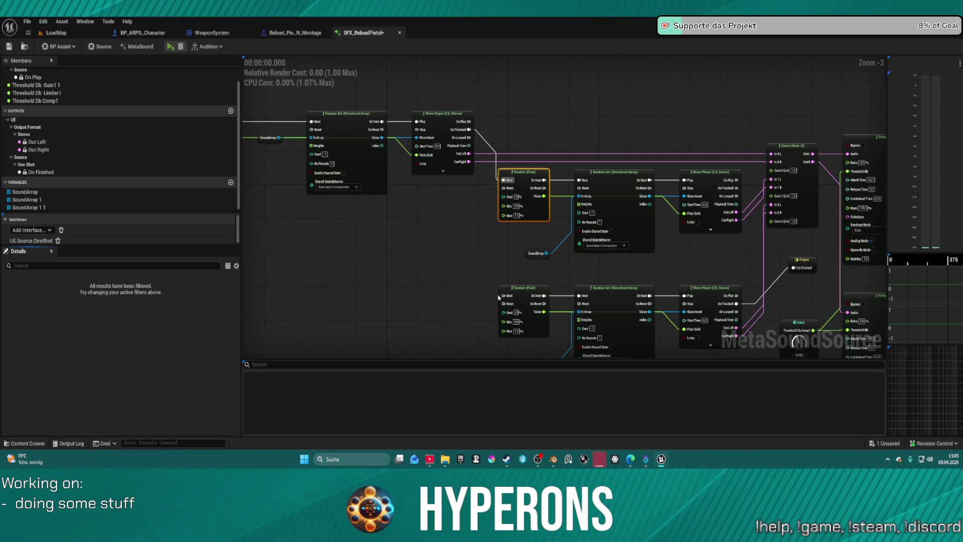
mouse_move(503, 300)
left_mouse_down()
mouse_move(552, 242)
mouse_move(564, 204)
mouse_move(751, 213)
mouse_move(740, 192)
left_mouse_up()
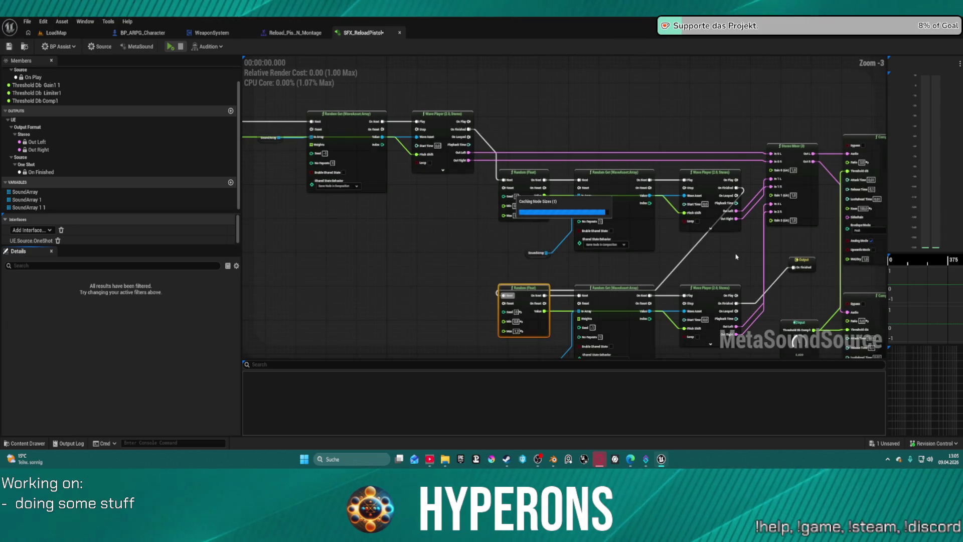
key("f")
left_click_drag(739, 257, 386, 249)
scroll(568, 245, "down", 6)
scroll(816, 209, "up", 5)
mouse_move(815, 208)
left_mouse_down()
mouse_move(779, 281)
mouse_move(770, 279)
left_mouse_up()
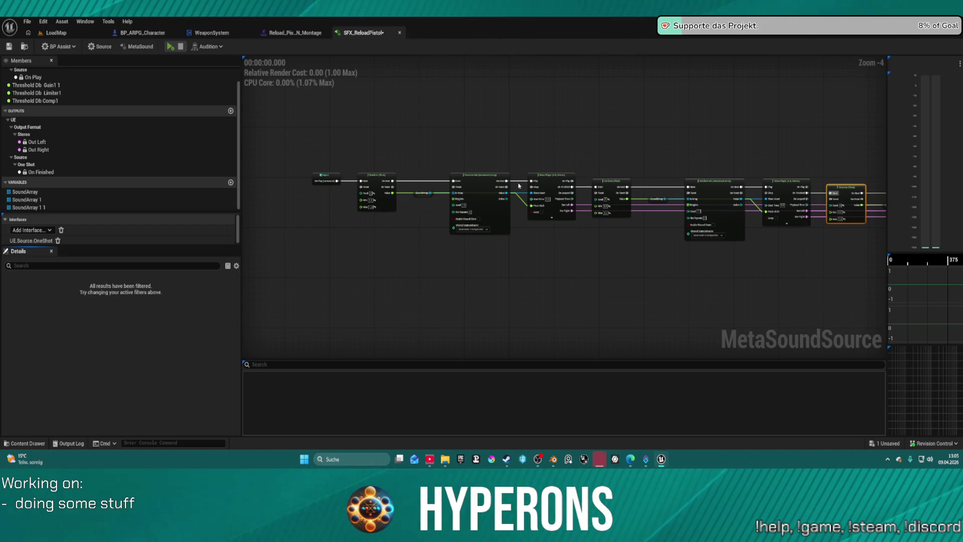
Replace the old getters so the Random Get nodes read SoundArray 1 and SoundArray 1 1
scroll(519, 186, "up", 4)
mouse_move(25, 200)
left_mouse_down()
mouse_move(357, 236)
mouse_move(444, 216)
mouse_move(525, 221)
mouse_move(532, 192)
left_mouse_up()
left_click(470, 193)
key("Delete")
mouse_move(18, 208)
left_mouse_down()
mouse_move(451, 251)
mouse_move(782, 311)
mouse_move(552, 230)
mouse_move(394, 236)
mouse_move(564, 143)
mouse_move(565, 131)
left_mouse_up()
left_click(502, 131)
key("Delete")
left_click(612, 127)
key("f")
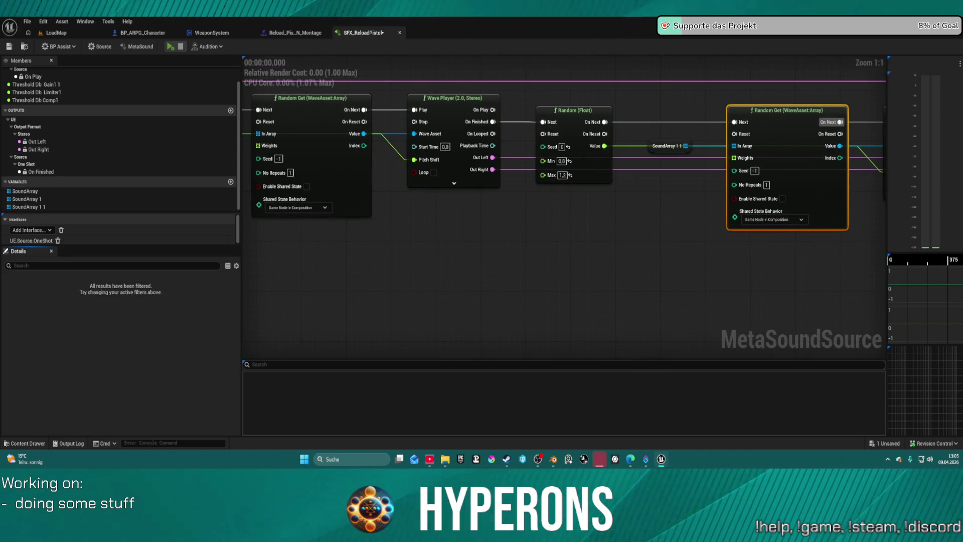
Add three wave assets each to the SoundArray and SoundArray 1 default arrays
left_click(50, 191)
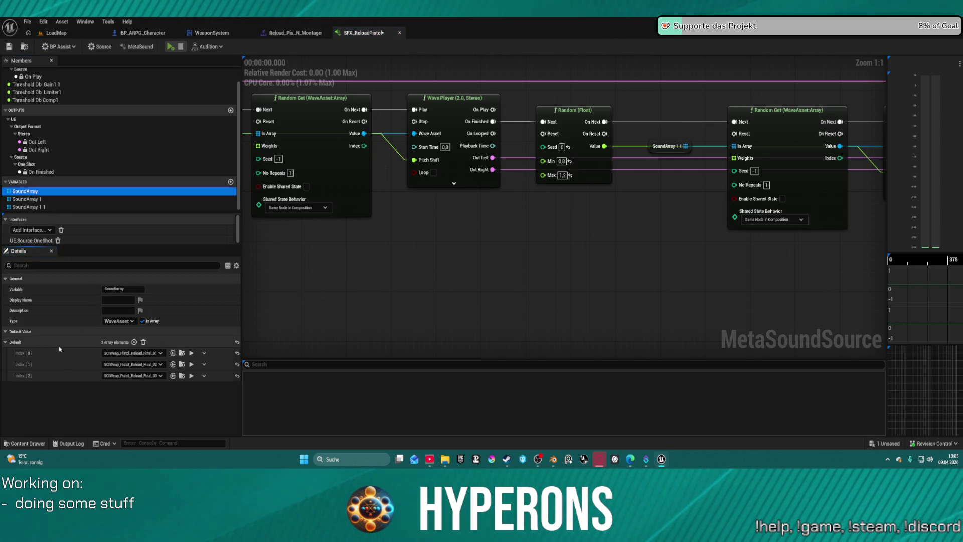
left_click(40, 200)
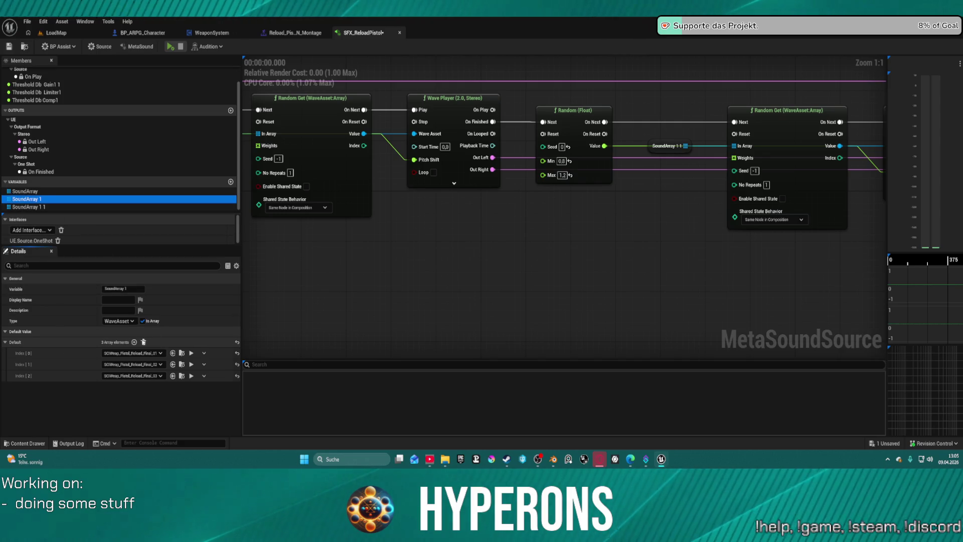
left_click(30, 192)
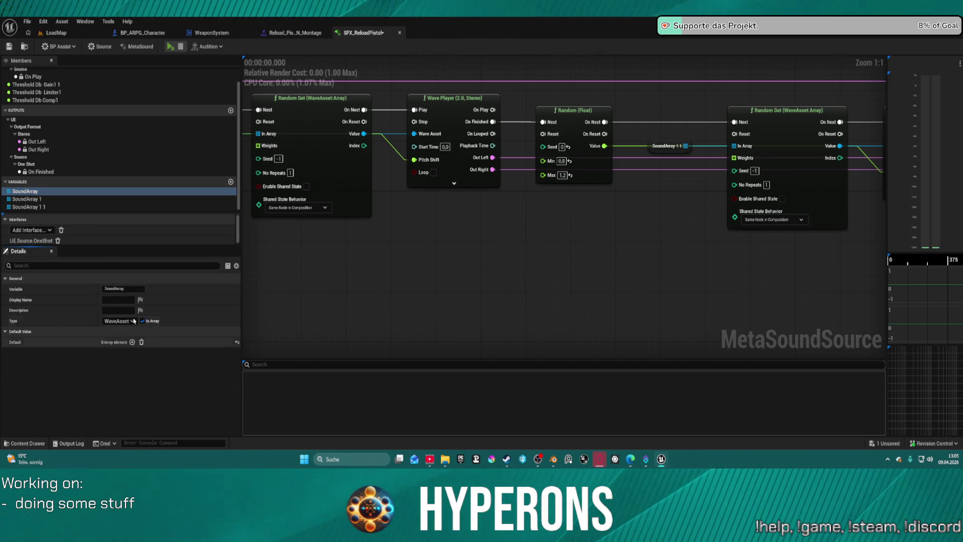
left_click(30, 199)
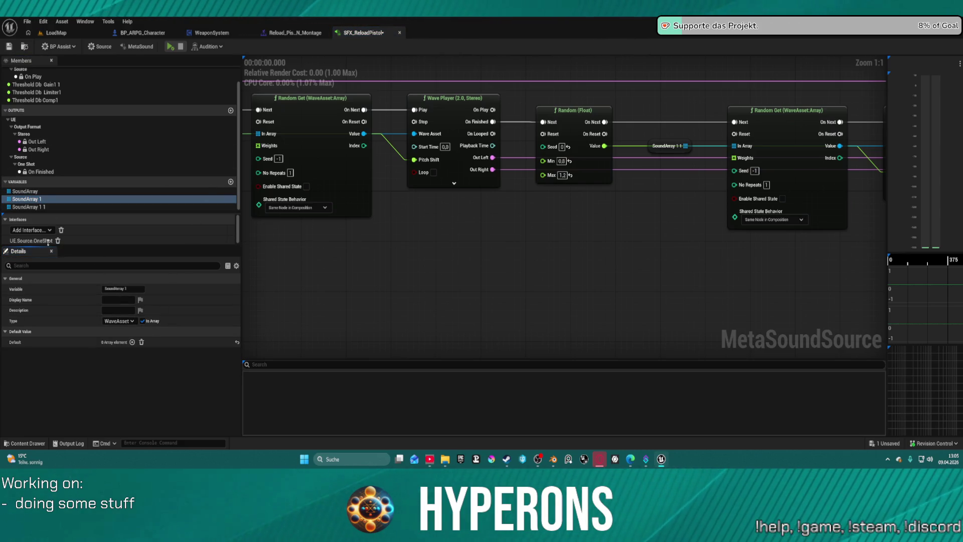
left_click(29, 206)
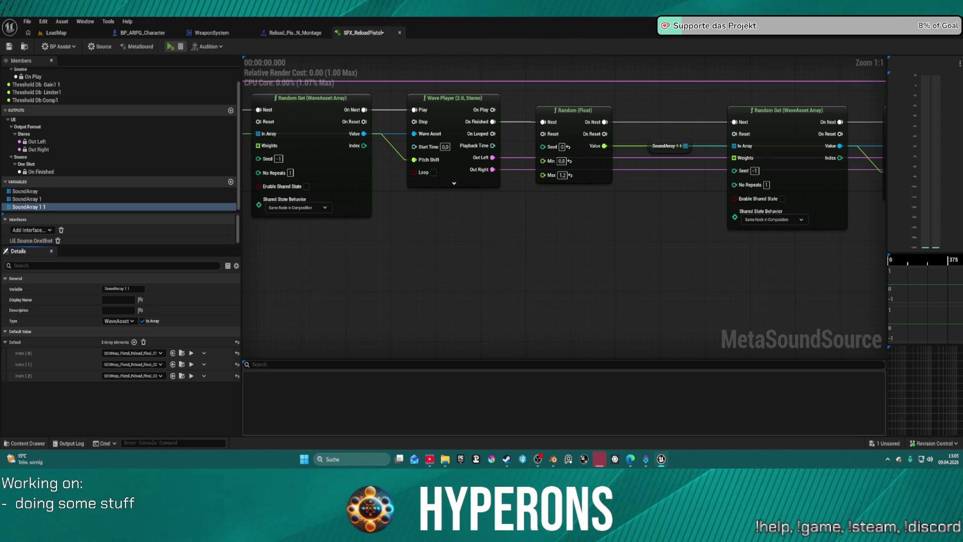
left_click(49, 189)
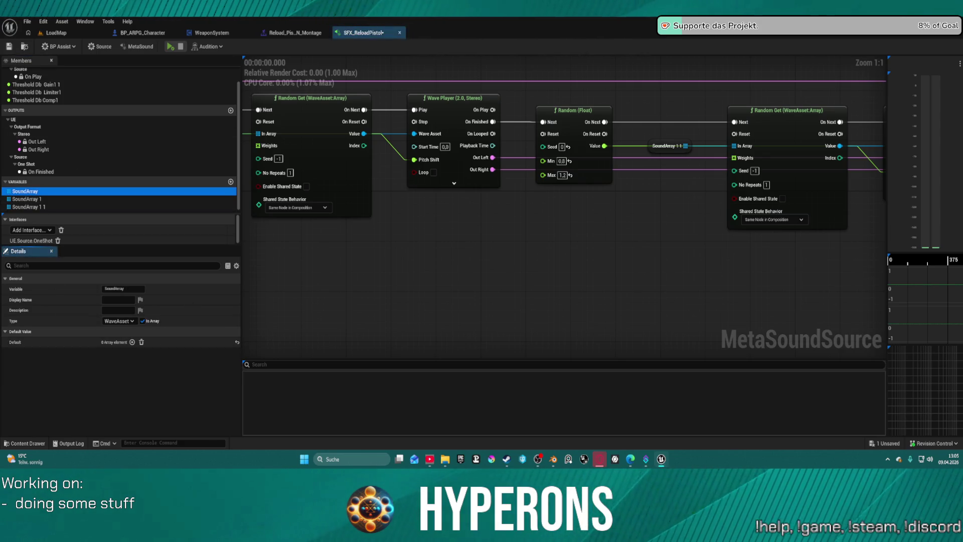
left_click_drag(321, 324, 118, 341)
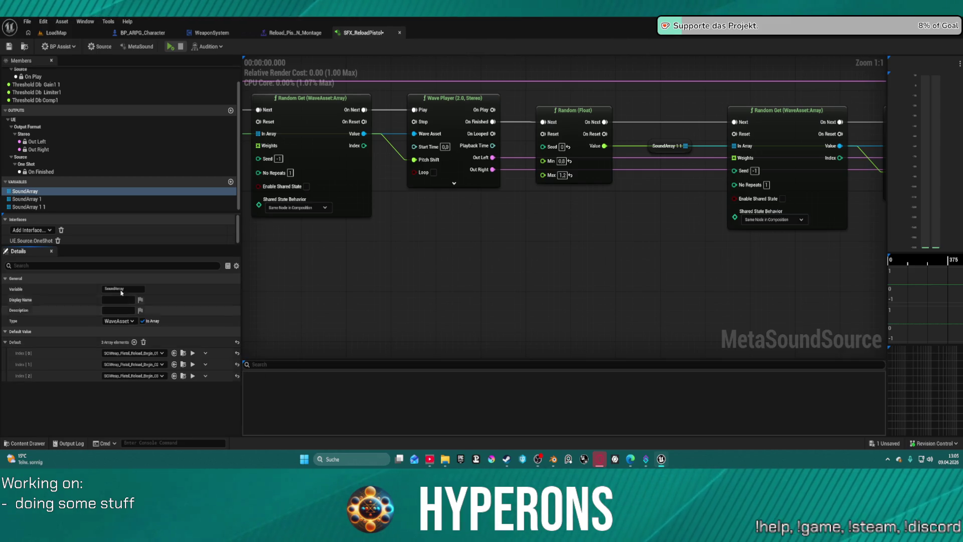
left_click(50, 199)
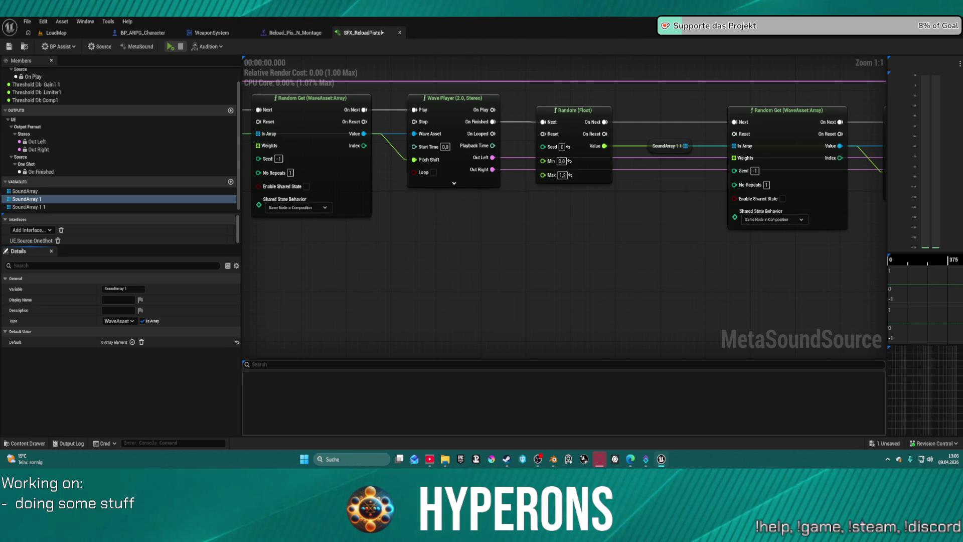
mouse_move(391, 5)
left_mouse_down()
mouse_move(321, 68)
mouse_move(128, 373)
mouse_move(121, 342)
left_mouse_up()
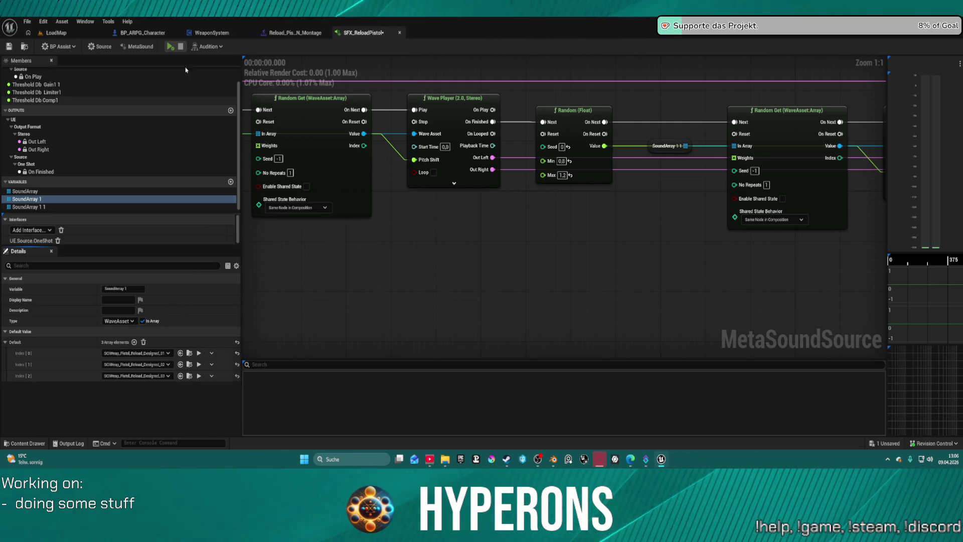
Preview the SFX_ReloadPistol MetaSound twice while checking the compressor and limiter chain
left_click(170, 47)
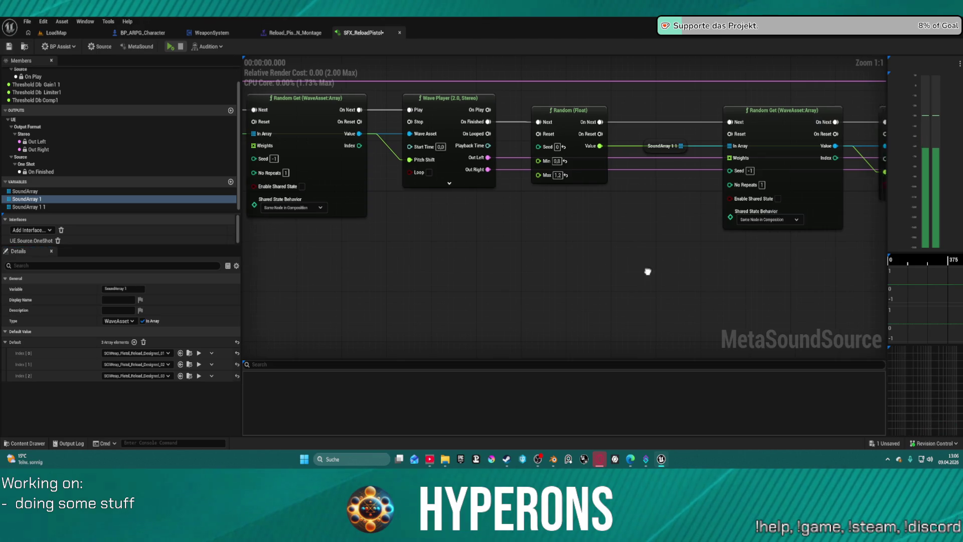
scroll(502, 251, "down", 4)
scroll(382, 189, "up", 3)
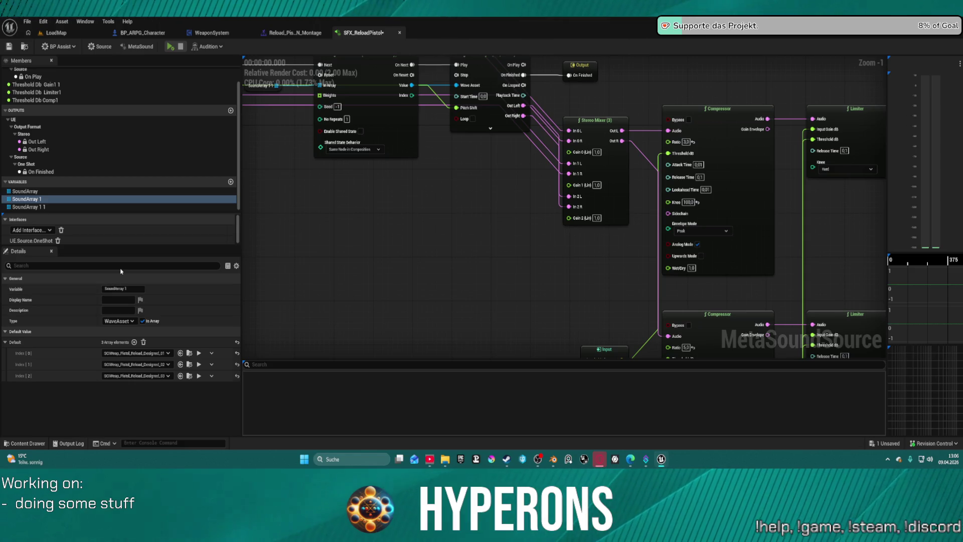
mouse_move(564, 176)
left_mouse_down()
mouse_move(345, 213)
mouse_move(416, 199)
mouse_move(408, 195)
left_mouse_up()
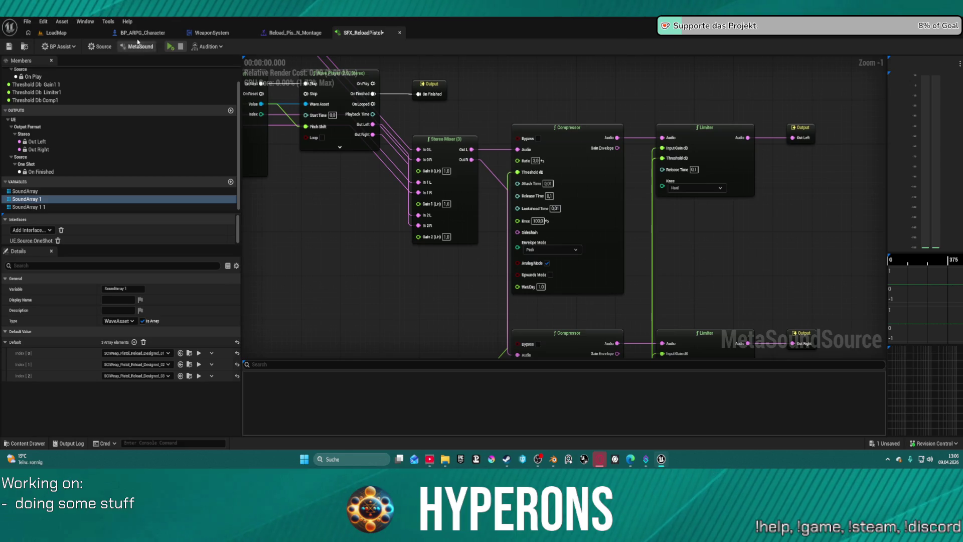
left_click(170, 47)
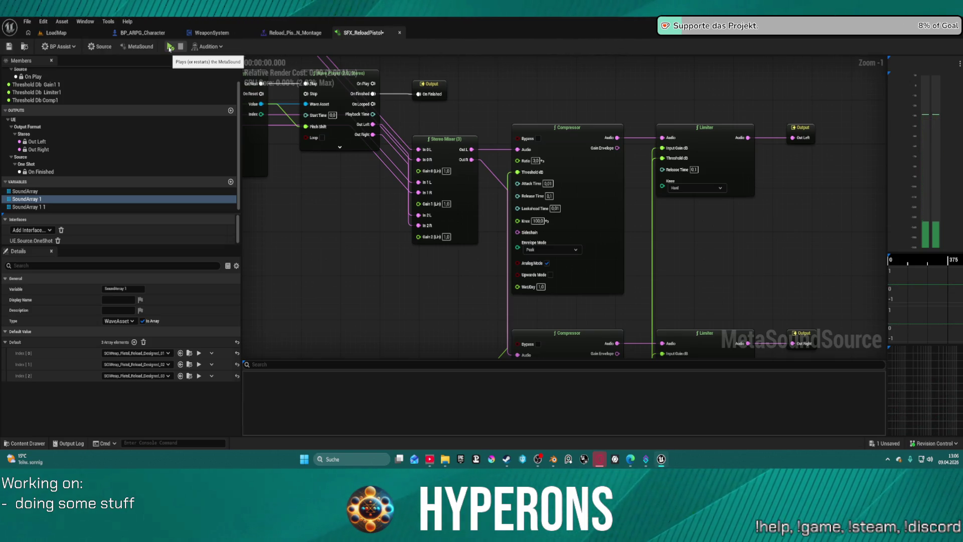
Glance back at the input end of the SFX_ReloadPistol graph, then show LoadMap
left_click(56, 33)
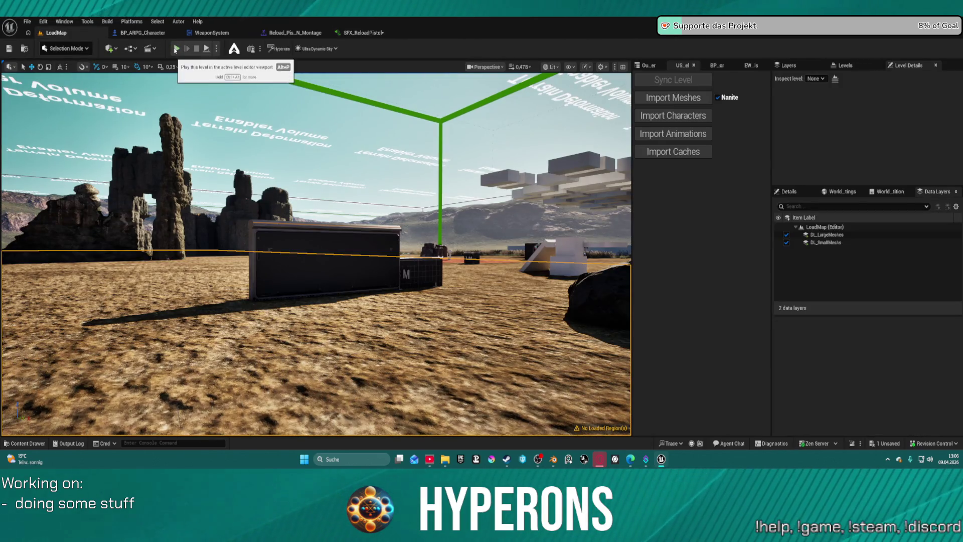
left_click(371, 32)
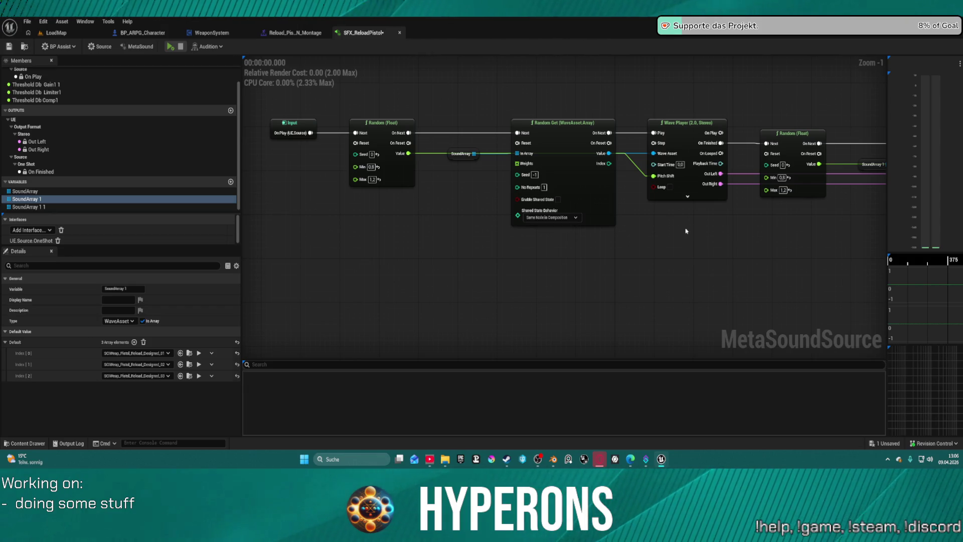
left_click_drag(674, 233, 605, 236)
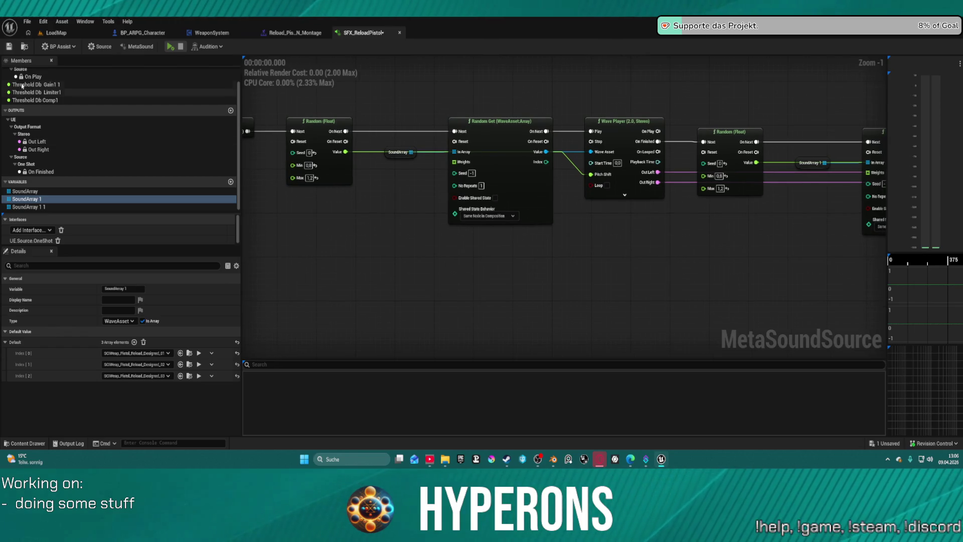
left_click(55, 33)
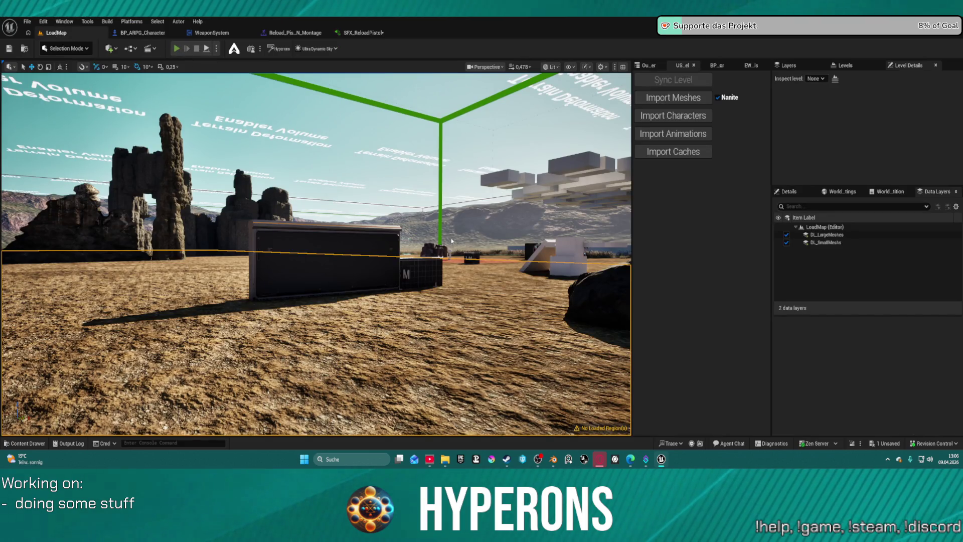
Start Play In Editor with Alt+P and equip the gold rifle from the inventory
key("alt+p")
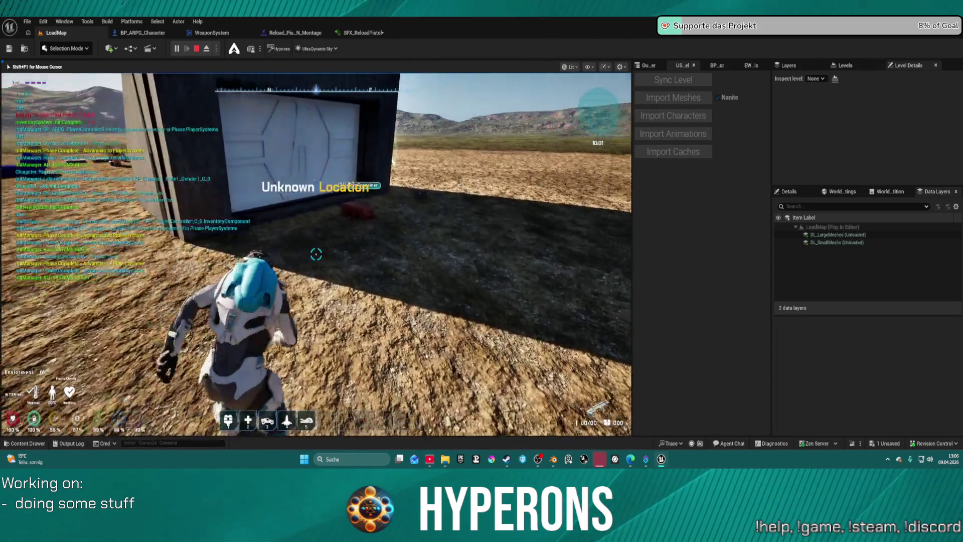
key("w")
key("e")
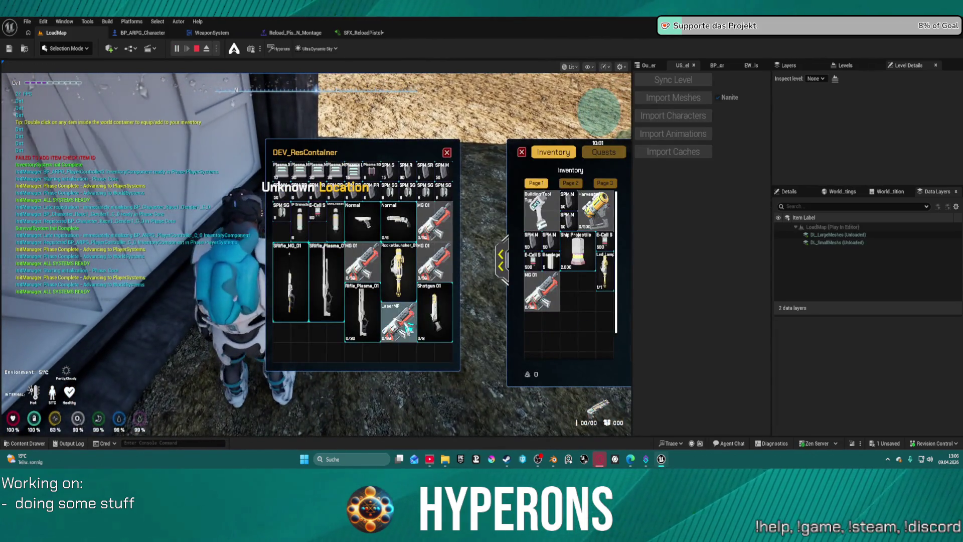
key("e")
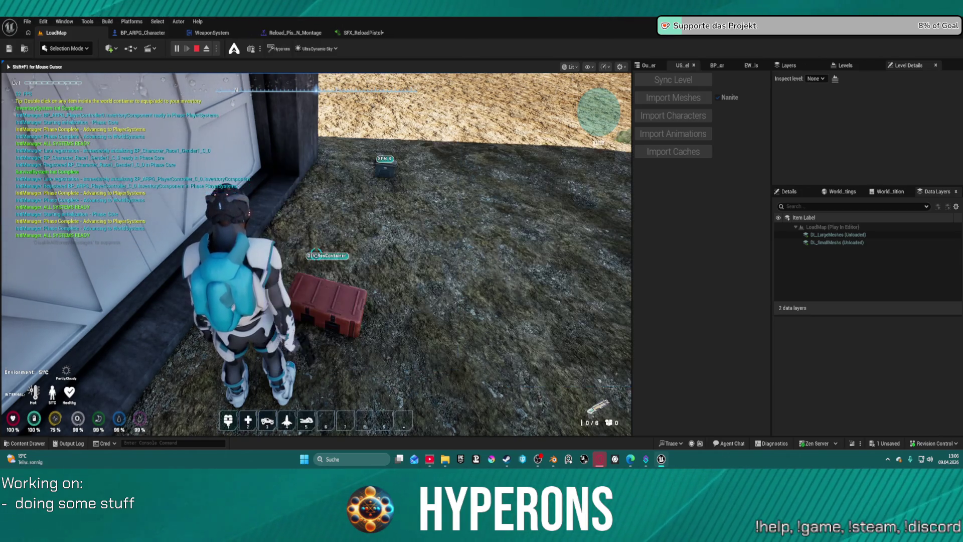
key("w")
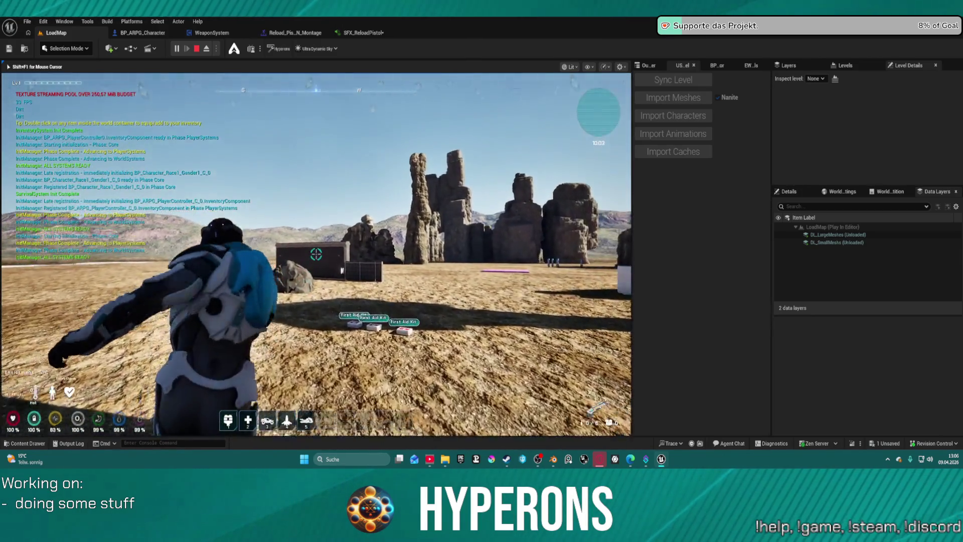
key("w")
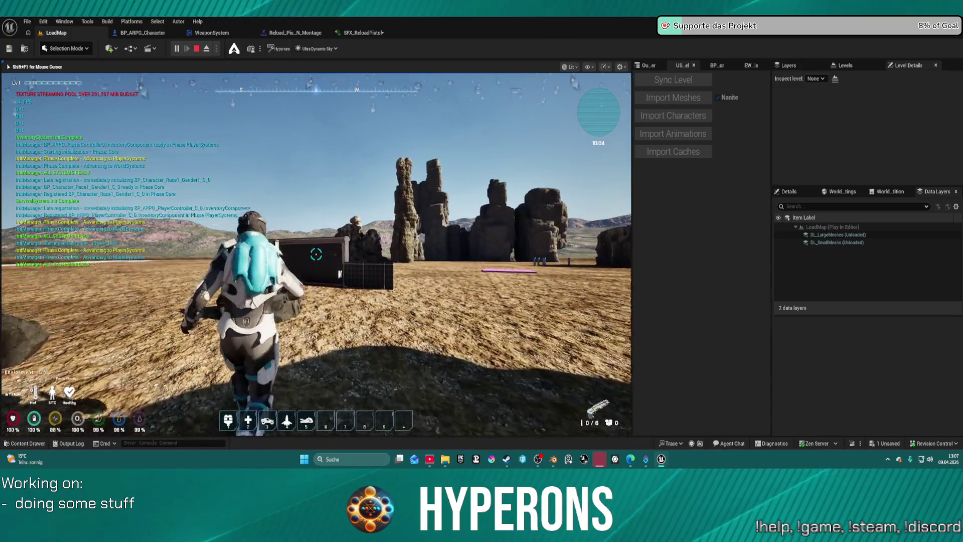
key("e")
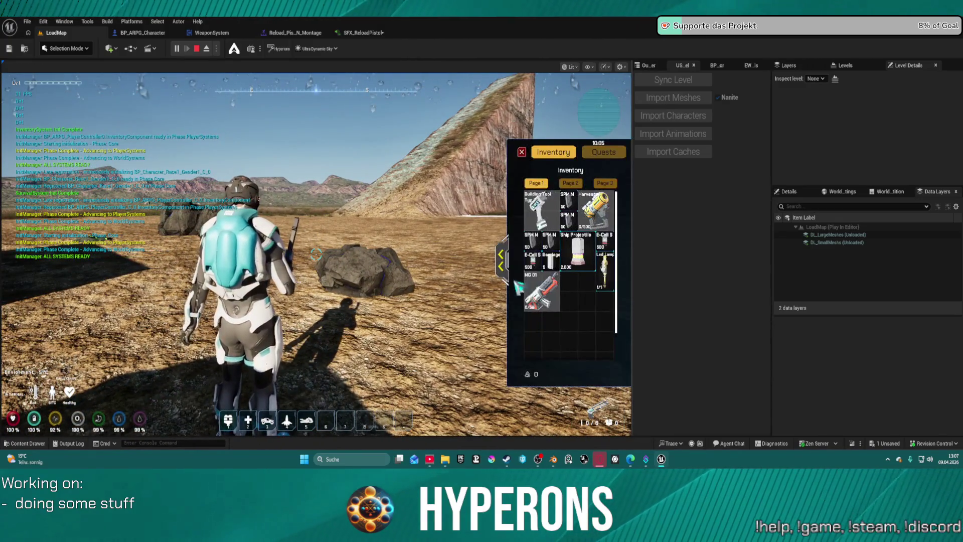
left_click(540, 291)
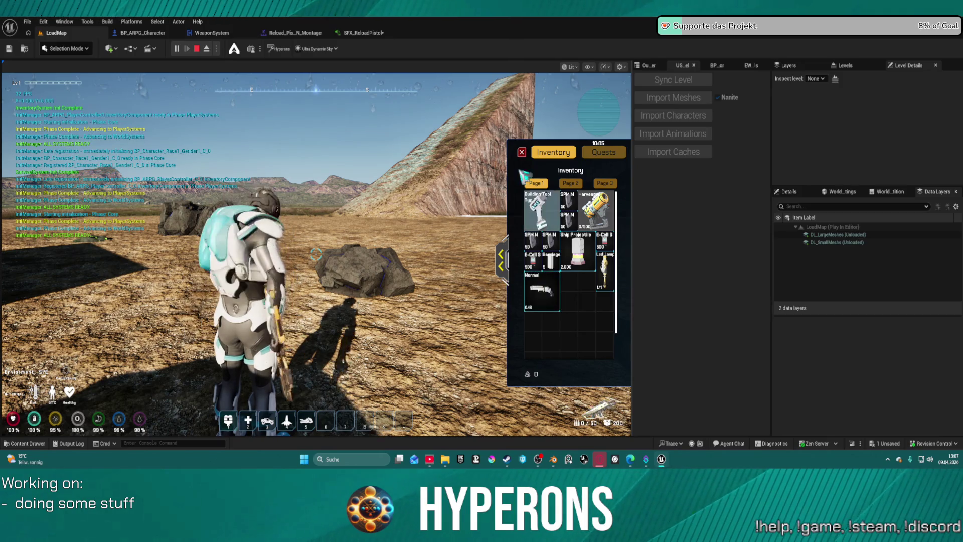
left_click(522, 152)
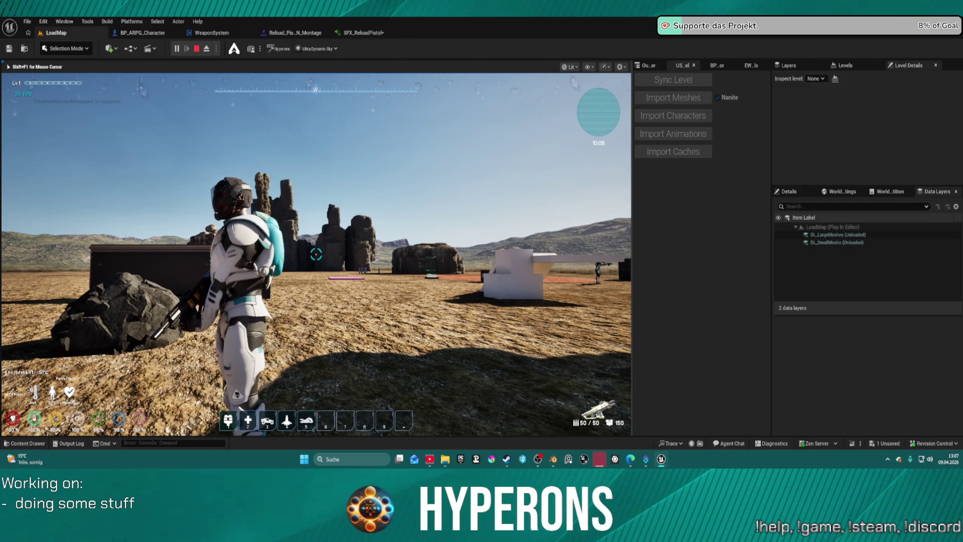
Fire and reload the rifle, stop the session, and open BP_ARPG_Character
left_click(316, 255)
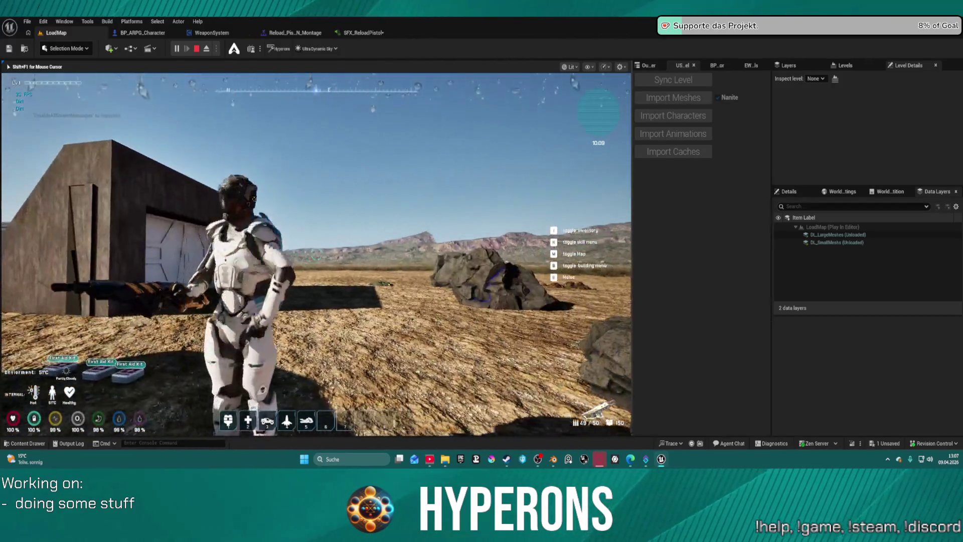
key("r")
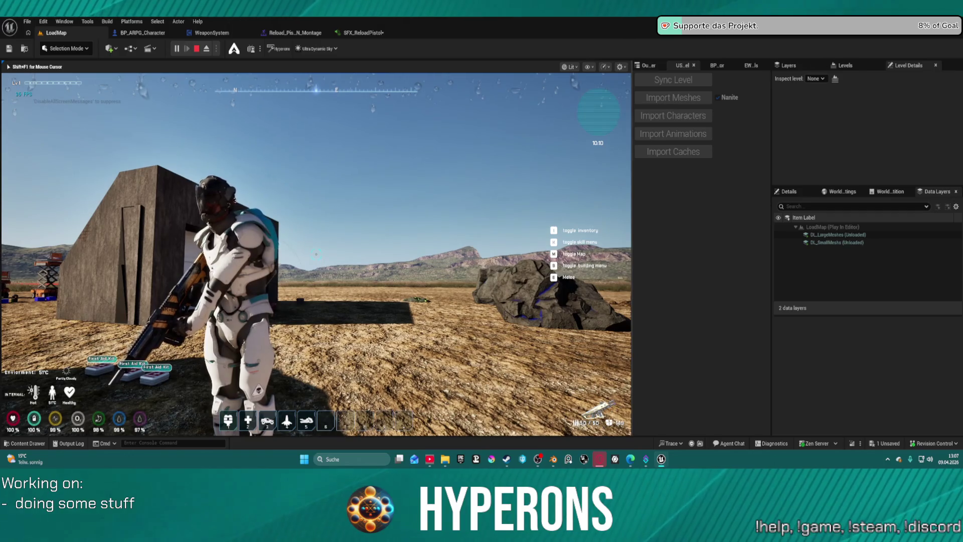
key("Escape")
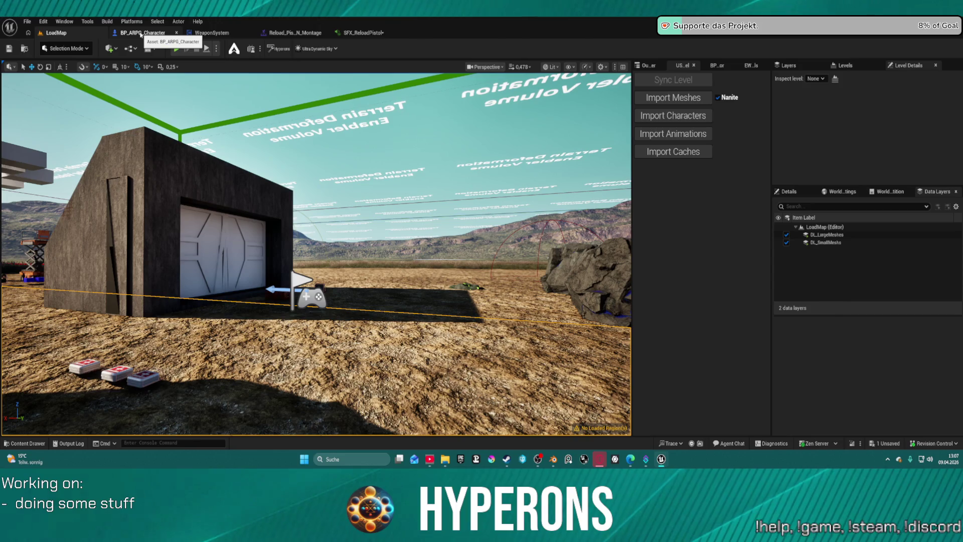
left_click(141, 33)
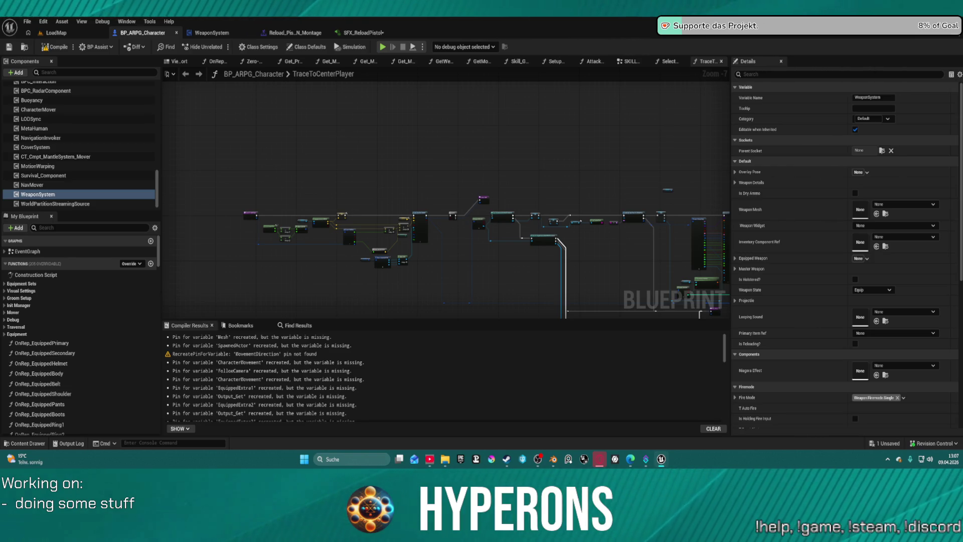
Open the SFX_ReloadPistol MetaSound graph and move its Input node further left
left_click(364, 36)
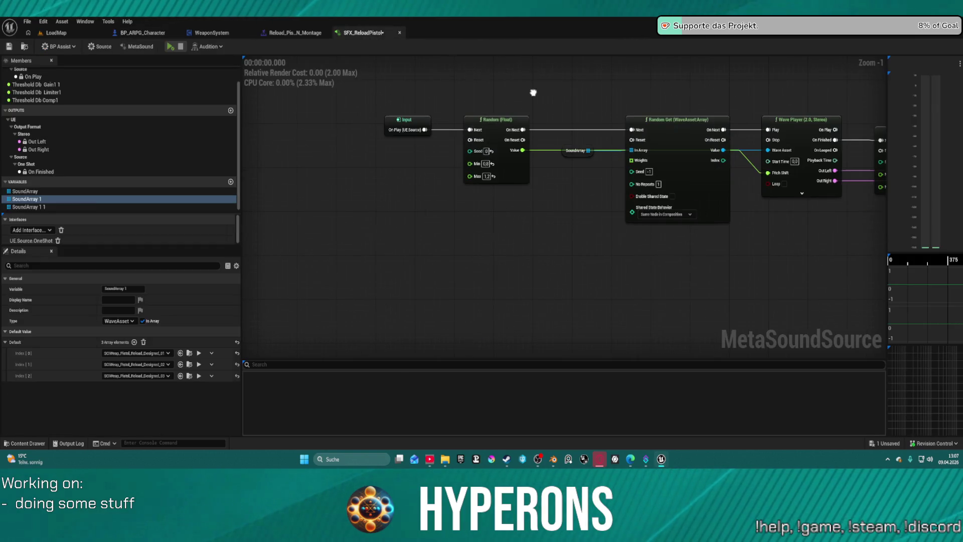
mouse_move(389, 117)
left_mouse_down()
mouse_move(278, 114)
mouse_move(349, 146)
left_mouse_up()
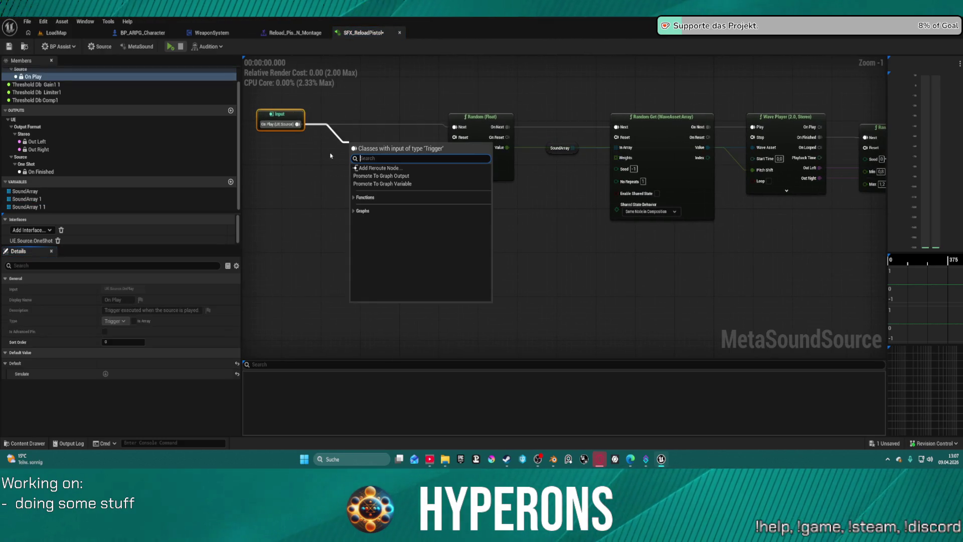
left_click(580, 198)
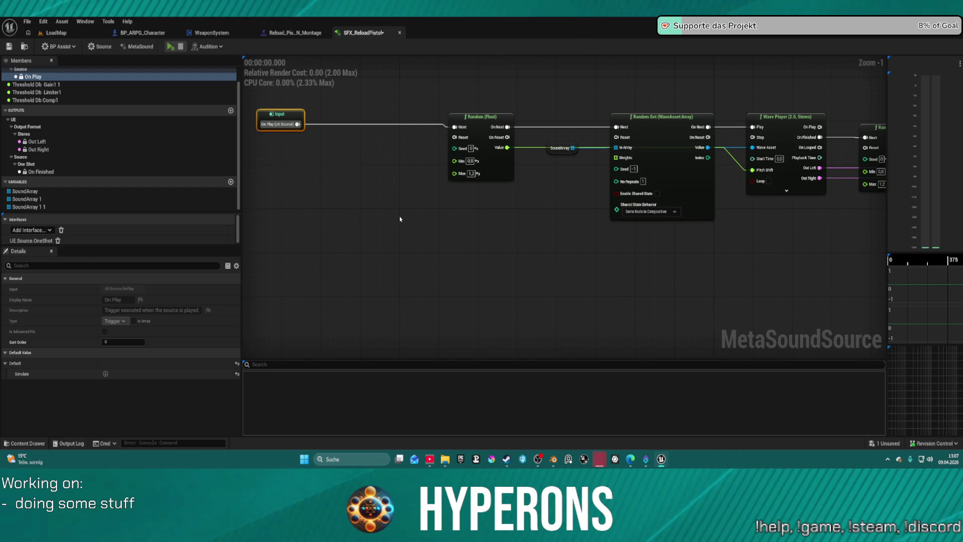
Empty the SoundArray 1 variable's default sound list, keeping its name
double_click(28, 192)
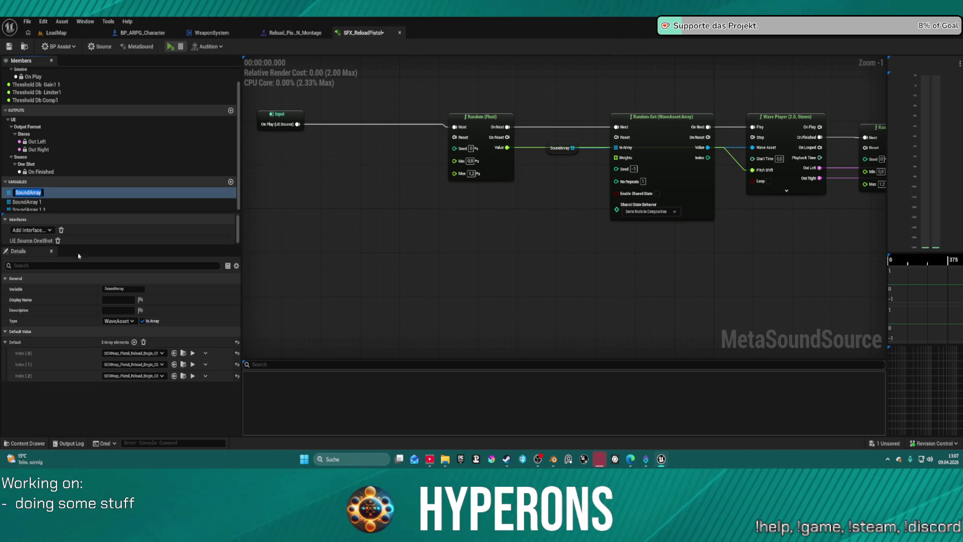
left_click(75, 200)
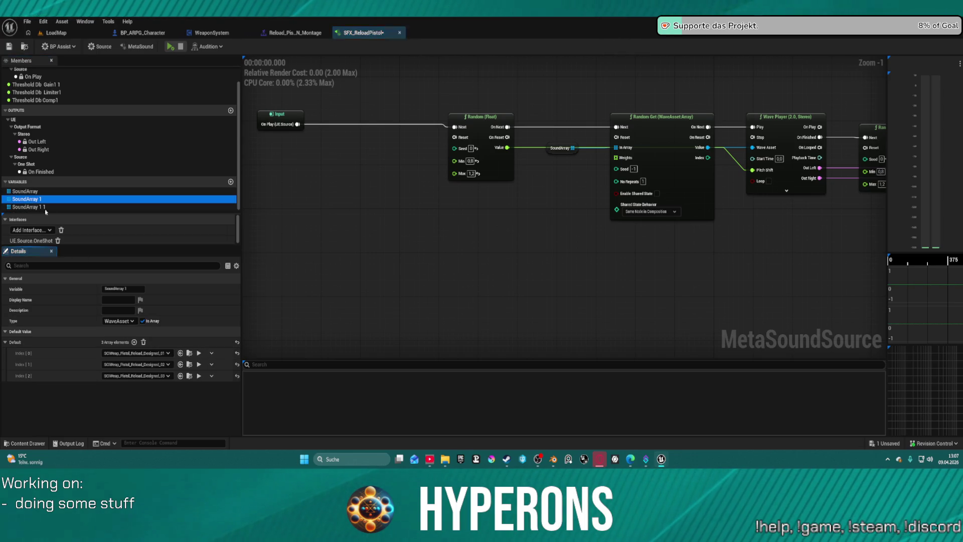
left_click(144, 342)
left_click(22, 201)
key("End")
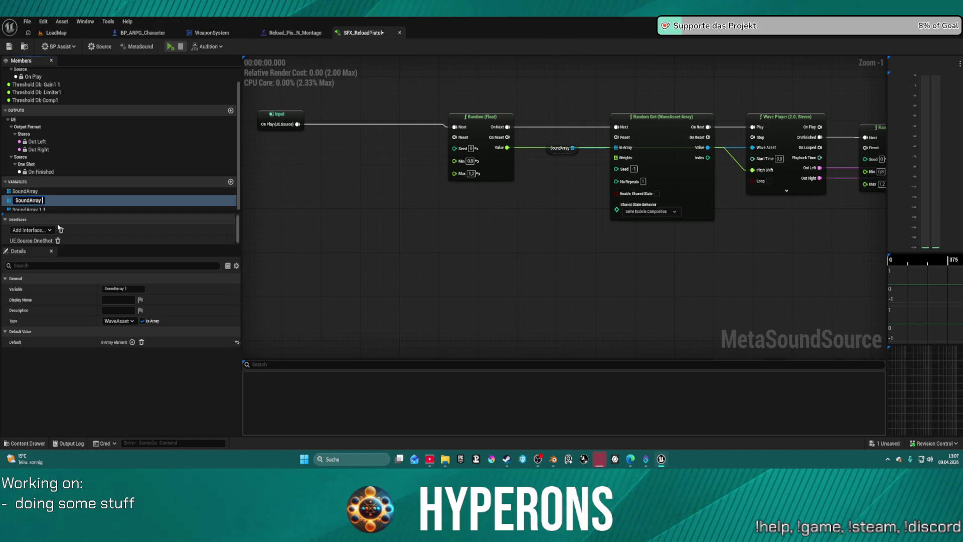
key("Return")
Rename the SoundArray variable to SoundArray Equip
double_click(36, 192)
key("End")
type("Equi")
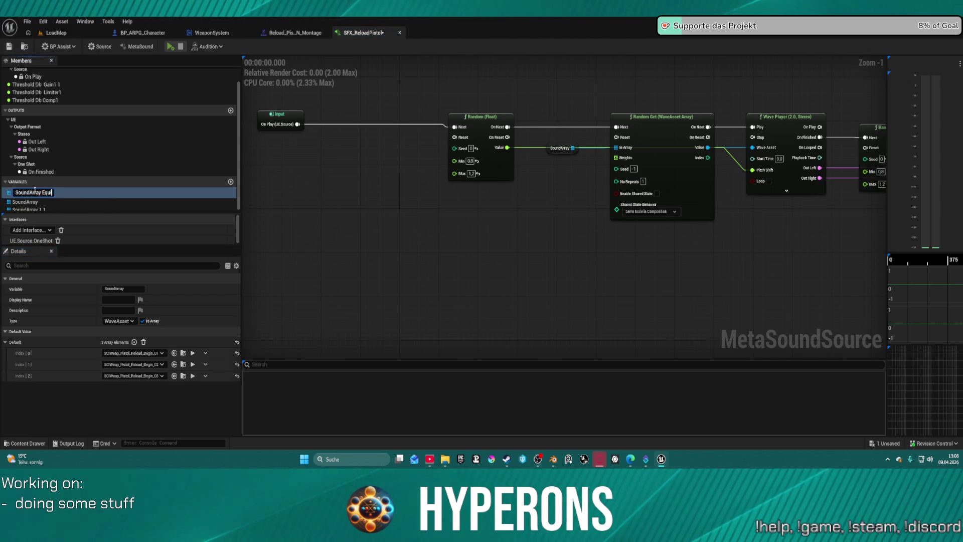
key("Return")
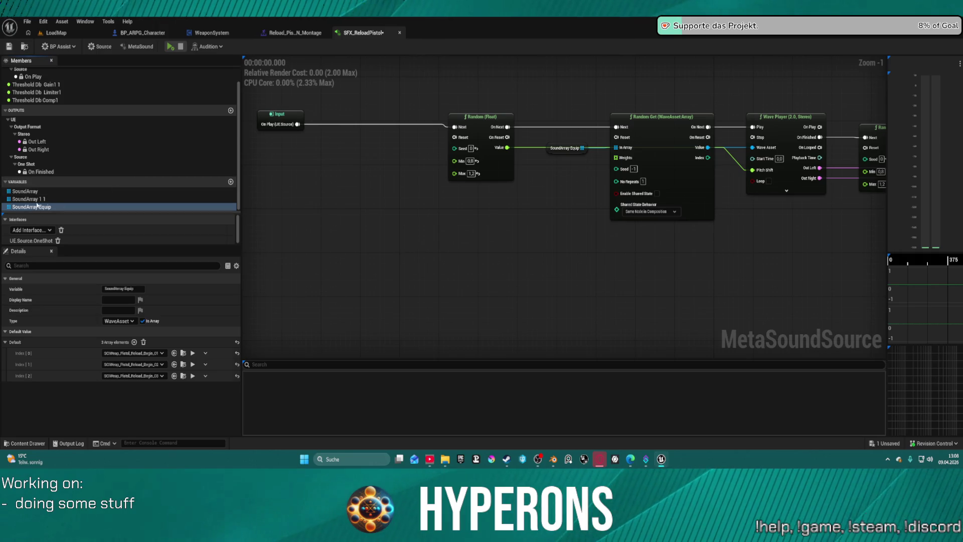
left_click_drag(562, 202, 502, 240)
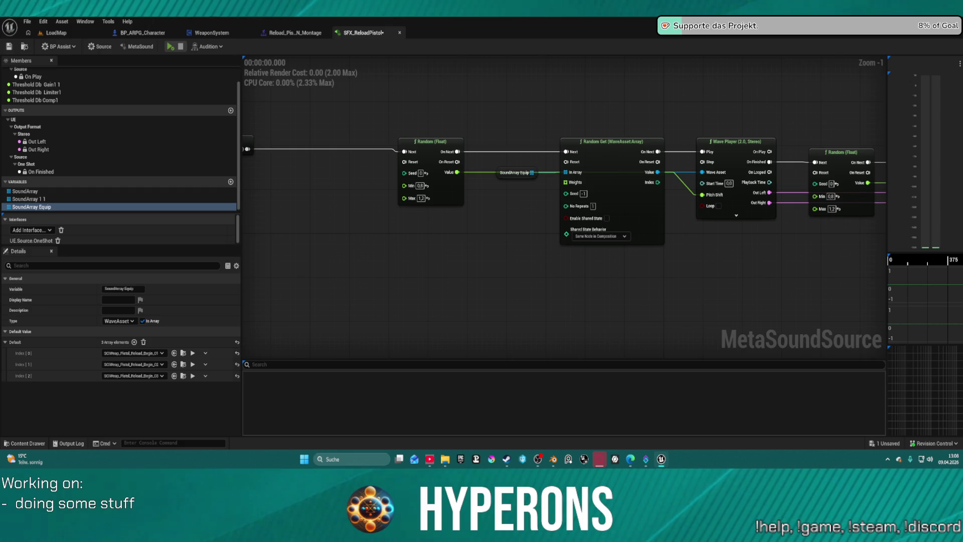
Fill SoundArray Equip with four Pick_Up_Arrows waves, preview the MetaSound, and go back to LoadMap
mouse_move(190, 167)
left_mouse_down()
mouse_move(125, 245)
mouse_move(74, 284)
mouse_move(111, 368)
mouse_move(225, 346)
left_mouse_up()
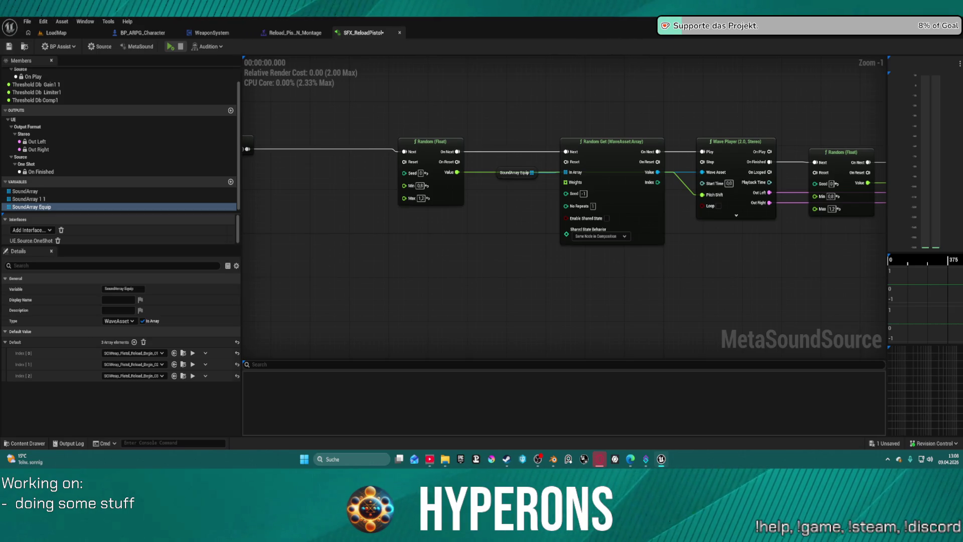
left_click(144, 342)
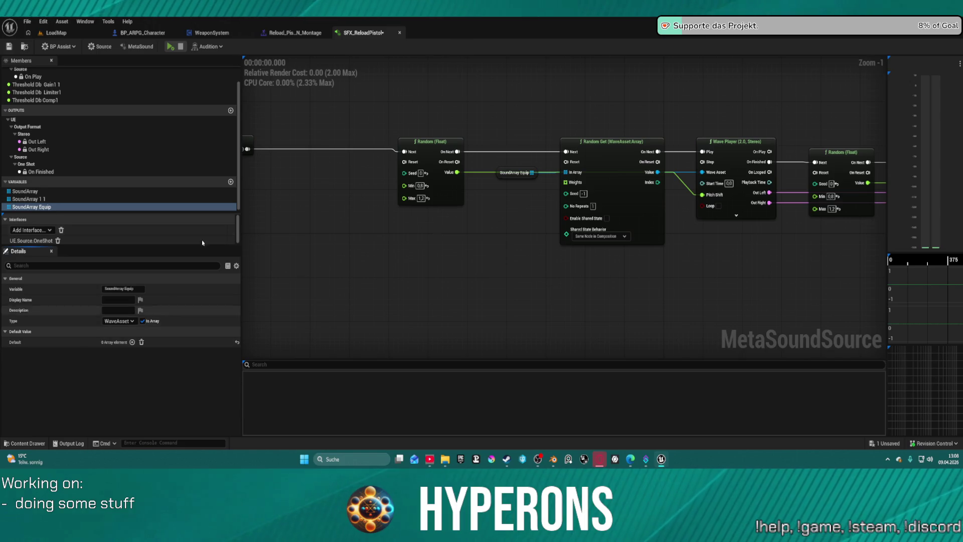
mouse_move(206, 359)
left_mouse_down()
mouse_move(62, 382)
mouse_move(118, 339)
left_mouse_up()
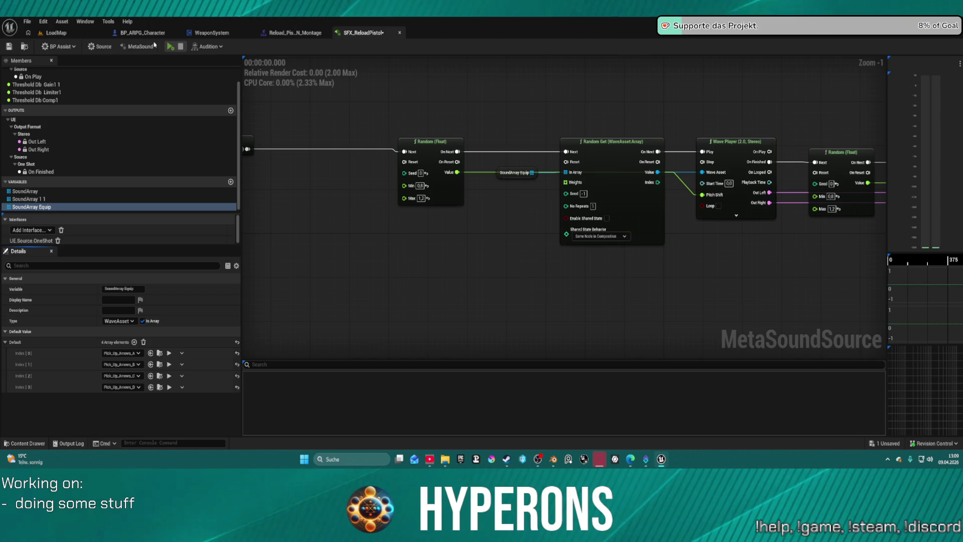
left_click(170, 47)
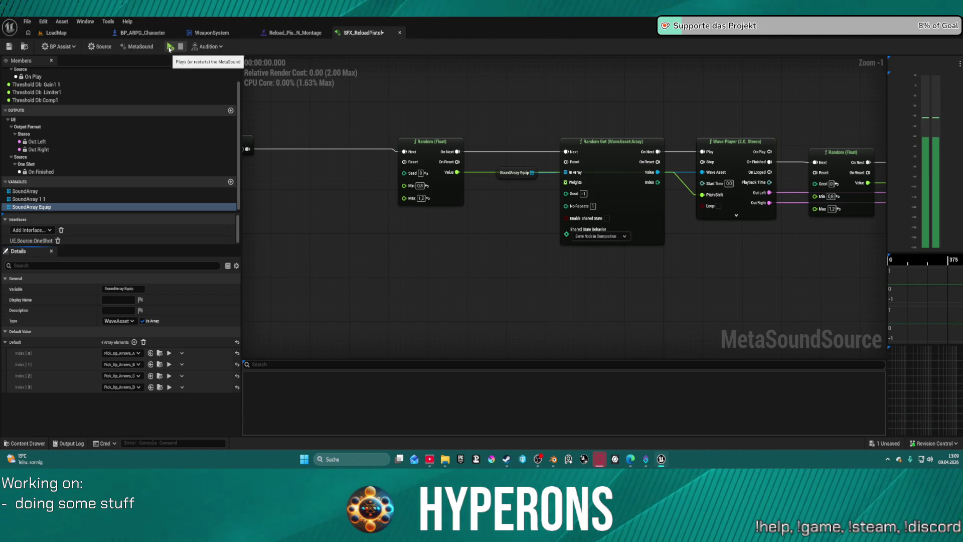
left_click(63, 33)
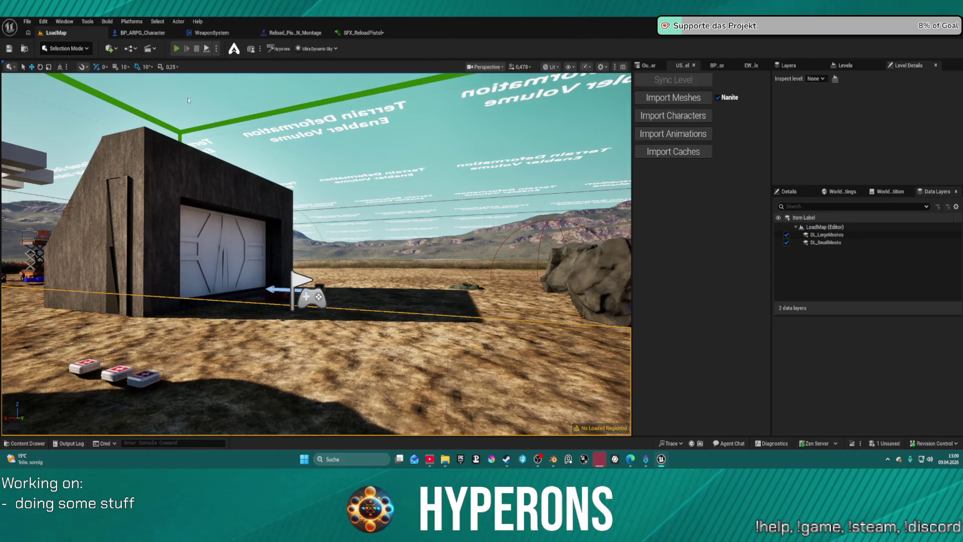
Play-test LoadMap by equipping MG 01, reloading and firing, then return to SFX_ReloadPistol
key("alt+p")
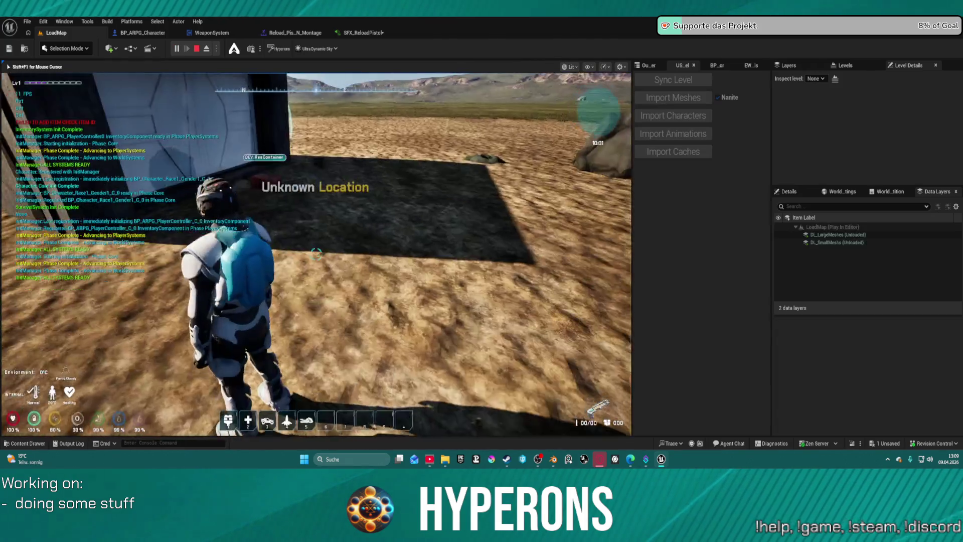
key("i")
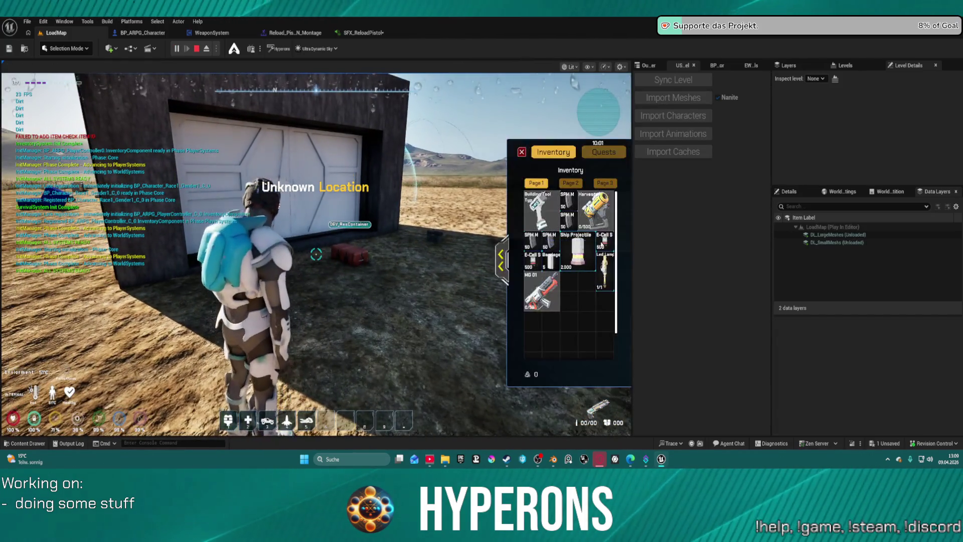
double_click(555, 301)
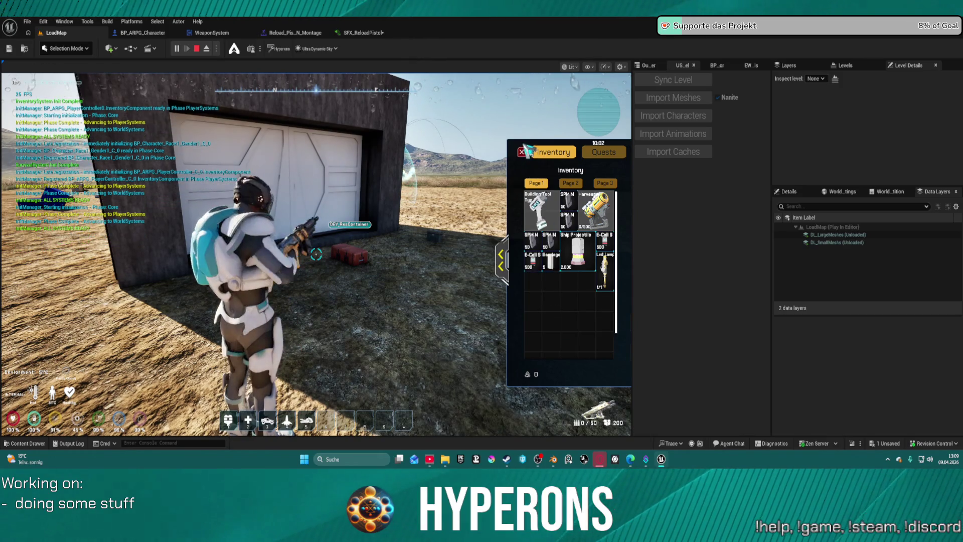
left_click(522, 152)
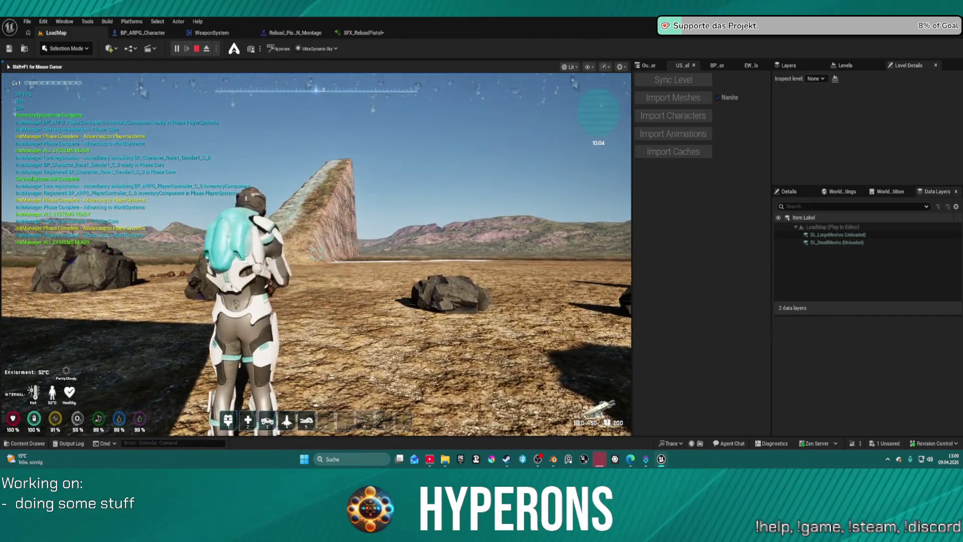
key("r")
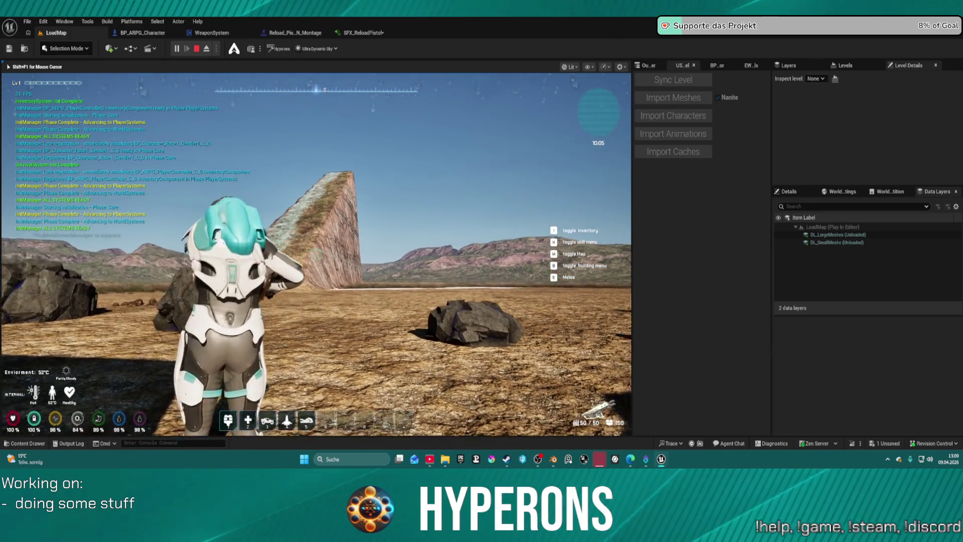
left_click(316, 255)
left_click(316, 254)
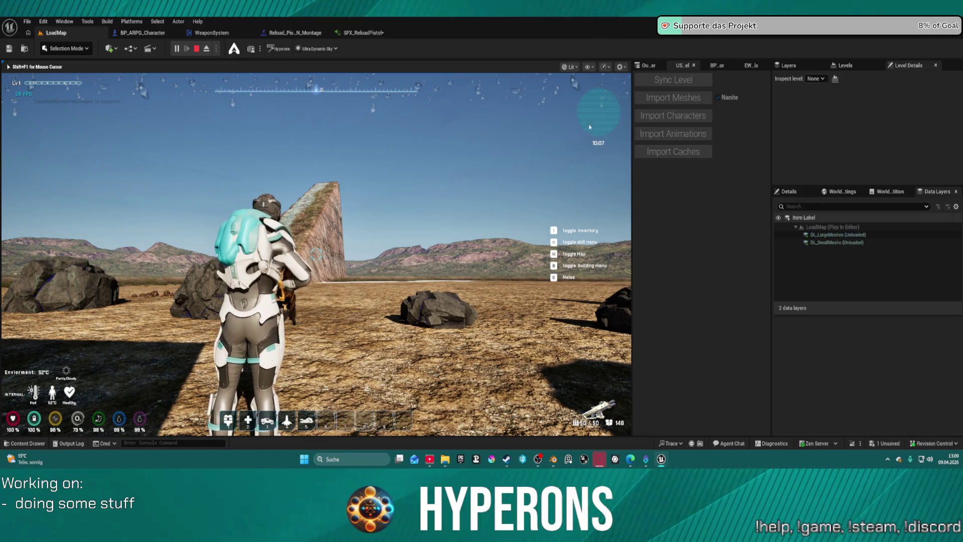
key("Escape")
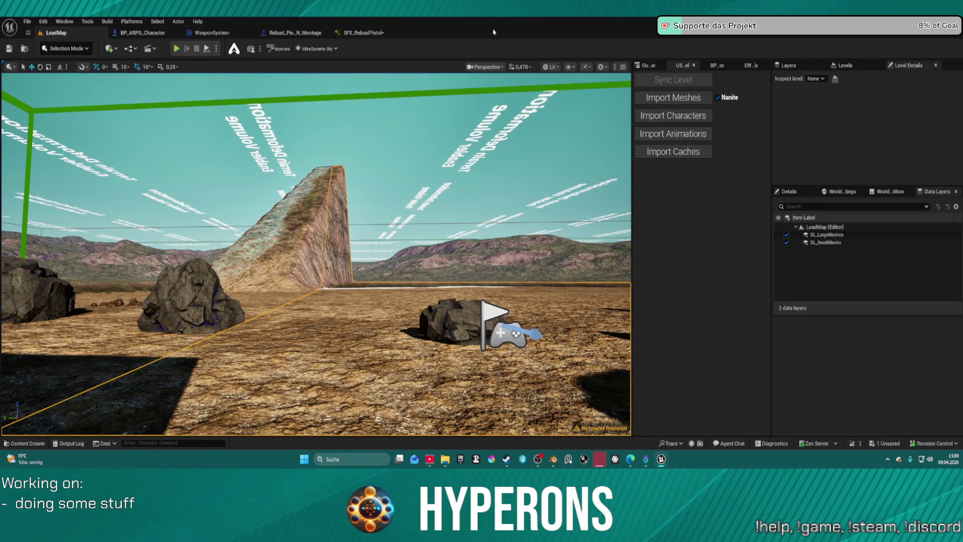
left_click(366, 33)
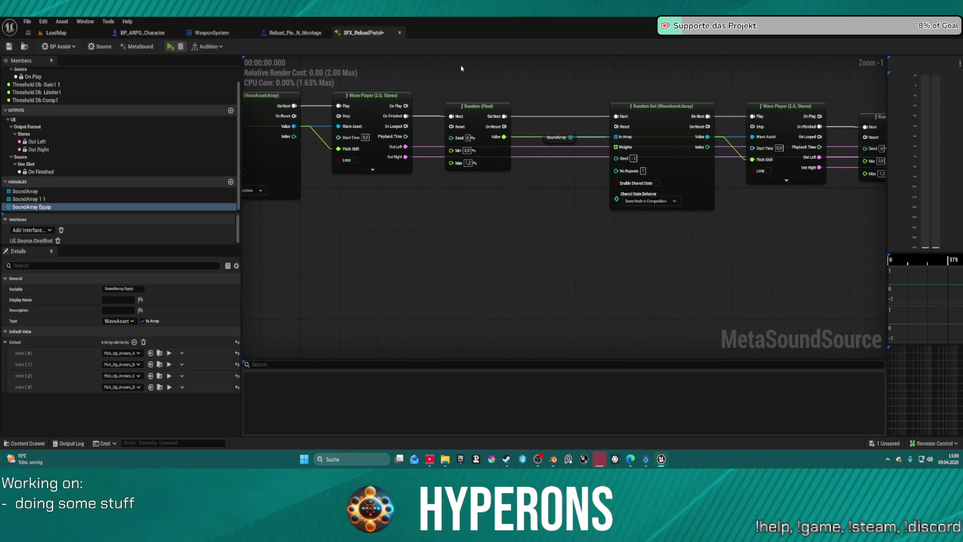
Rename the SoundArray 1 1 variable to SoundArray Reload
left_click_drag(585, 71, 452, 79)
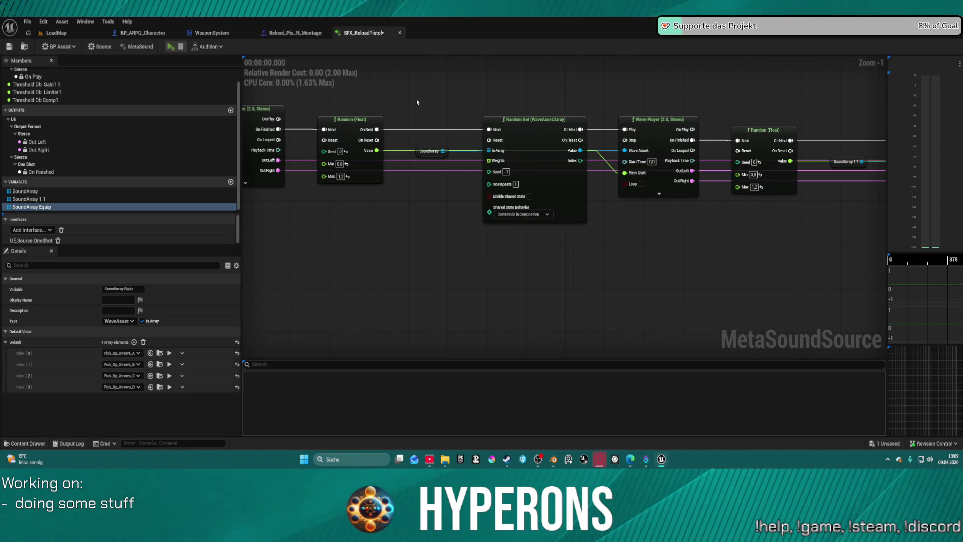
left_click(35, 200)
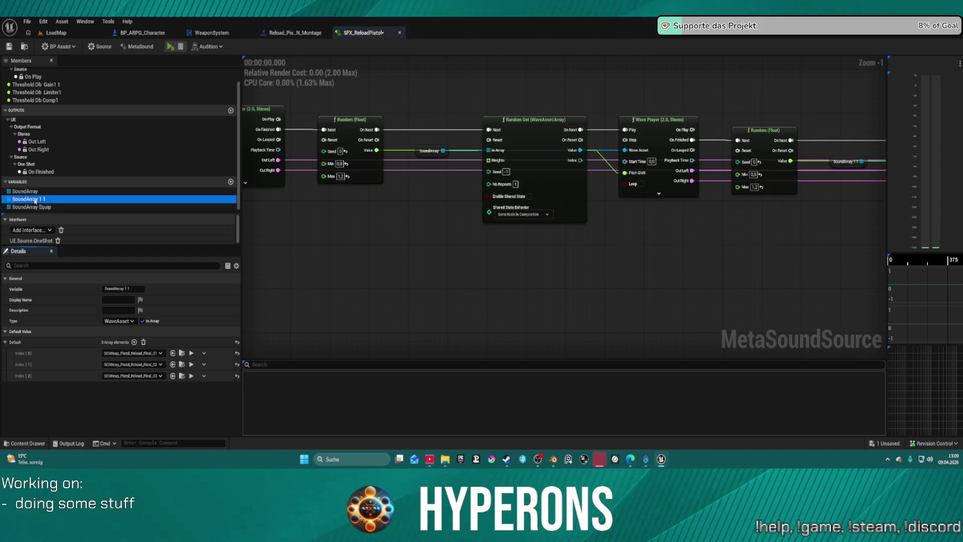
double_click(37, 200)
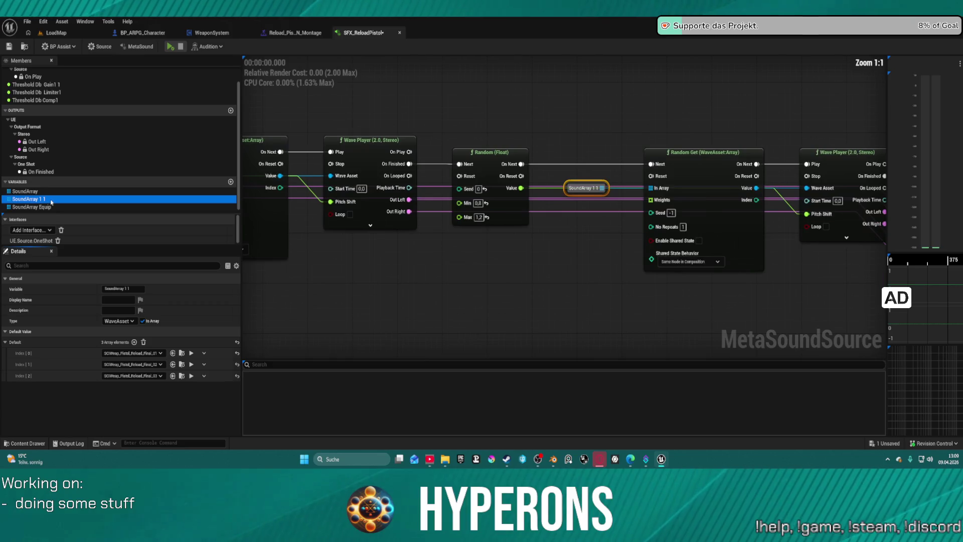
left_click(52, 202)
key("BackSpace")
type("Reload")
key("Return")
Preview the MetaSound several times, then switch back to the LoadMap level
left_click(171, 46)
left_click(170, 47)
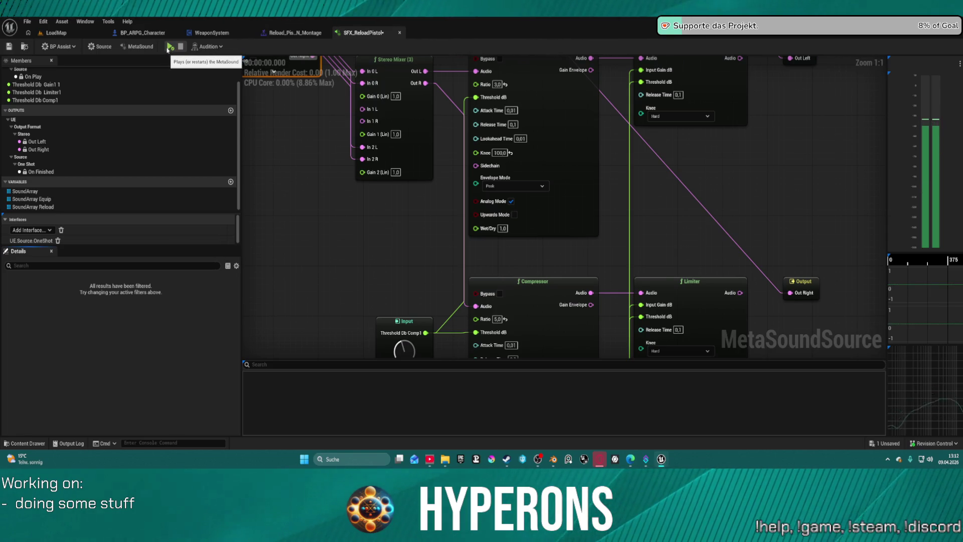
left_click(170, 48)
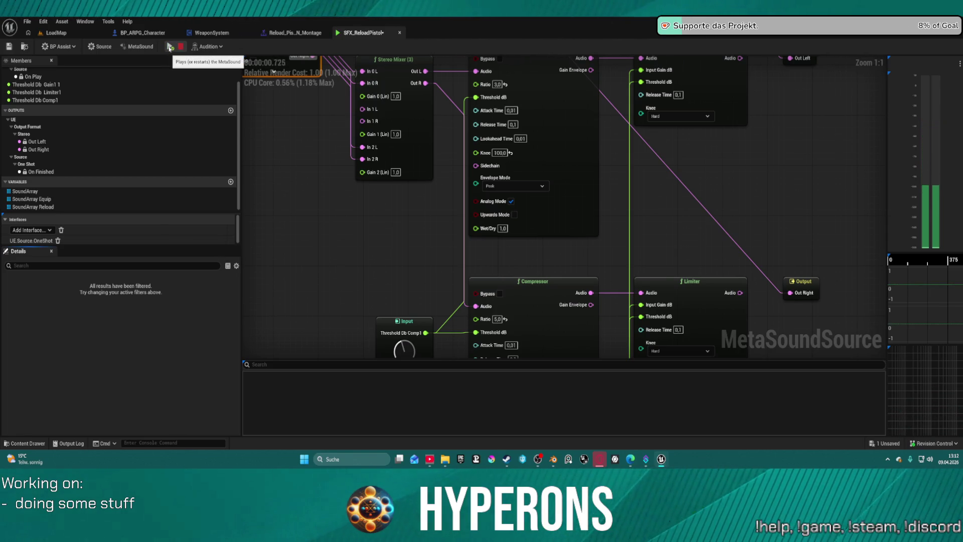
key("Home")
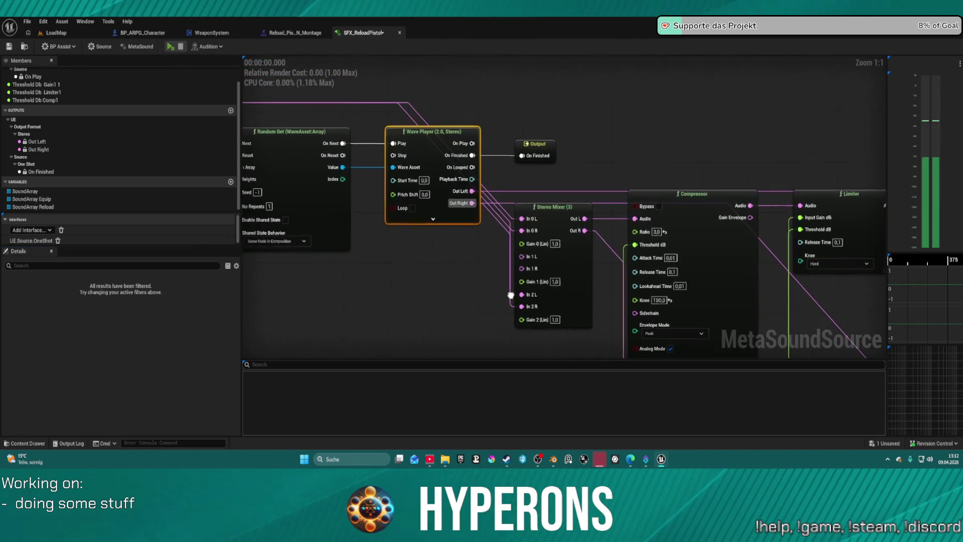
left_click(57, 33)
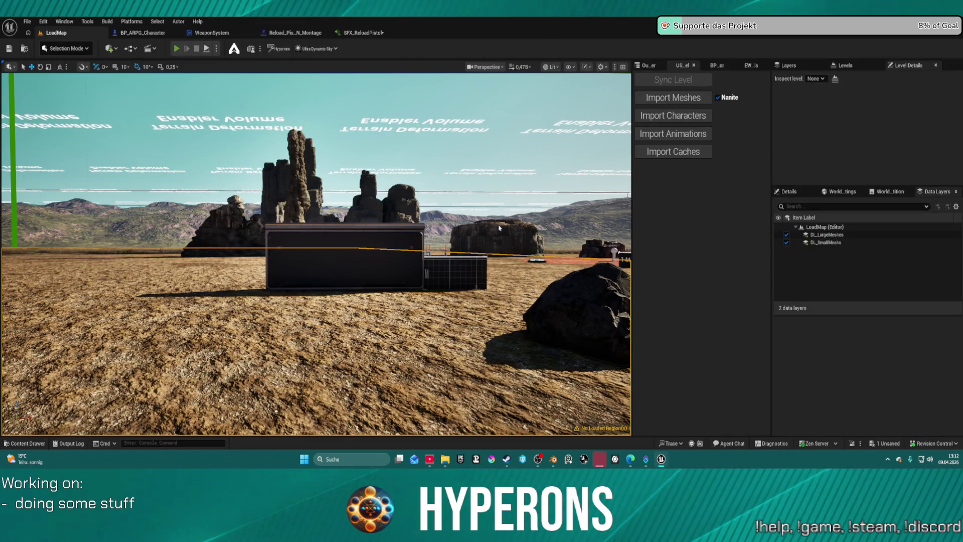
Play-test LoadMap: check the inventory, run forward past the crate, fire the rifle, then stop
key("alt+p")
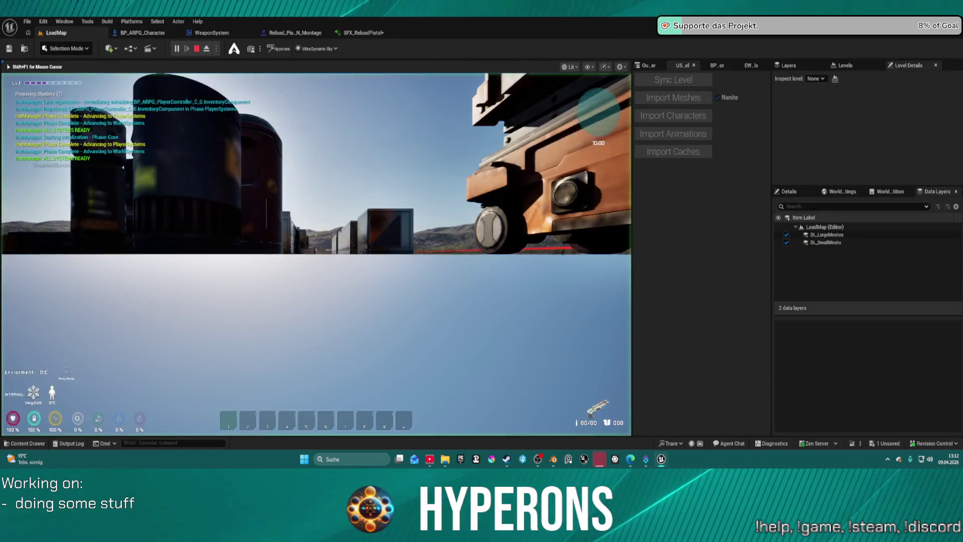
key("i")
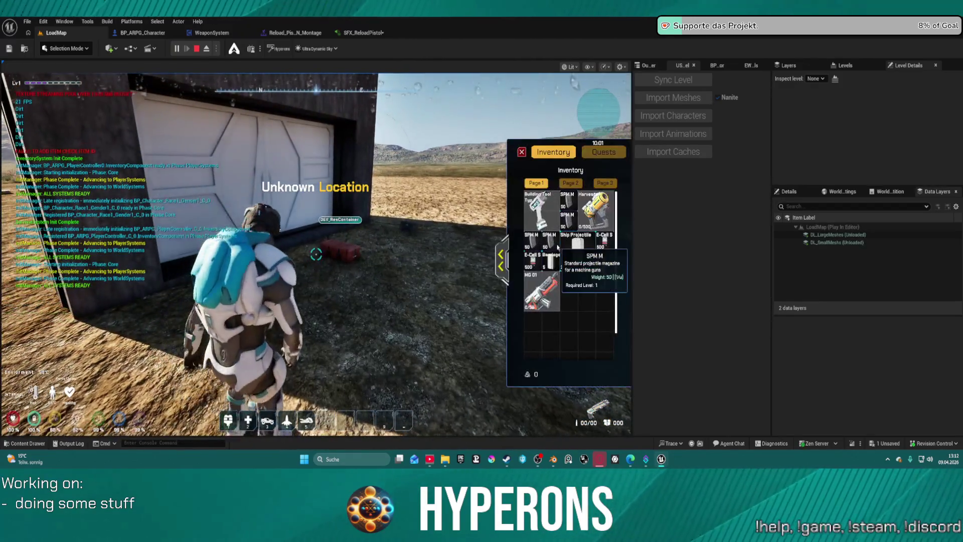
left_click(522, 151)
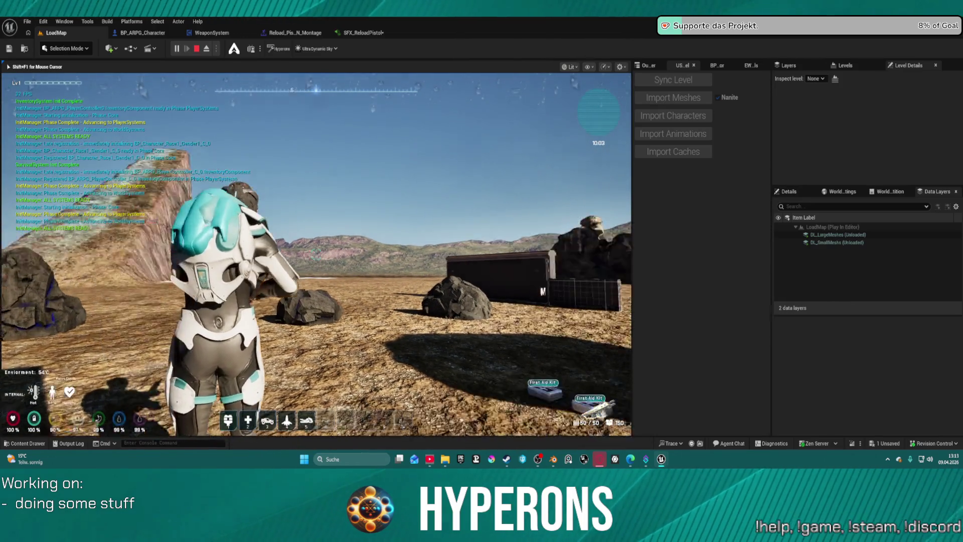
key("w")
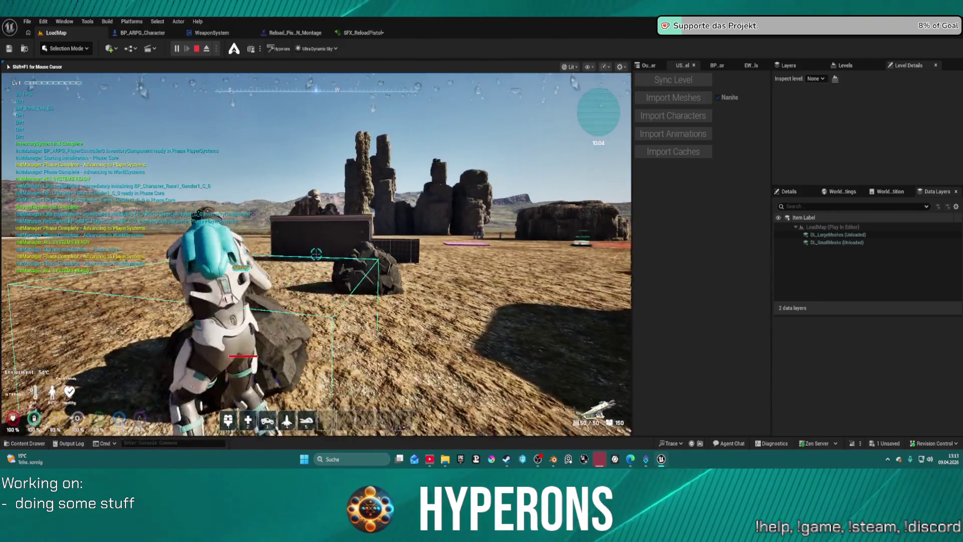
key("w")
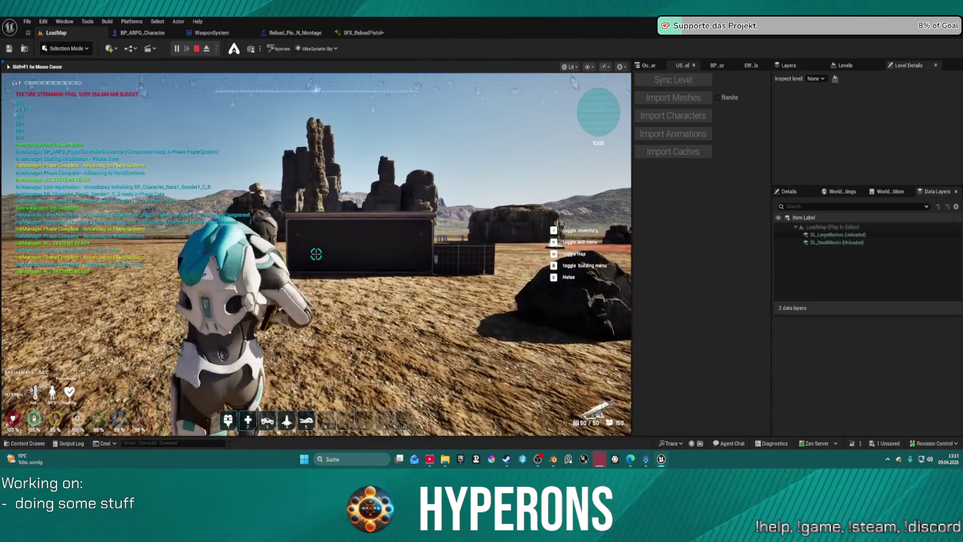
key("w")
left_click_drag(316, 254, 316, 255)
key("w")
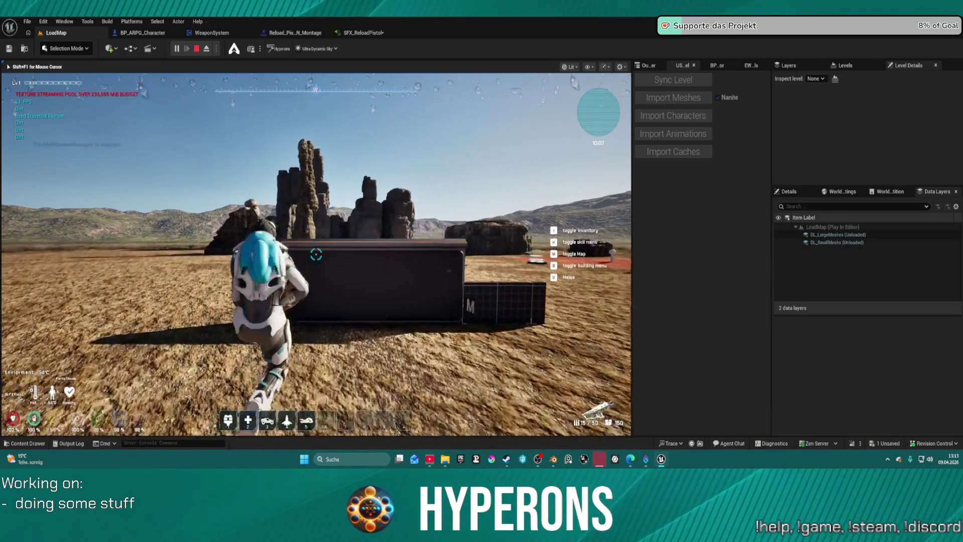
key("w")
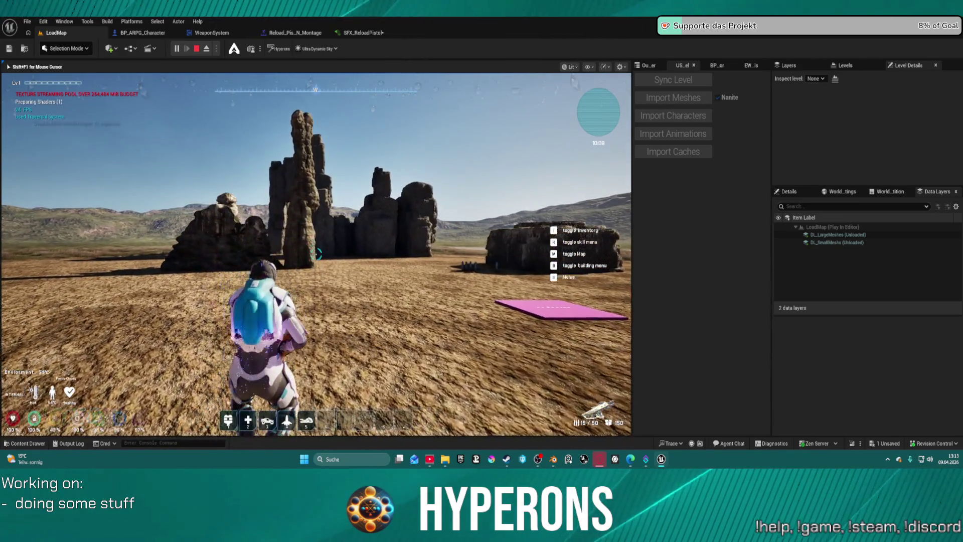
key("w")
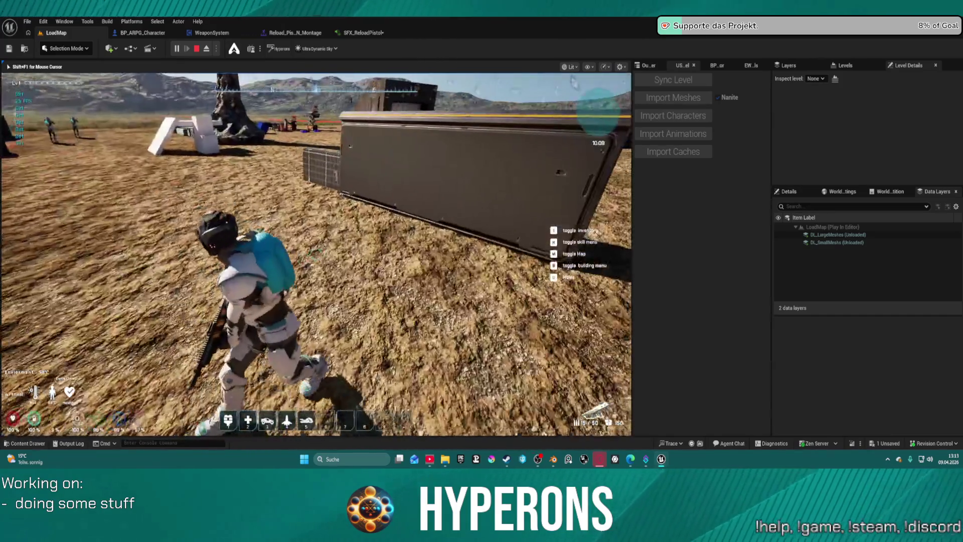
key("Escape")
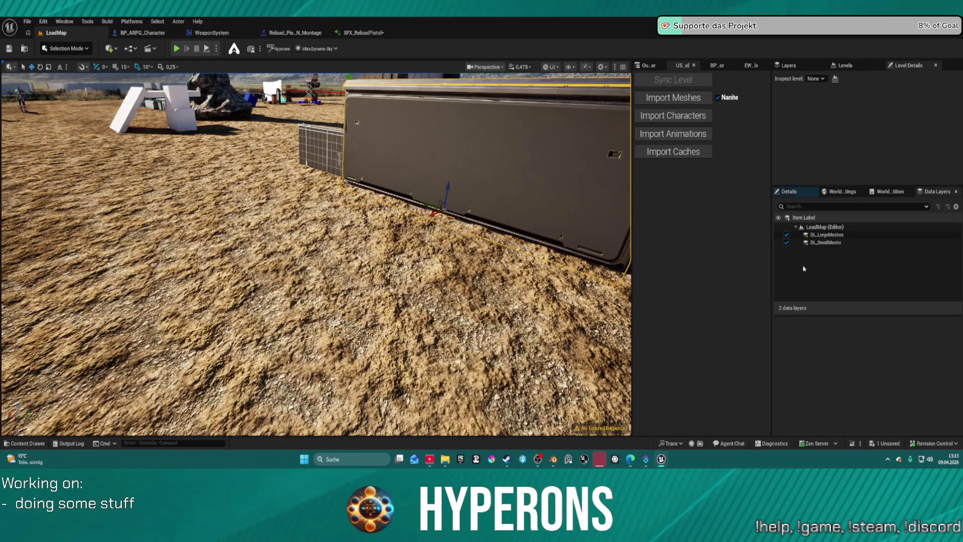
Search 'metal d' to set the wall's Phys Material Override to PM_MetalDull, then save all
left_click(789, 191)
scroll(900, 368, "down", 10)
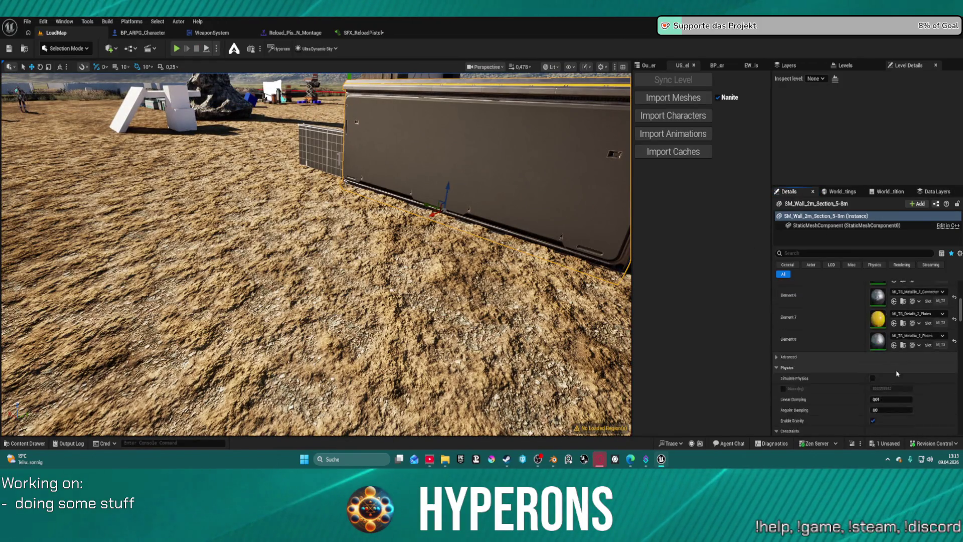
scroll(900, 368, "down", 5)
left_click(917, 327)
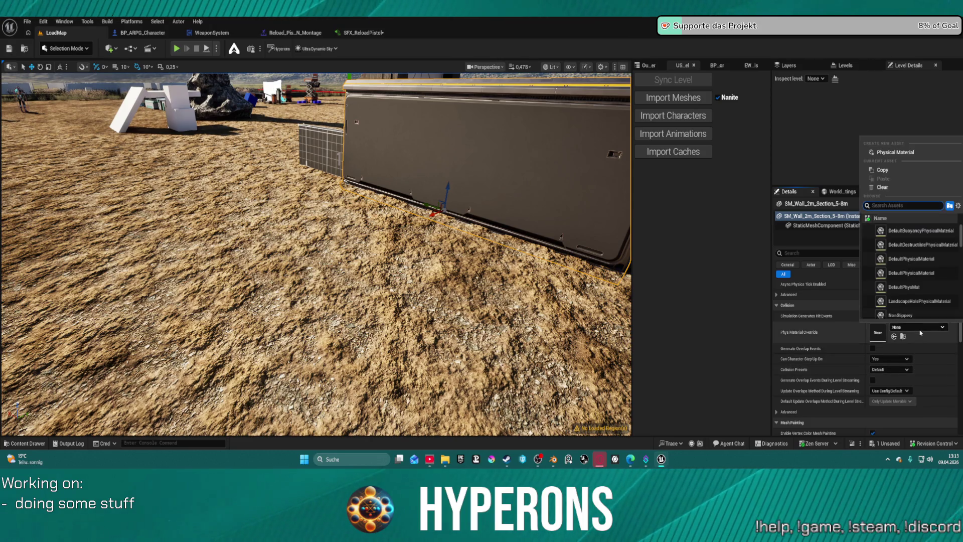
type("meta")
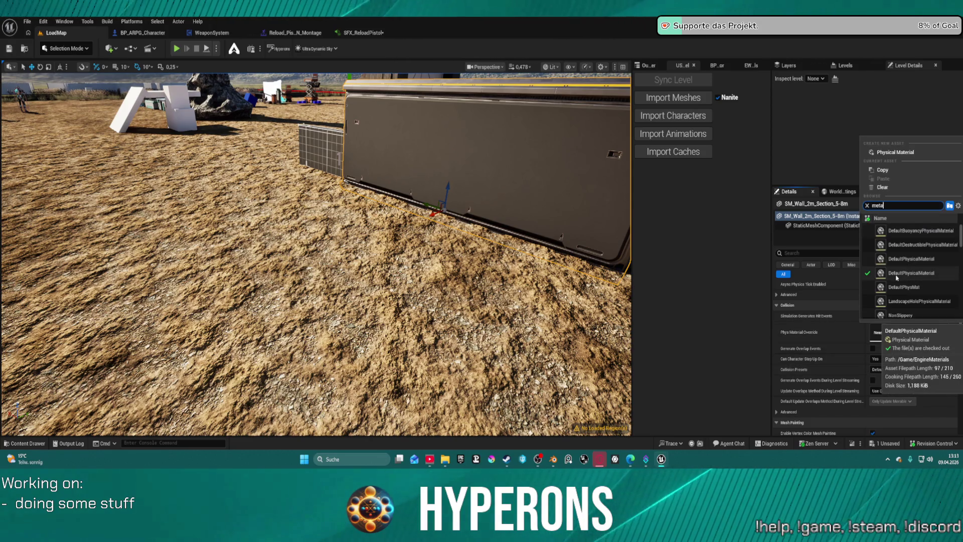
type("l du")
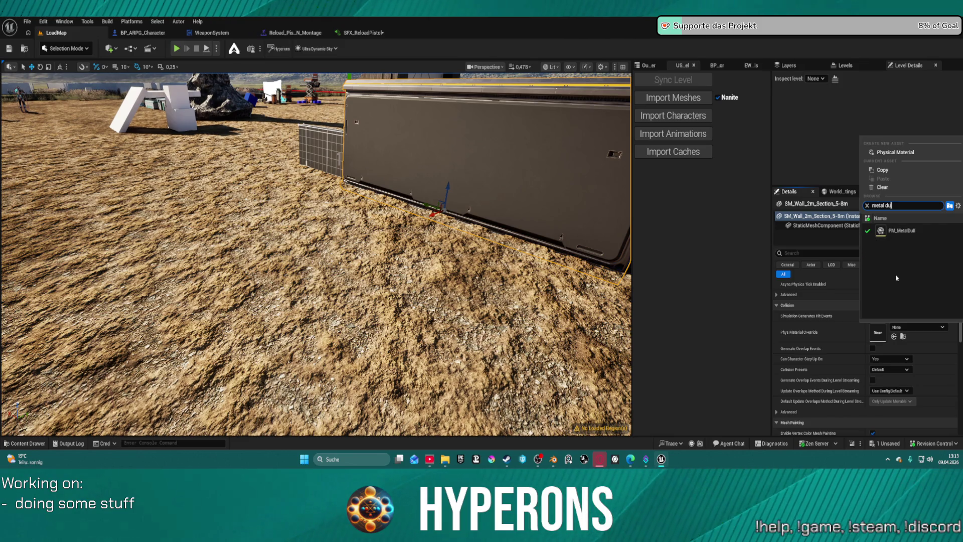
left_click(918, 229)
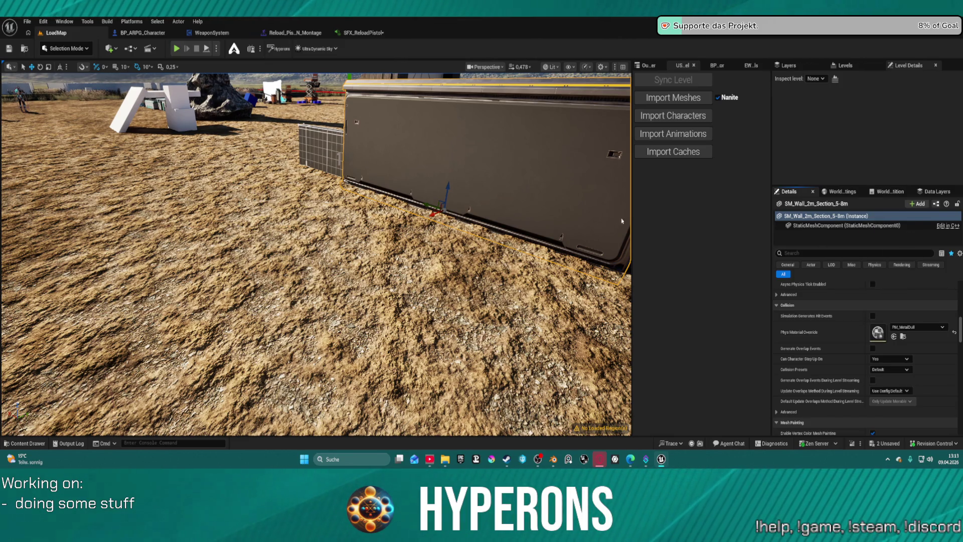
left_click(385, 201)
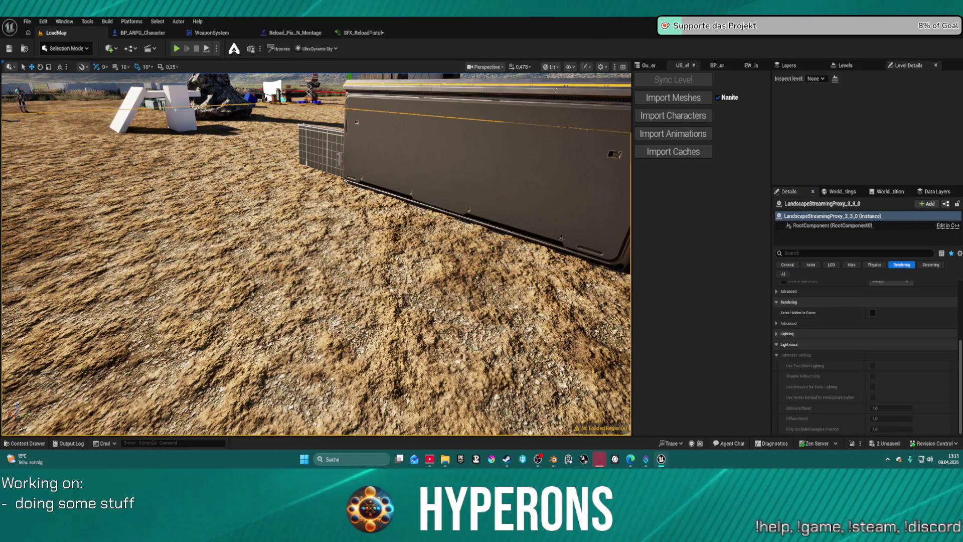
key("ctrl+s")
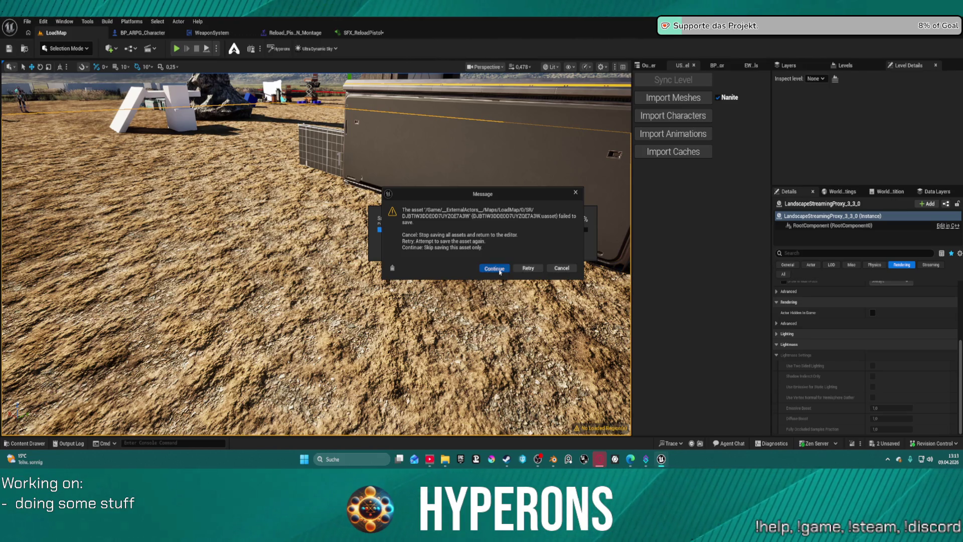
Dismiss the failed-save messages, then delete the red ammo chest and undo it
left_click(499, 269)
left_click(565, 252)
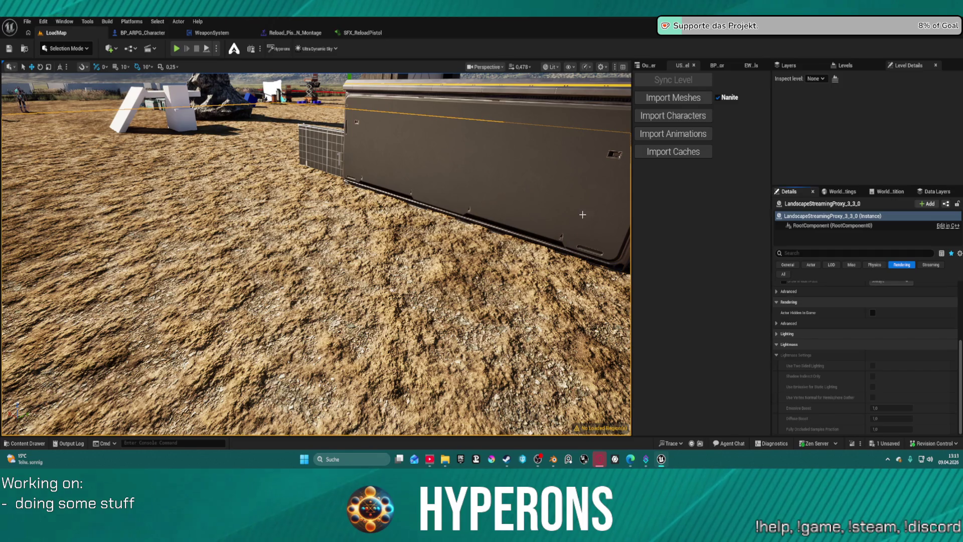
scroll(563, 196, "down", 10)
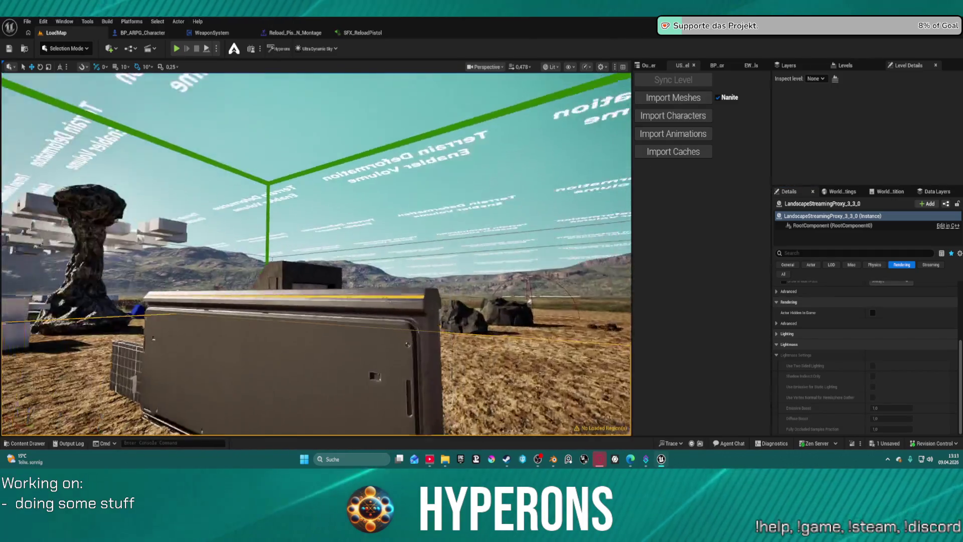
scroll(316, 254, "up", 10)
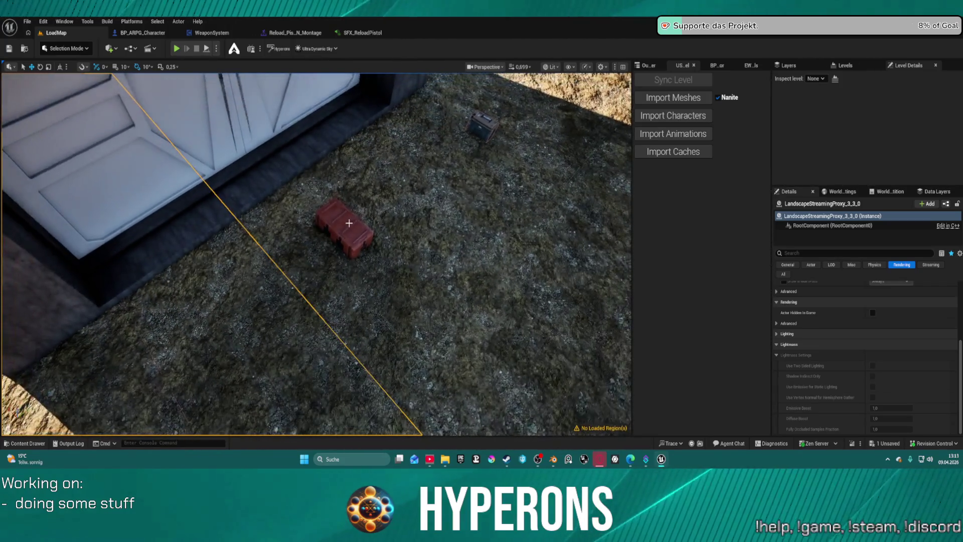
left_click(346, 224)
key("Delete")
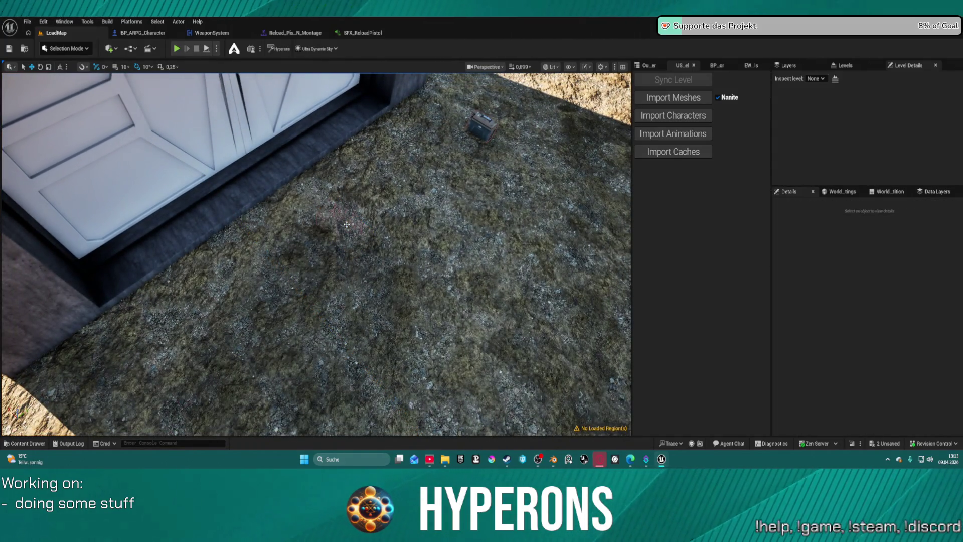
key("ctrl+z")
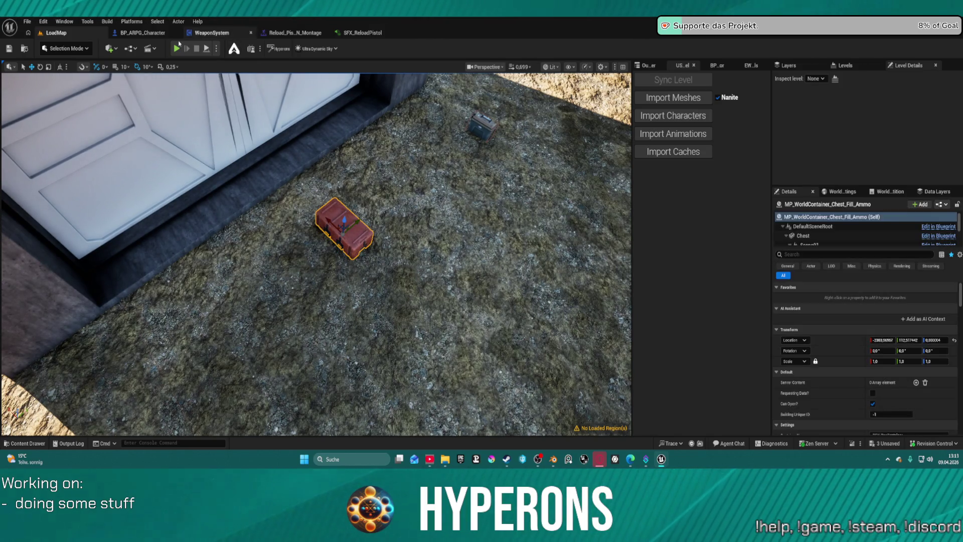
Save past the failed asset, delete the red ammo chest again, and save once more
key("ctrl+s")
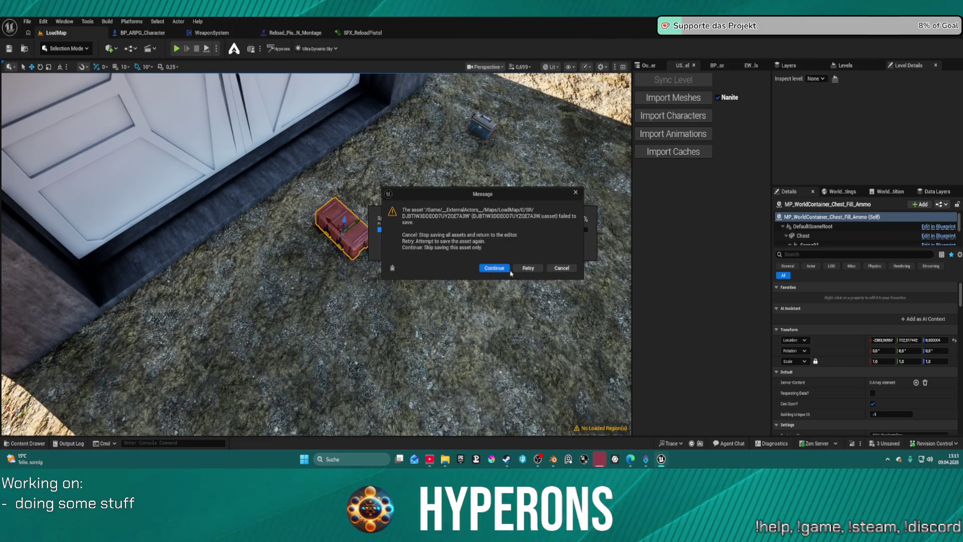
left_click(499, 270)
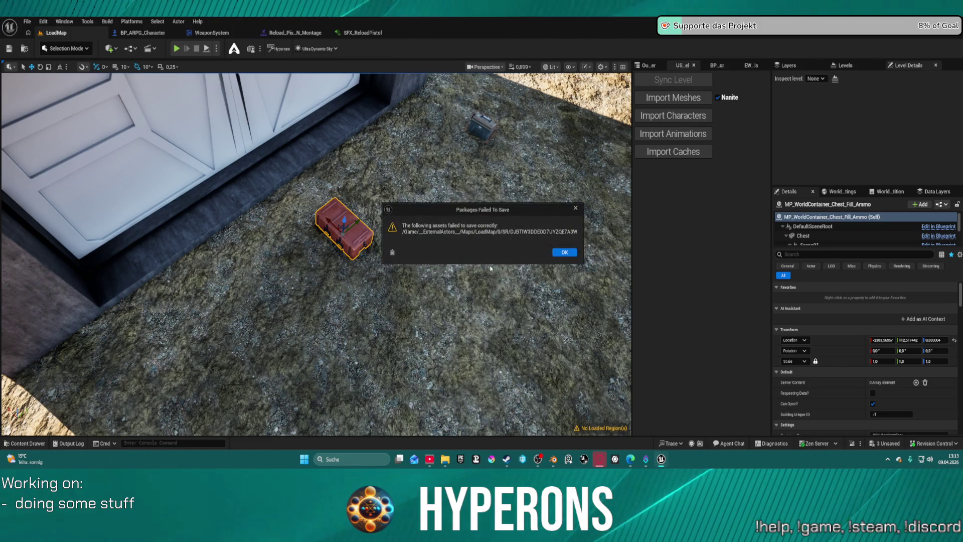
left_click(565, 252)
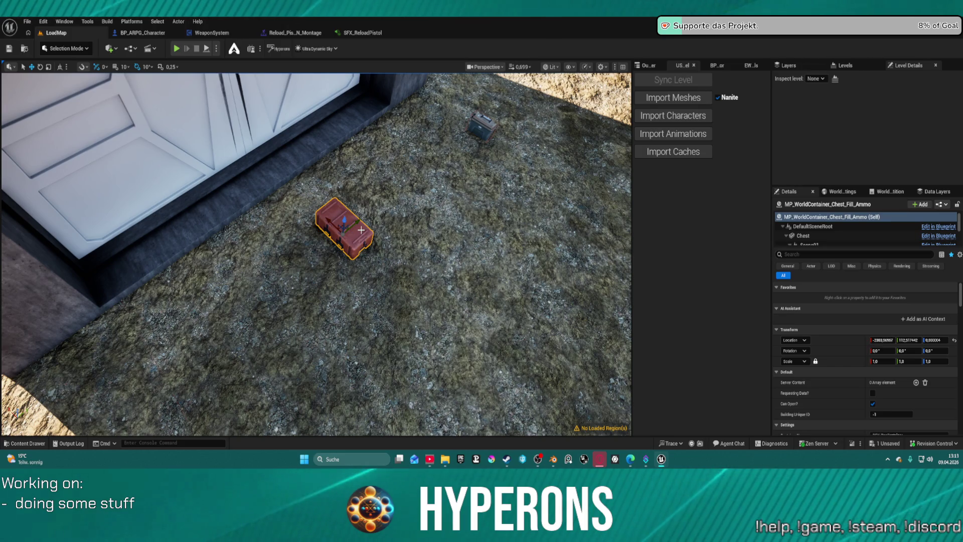
key("Delete")
key("ctrl+s")
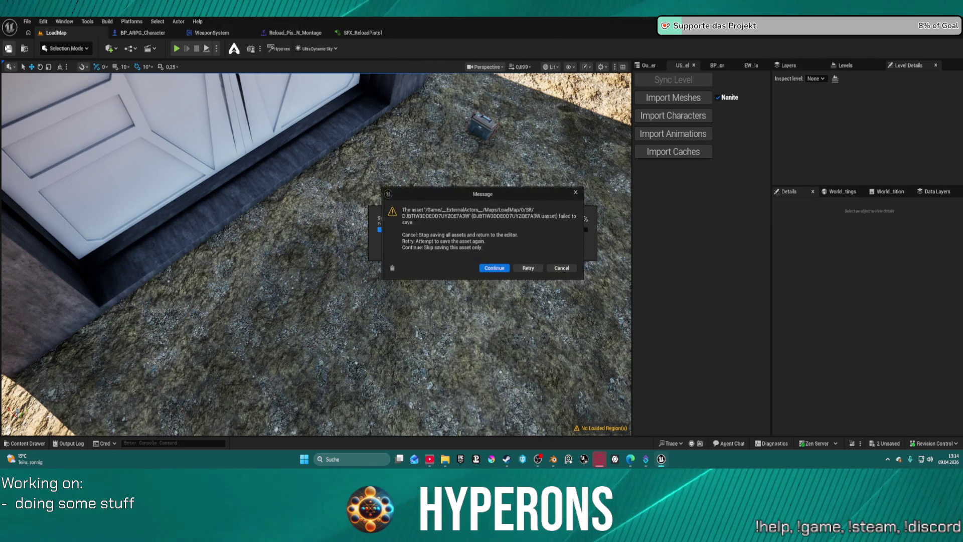
left_click(494, 269)
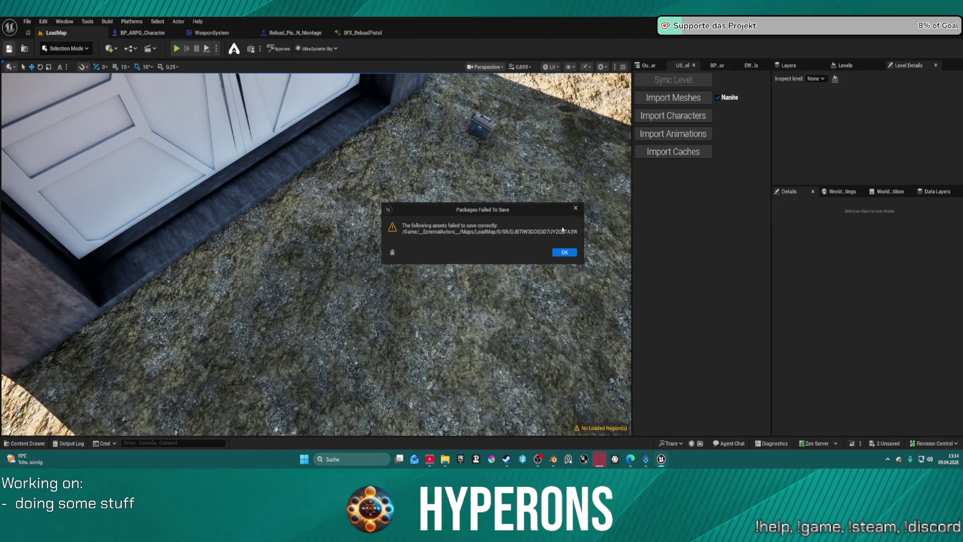
left_click(569, 253)
Delete the small box near the garage building and Save All, skipping the failed asset
mouse_move(569, 252)
left_mouse_down()
mouse_move(501, 251)
mouse_move(365, 224)
left_mouse_up()
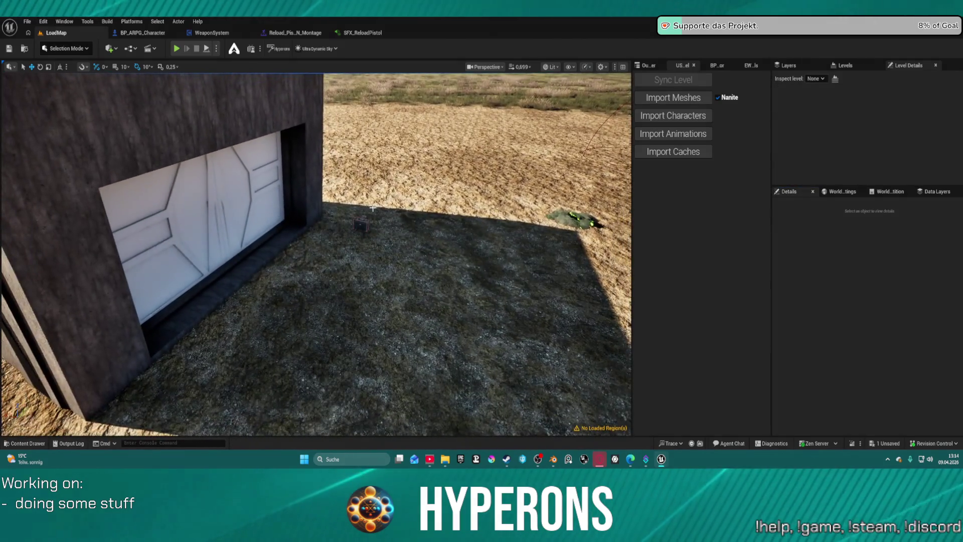
left_click(365, 224)
key("Delete")
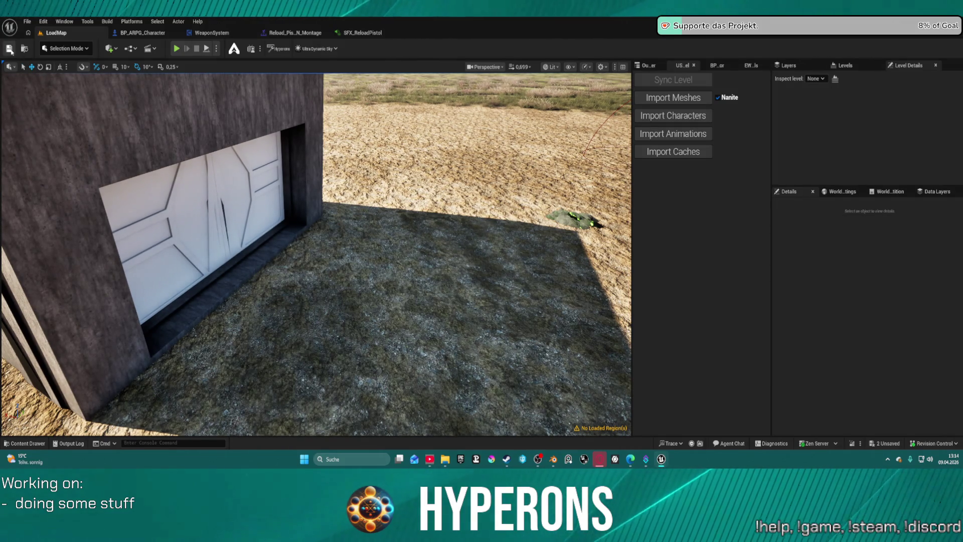
left_click(9, 50)
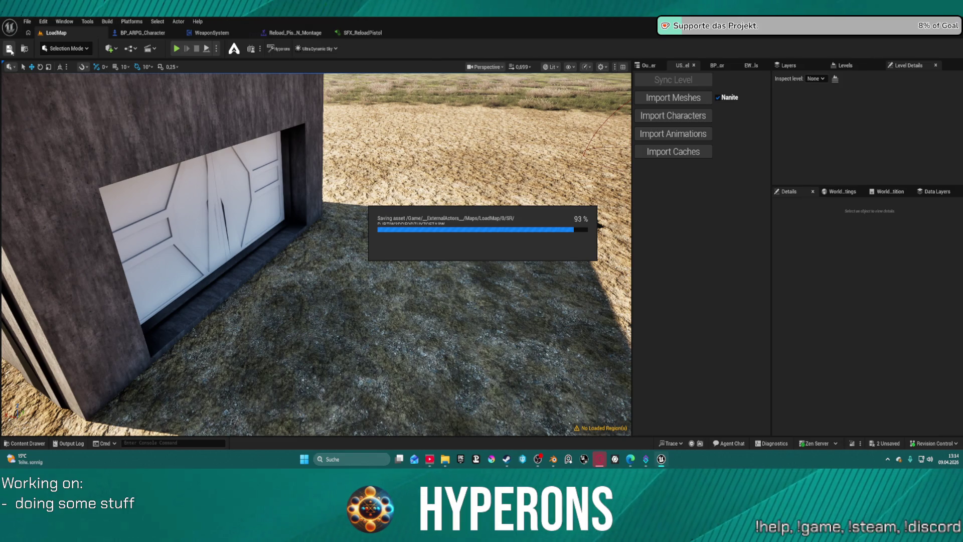
left_click(494, 268)
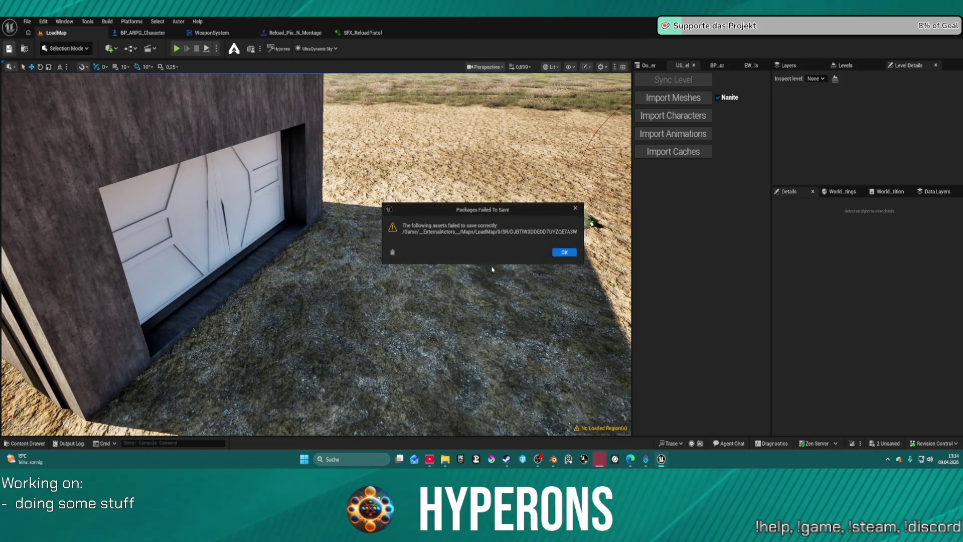
left_click(565, 255)
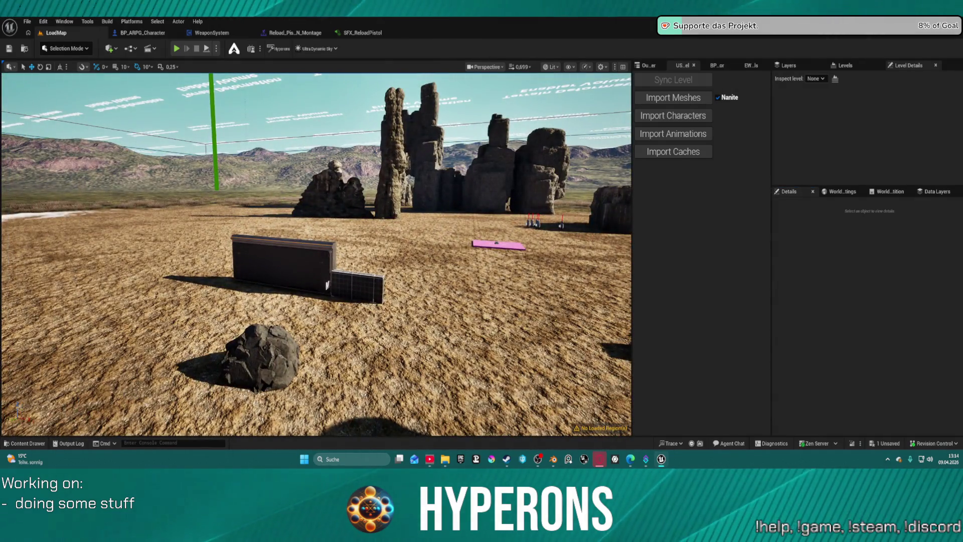
Select the wall piece, Save All past the failed external actor, then reopen SFX_ReloadPistol
left_click(318, 264)
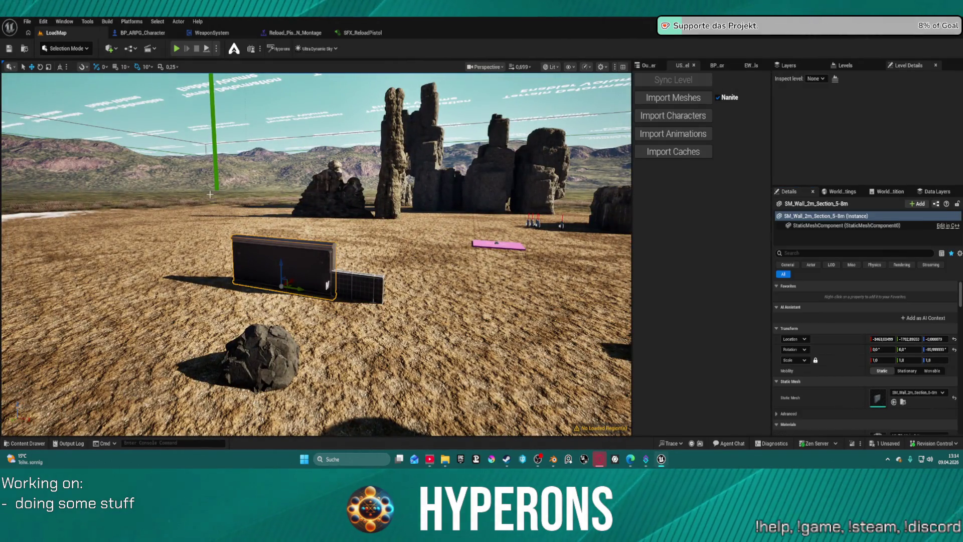
left_click_drag(384, 268, 396, 287)
key("ctrl+v")
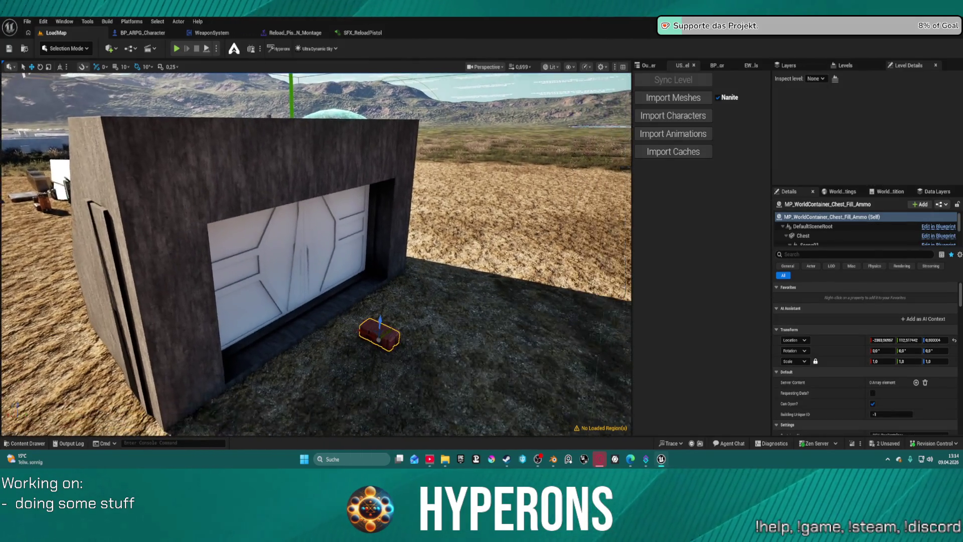
left_click(9, 53)
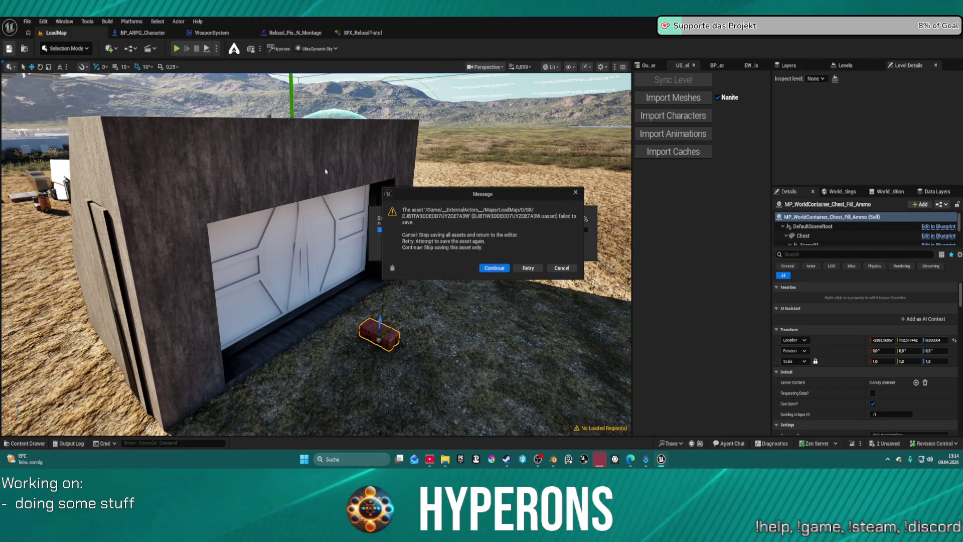
left_click(500, 271)
left_click(556, 255)
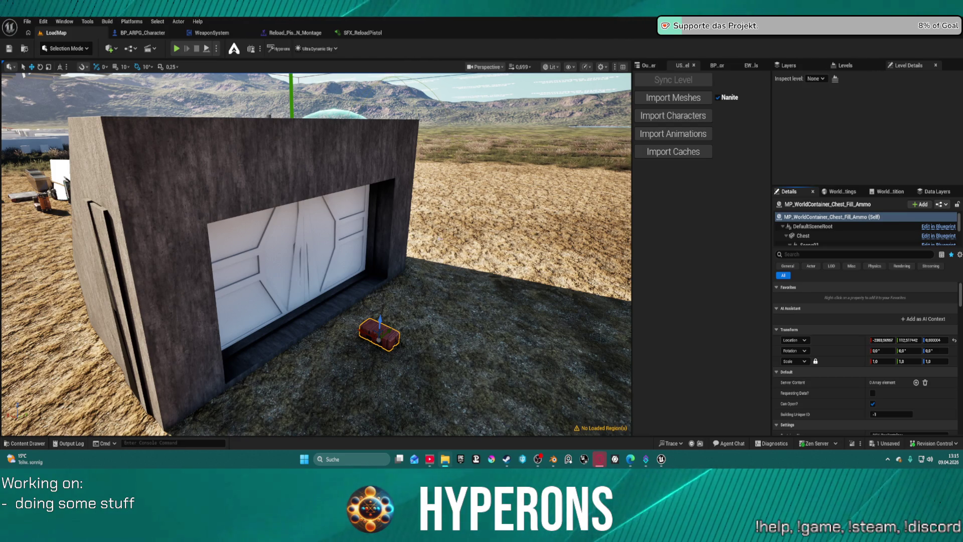
mouse_move(316, 251)
left_mouse_down()
mouse_move(261, 250)
mouse_move(326, 231)
left_mouse_up()
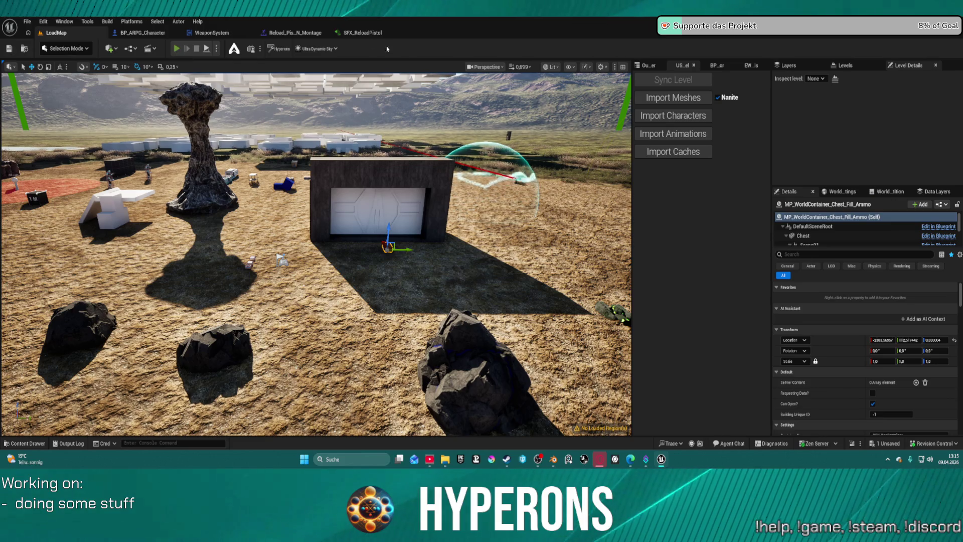
left_click(351, 34)
Preview the first and fourth waves in SoundArray Equip
mouse_move(408, 179)
left_mouse_down()
mouse_move(449, 235)
mouse_move(660, 230)
mouse_move(689, 240)
mouse_move(269, 236)
mouse_move(44, 205)
left_mouse_up()
left_click(44, 206)
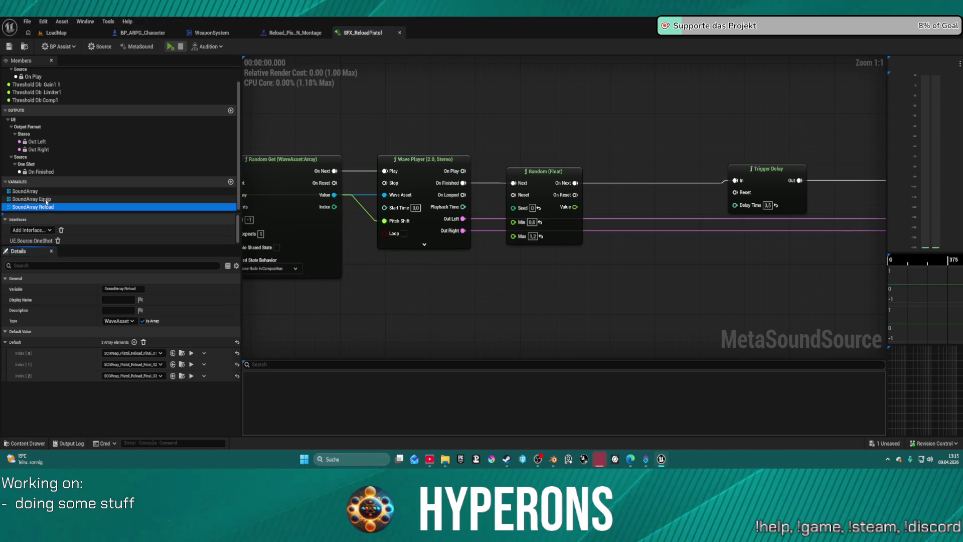
left_click(46, 199)
left_click(168, 353)
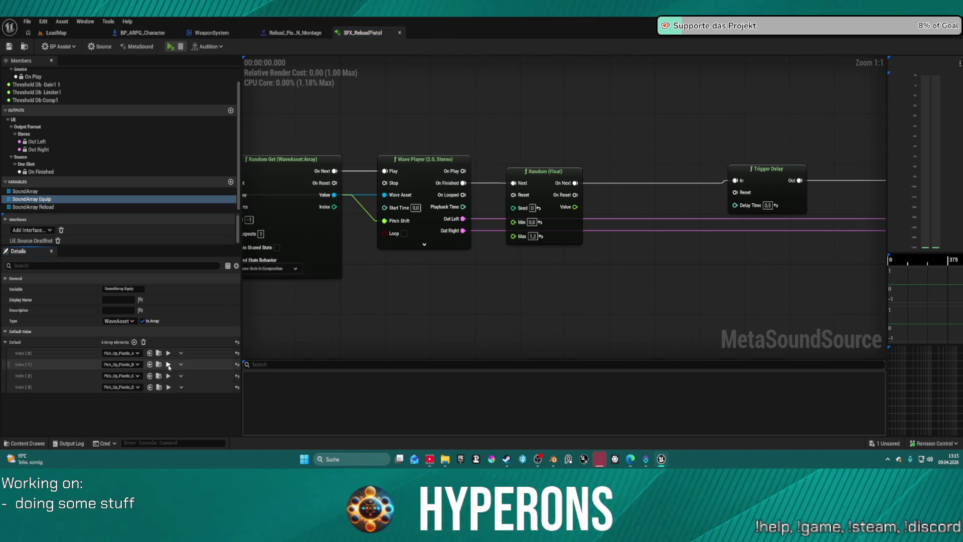
left_click(168, 387)
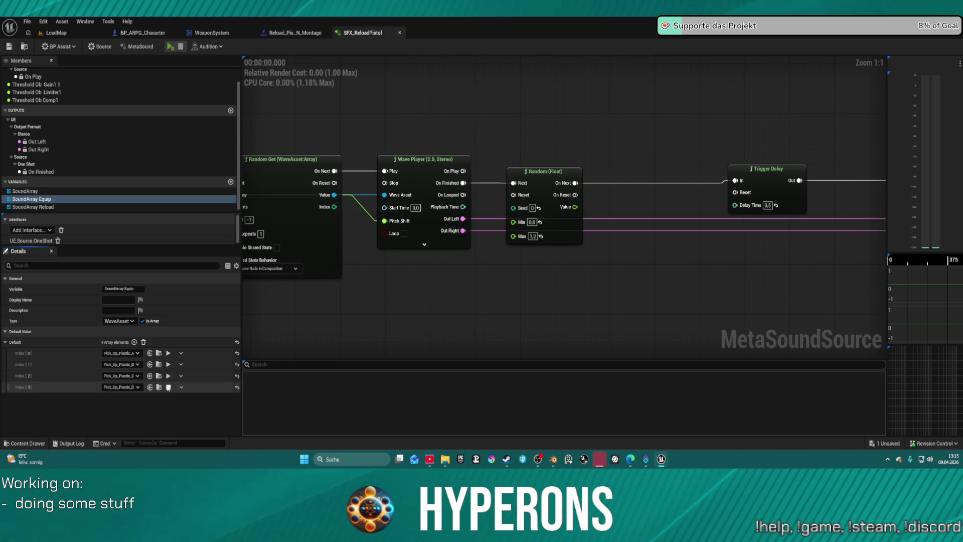
Delete the empty SoundArray variable and play the MetaSound
left_click(36, 193)
mouse_move(359, 261)
left_mouse_down()
mouse_move(671, 276)
mouse_move(662, 210)
mouse_move(604, 131)
mouse_move(620, 199)
left_mouse_up()
key("Delete")
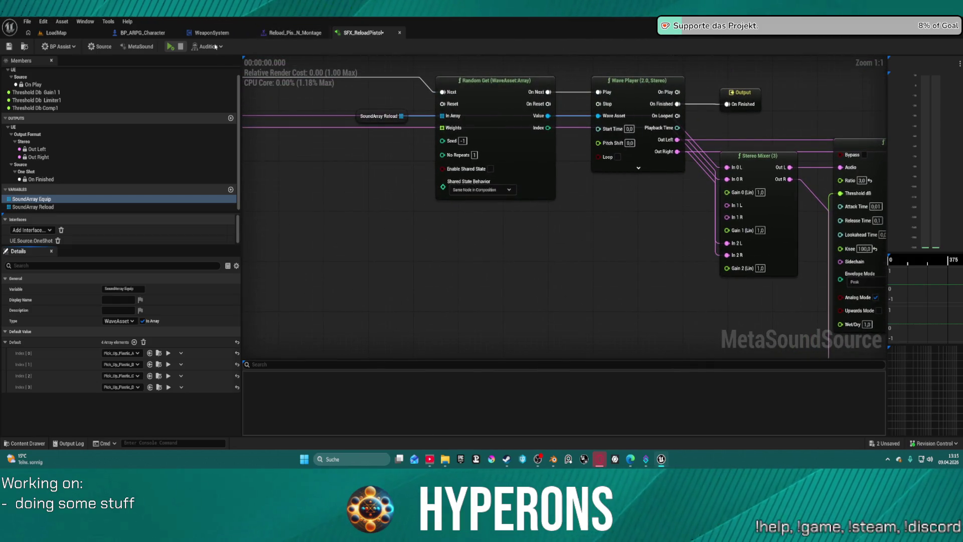
left_click(170, 47)
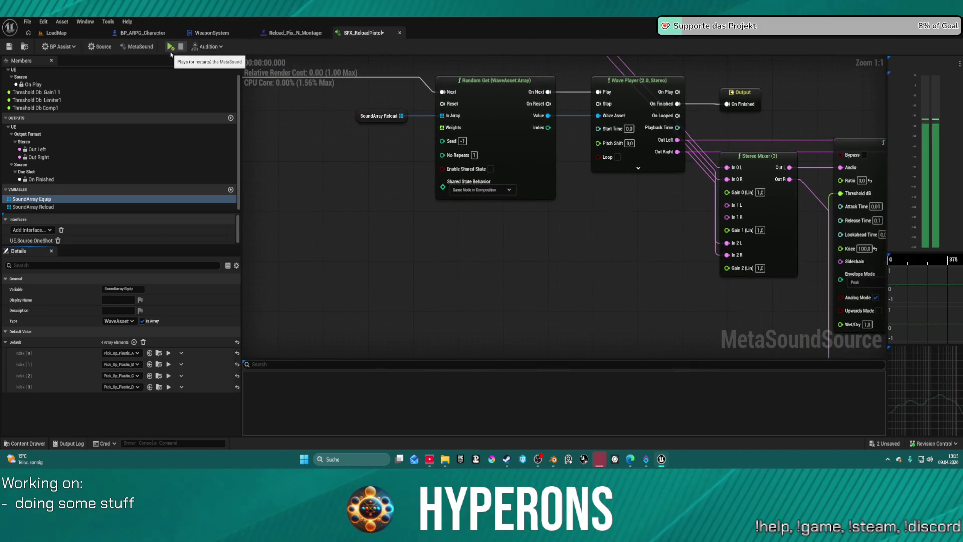
Reposition the Stereo Mixer (3) node and wire its outputs to Out Left and Out Right
mouse_move(337, 143)
left_mouse_down()
mouse_move(236, 143)
mouse_move(858, 135)
left_mouse_up()
mouse_move(832, 251)
left_mouse_down()
mouse_move(659, 237)
mouse_move(660, 227)
mouse_move(604, 316)
left_mouse_up()
mouse_move(642, 288)
left_mouse_down()
mouse_move(656, 161)
mouse_move(605, 138)
left_mouse_up()
mouse_move(539, 169)
left_mouse_down()
mouse_move(607, 213)
mouse_move(623, 103)
mouse_move(382, 32)
mouse_move(418, 155)
mouse_move(612, 160)
left_mouse_up()
mouse_move(611, 281)
left_mouse_down()
mouse_move(531, 58)
mouse_move(502, 75)
mouse_move(457, 79)
left_mouse_up()
left_click_drag(482, 116, 470, 159)
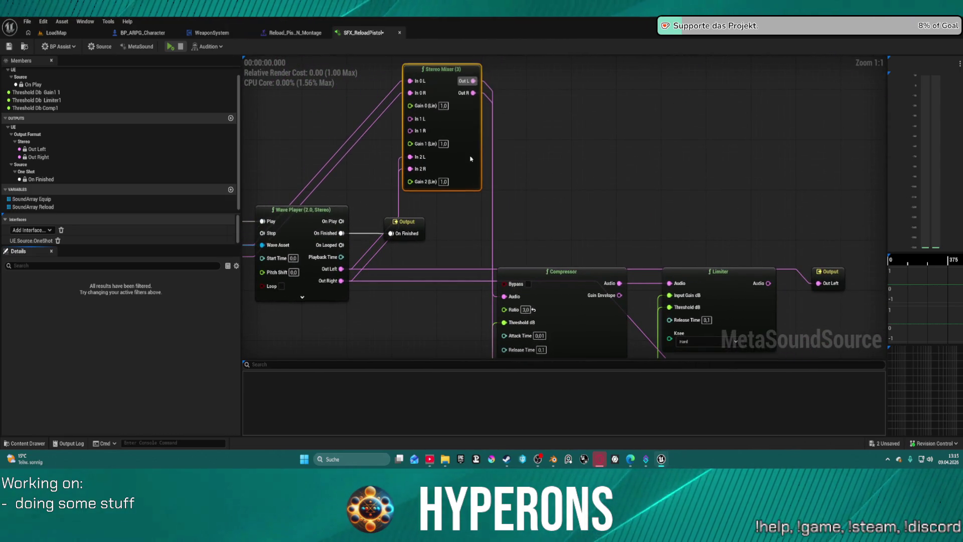
mouse_move(472, 82)
left_mouse_down()
mouse_move(706, 172)
mouse_move(761, 290)
mouse_move(409, 101)
mouse_move(409, 90)
mouse_move(411, 81)
mouse_move(498, 142)
mouse_move(785, 394)
mouse_move(756, 200)
left_mouse_up()
left_click(759, 267)
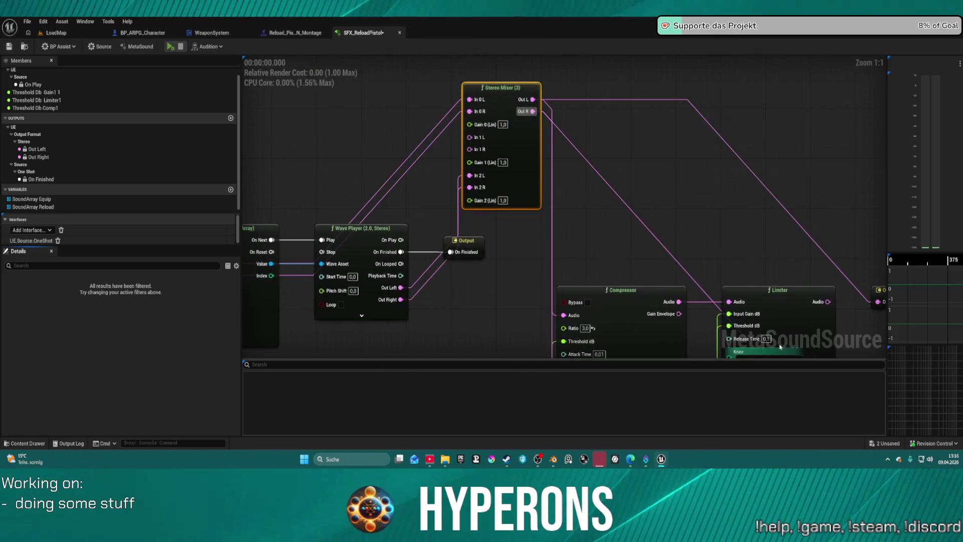
left_click(86, 35)
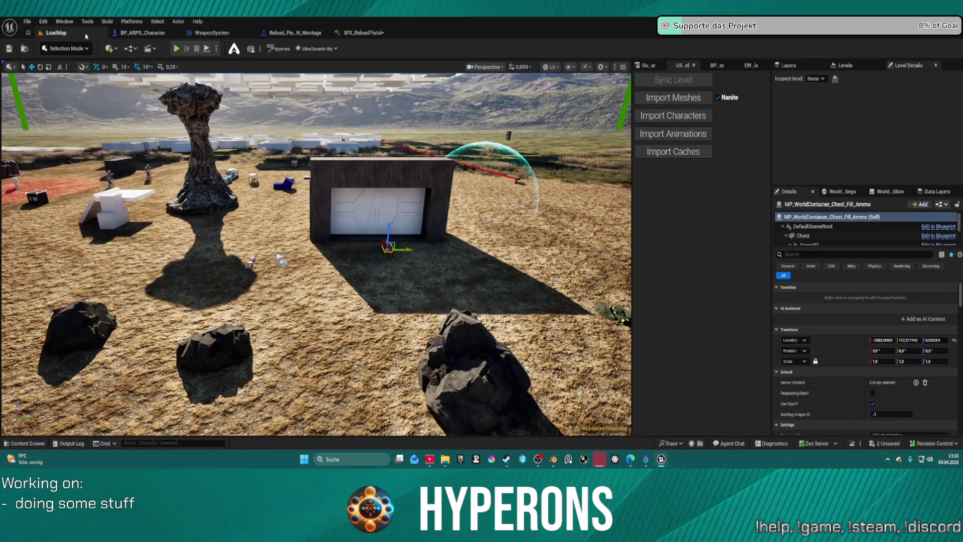
Save All past the failed external actor package, then start Play-In-Editor on LoadMap
left_click(178, 50)
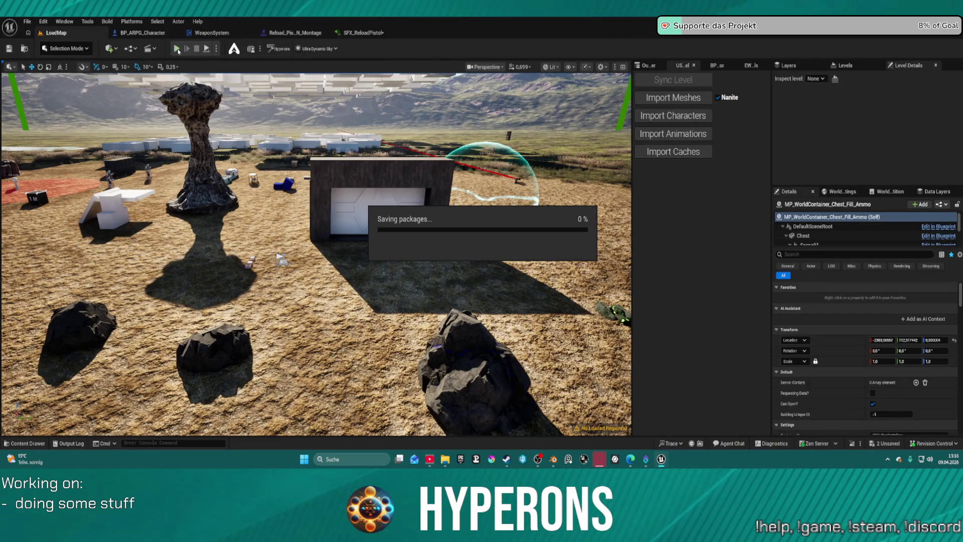
left_click(502, 271)
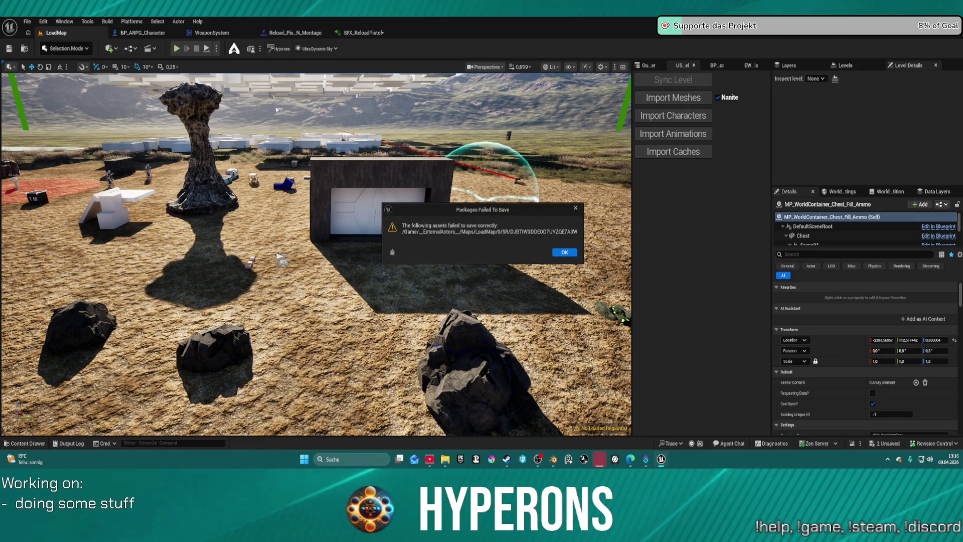
left_click(563, 253)
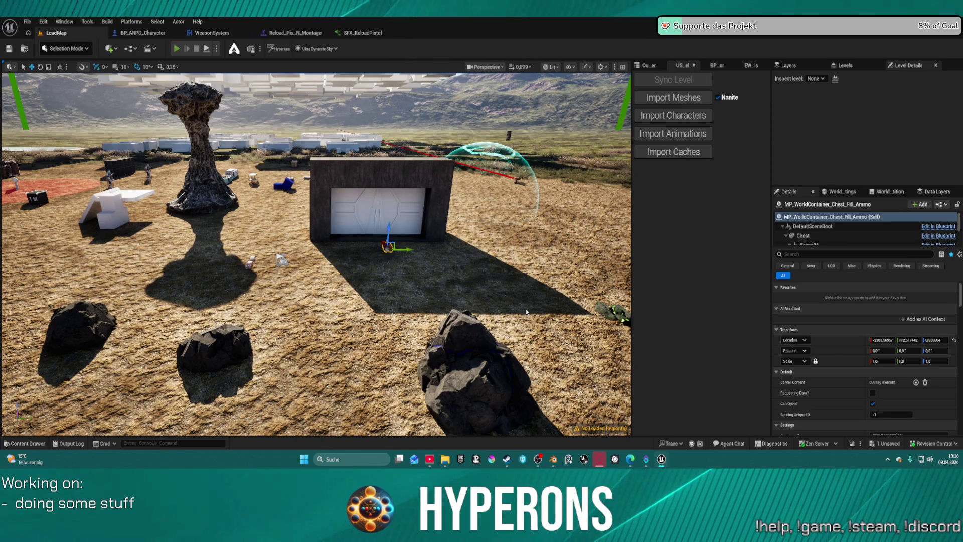
key("alt+p")
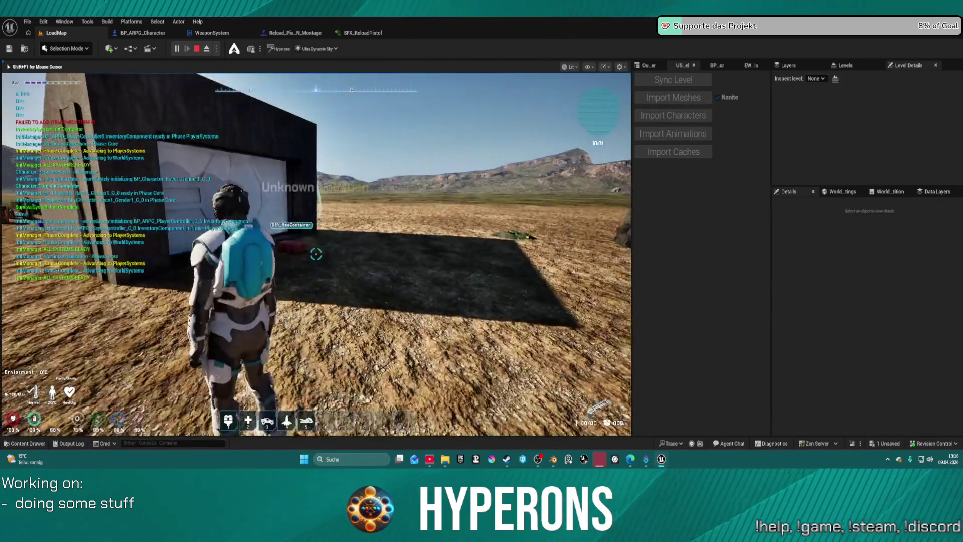
Open DEV_ResContainer and take LaserMP, Shotgun 01 and three SPM PR magazines
key("w")
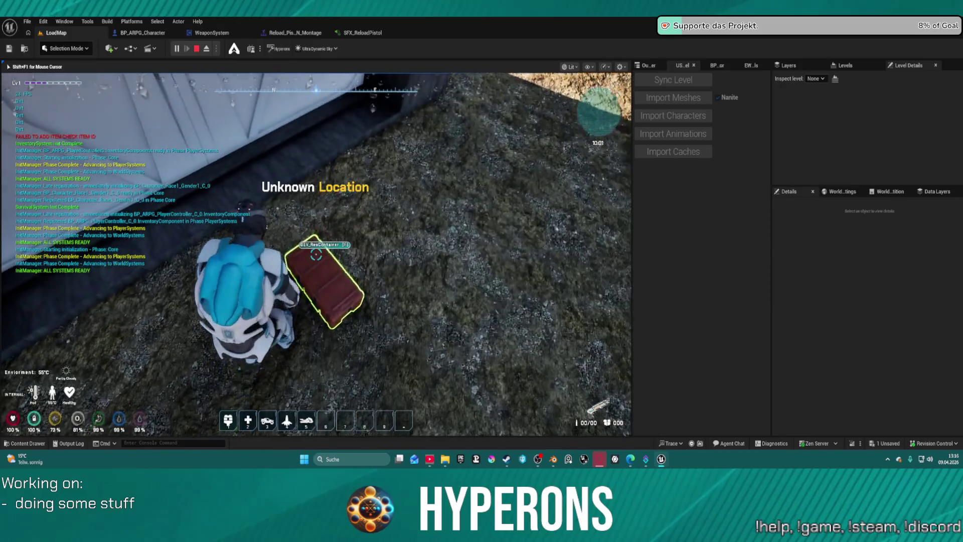
key("e")
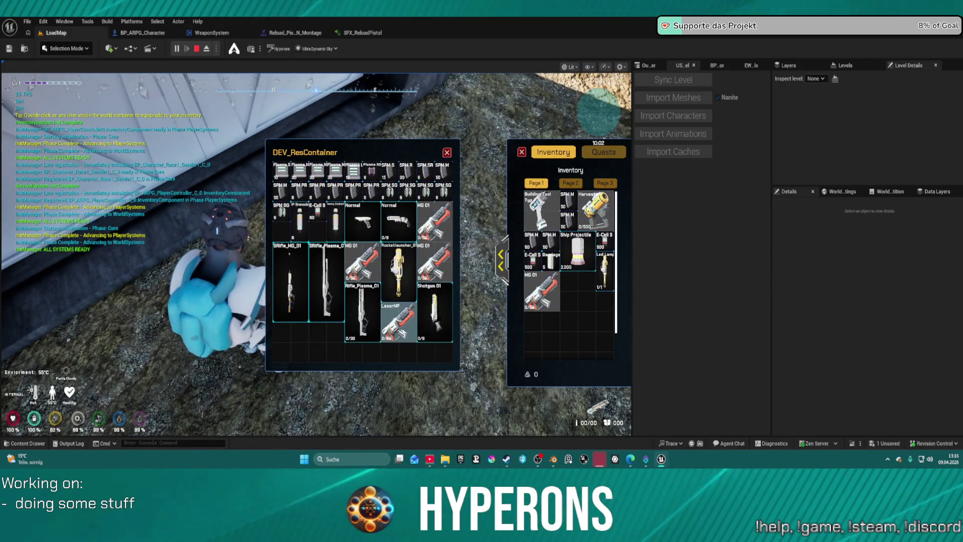
double_click(416, 320)
double_click(427, 310)
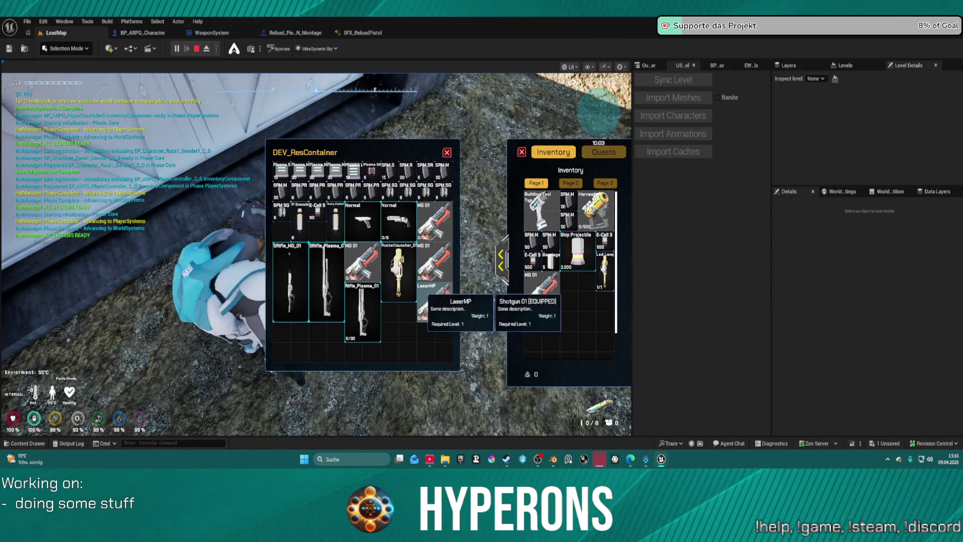
double_click(353, 191)
double_click(329, 190)
double_click(312, 189)
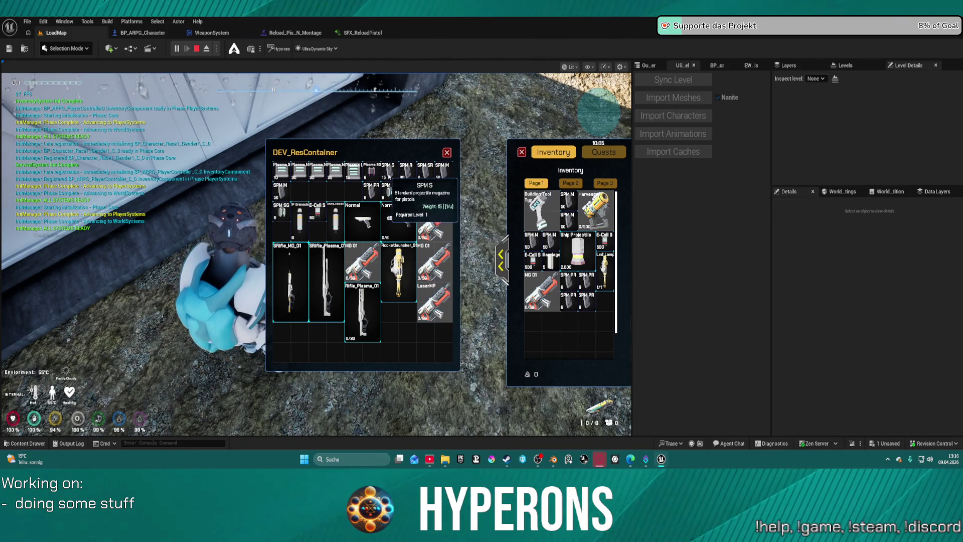
Take three SPM SG magazines and two Plasma M magazines from the crate
mouse_move(390, 174)
left_click(389, 192)
left_click(407, 192)
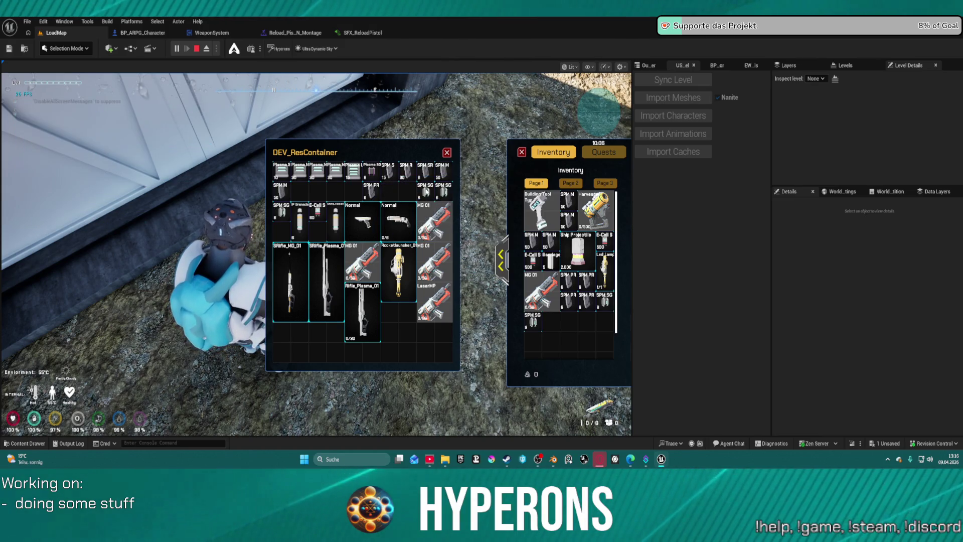
left_click(426, 191)
left_click(317, 171)
left_click(300, 170)
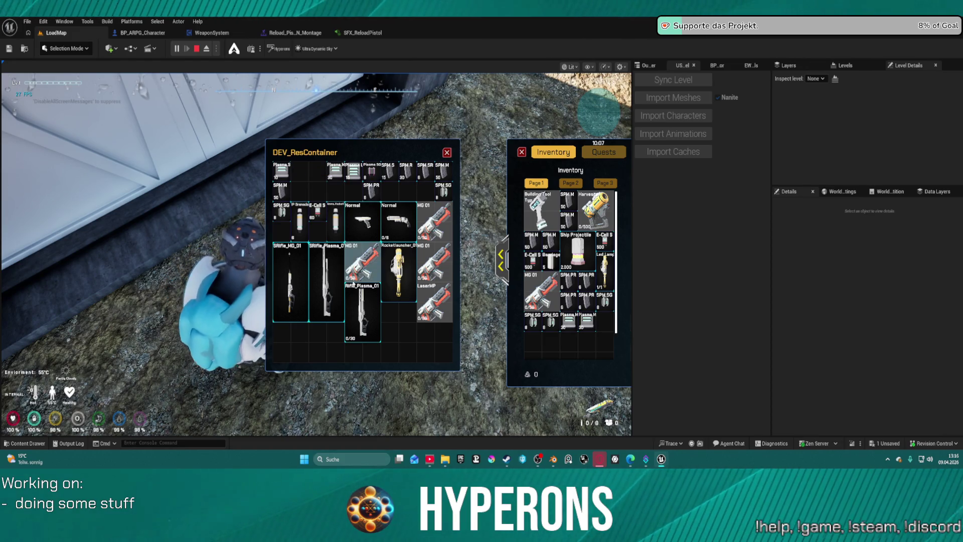
Equip Rifle_Plasma_01, drag Shotgun 01, LaserMP and the Normal gun into the inventory, then close
left_click(363, 307)
left_click_drag(366, 314, 541, 342)
scroll(542, 344, "down", 1)
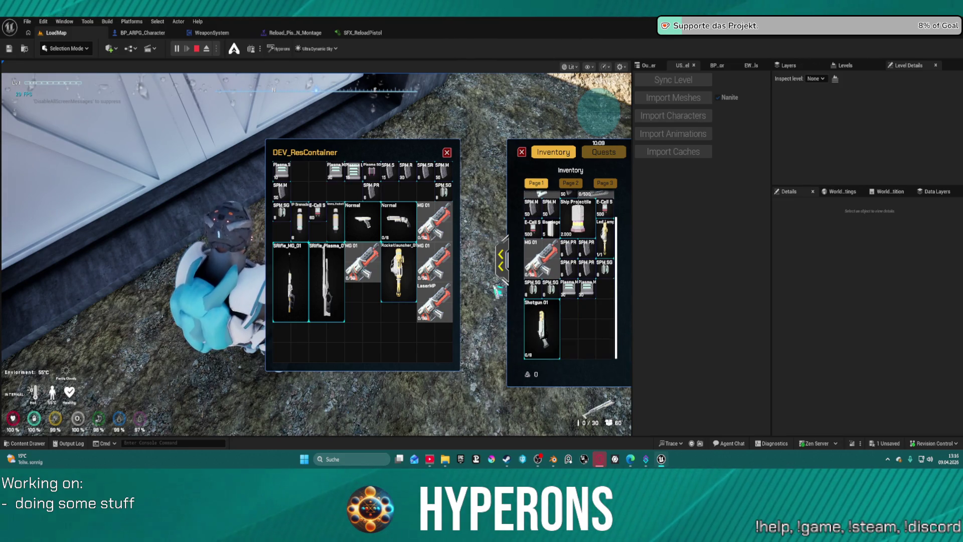
mouse_move(440, 311)
mouse_move(441, 311)
left_mouse_down()
mouse_move(534, 346)
mouse_move(588, 332)
left_mouse_up()
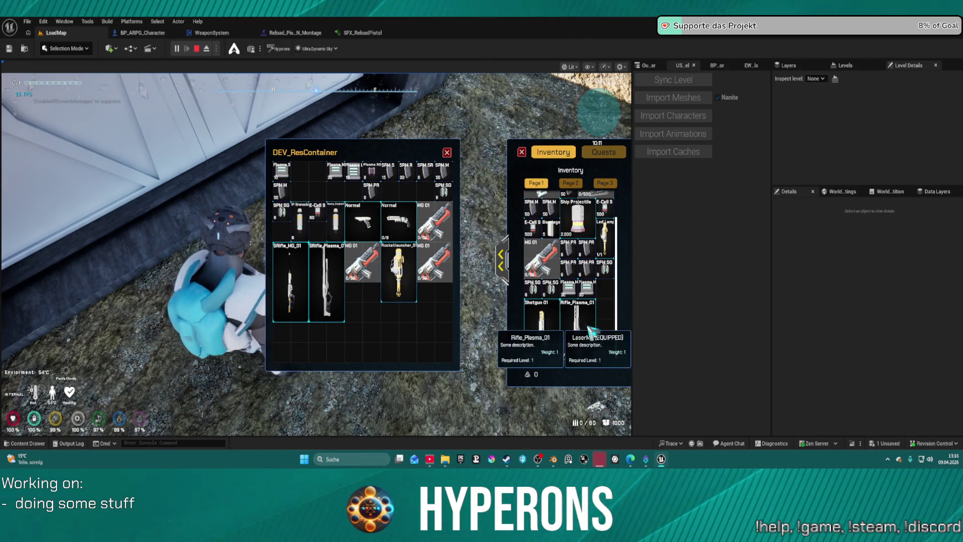
mouse_move(399, 220)
left_mouse_down()
mouse_move(588, 332)
mouse_move(564, 178)
mouse_move(564, 222)
left_mouse_up()
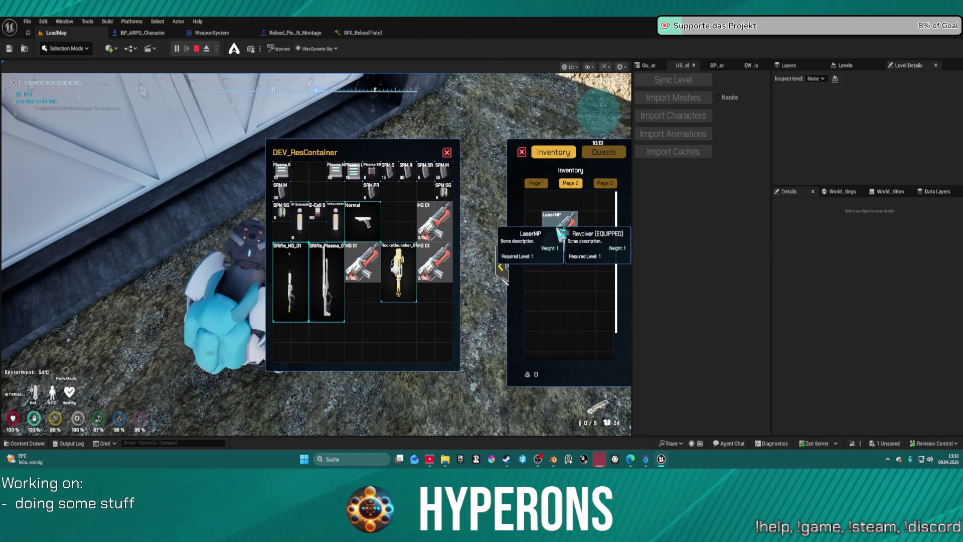
left_click(447, 153)
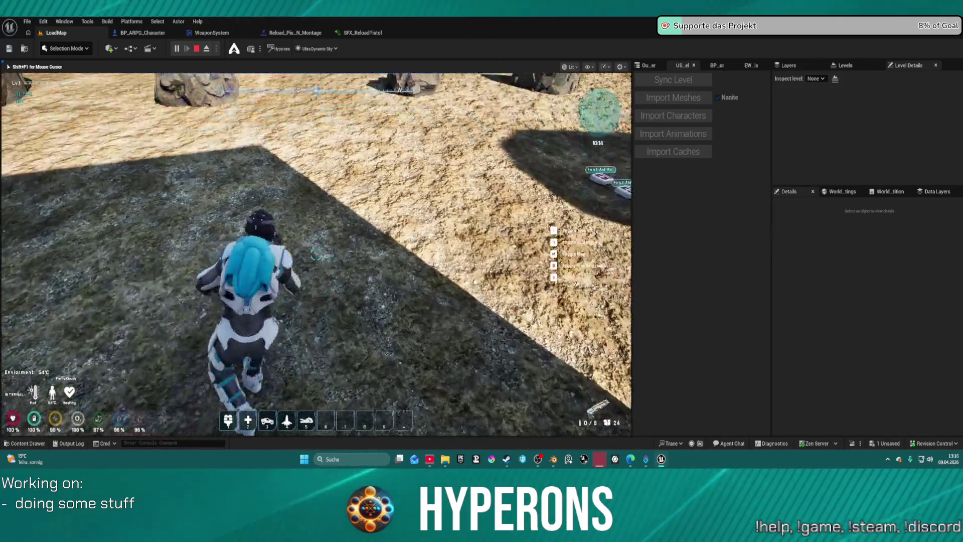
Walk the character toward the dark box and briefly check the inventory
key("w")
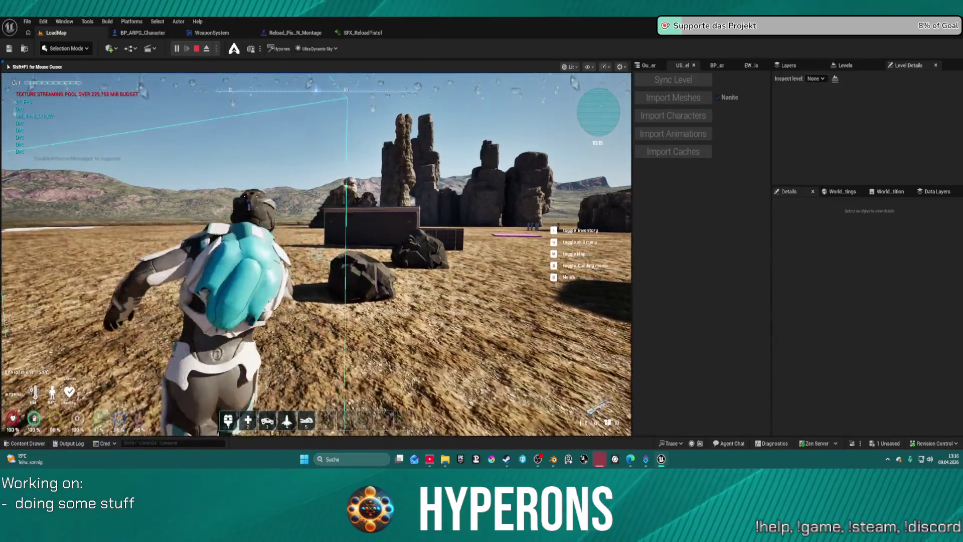
key("w")
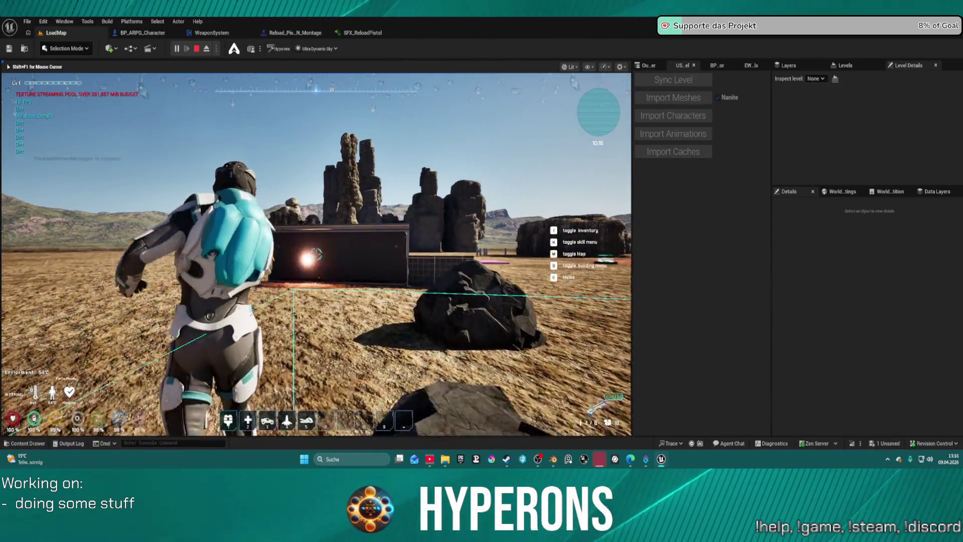
key("w")
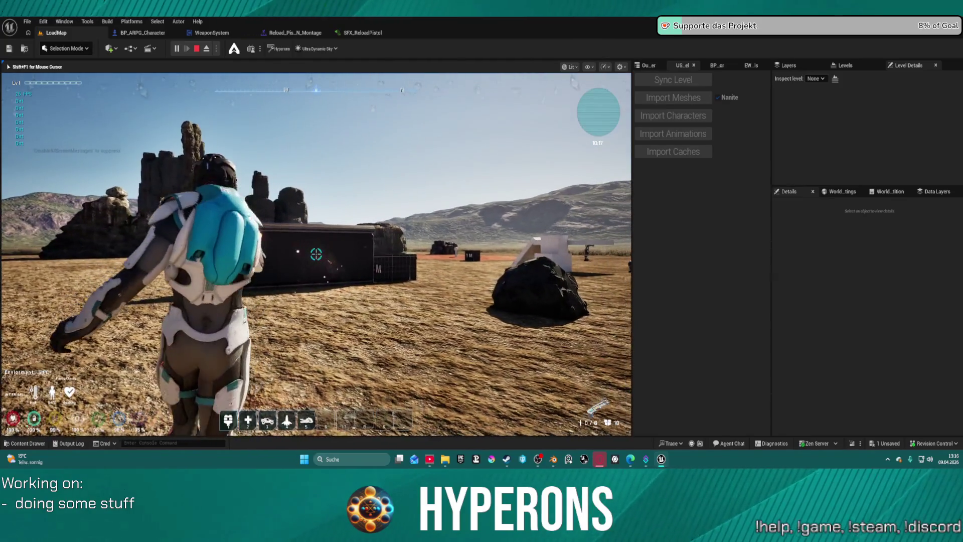
key("w")
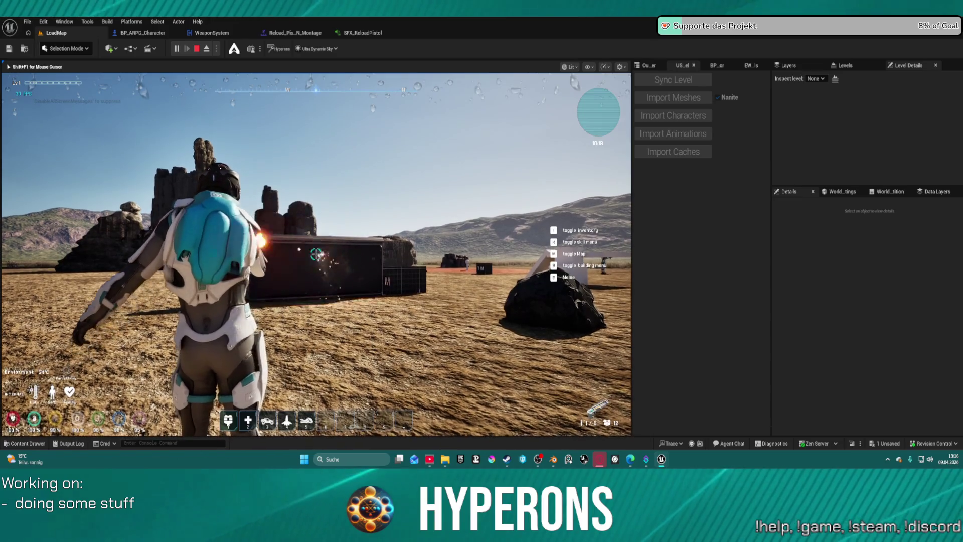
key("i")
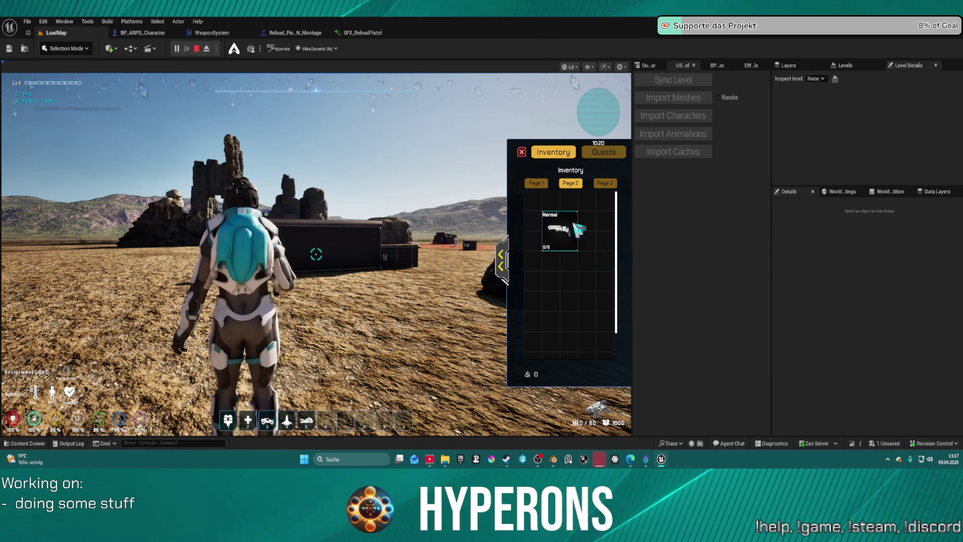
key("i")
Reload the laser weapon and fire five shots at the dark box
key("r")
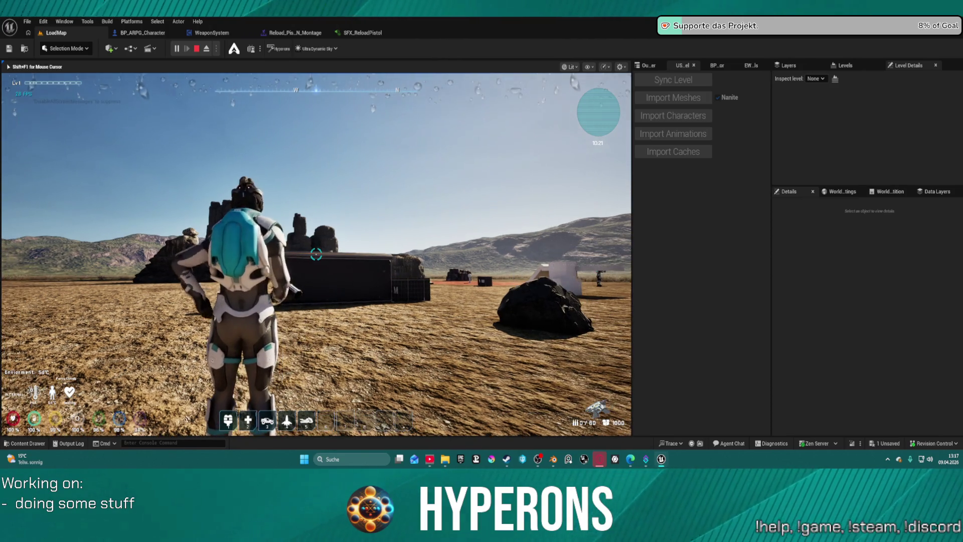
key("w")
left_click(316, 257)
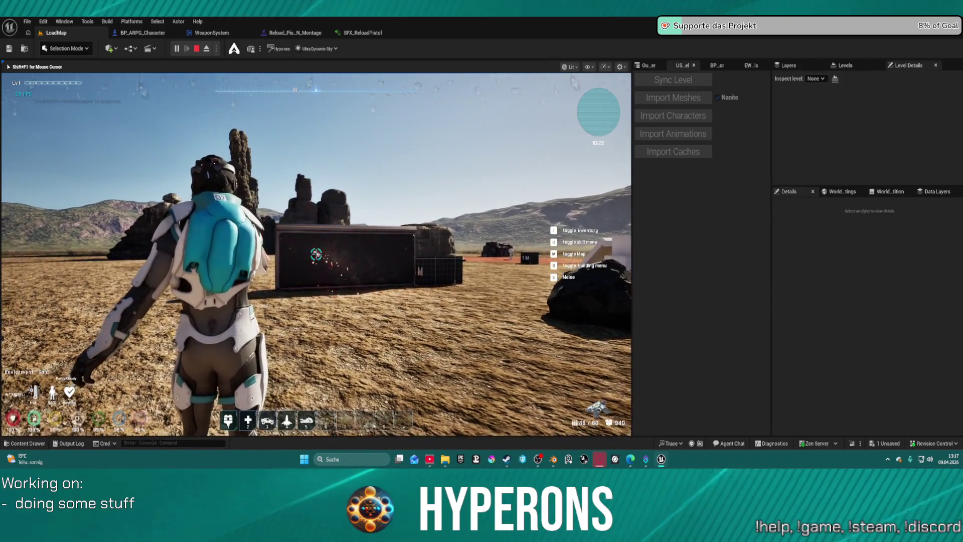
left_click(316, 255)
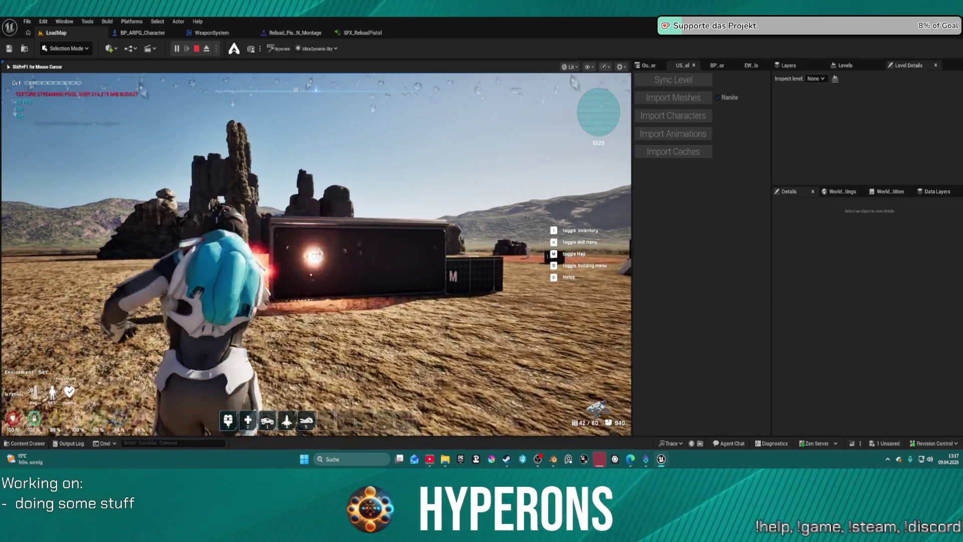
left_click(316, 254)
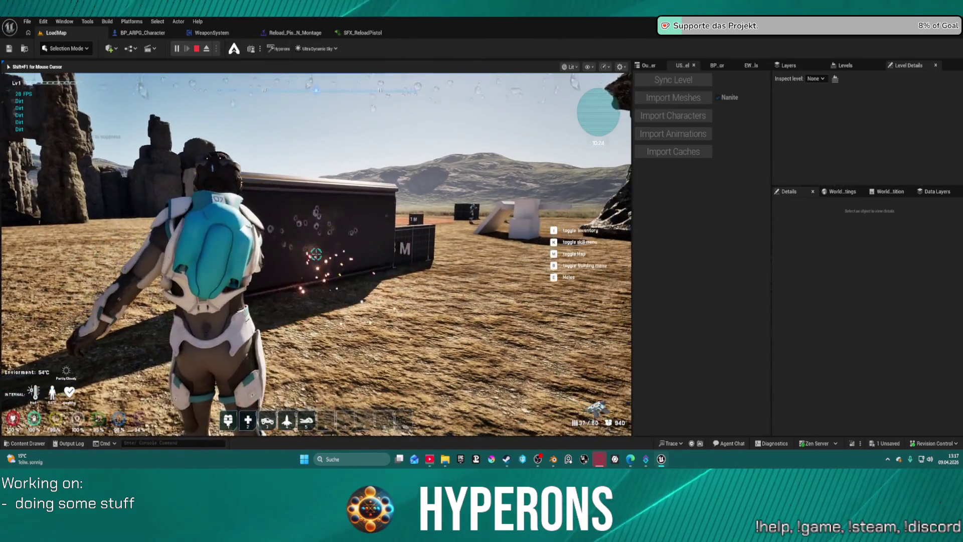
left_click(316, 255)
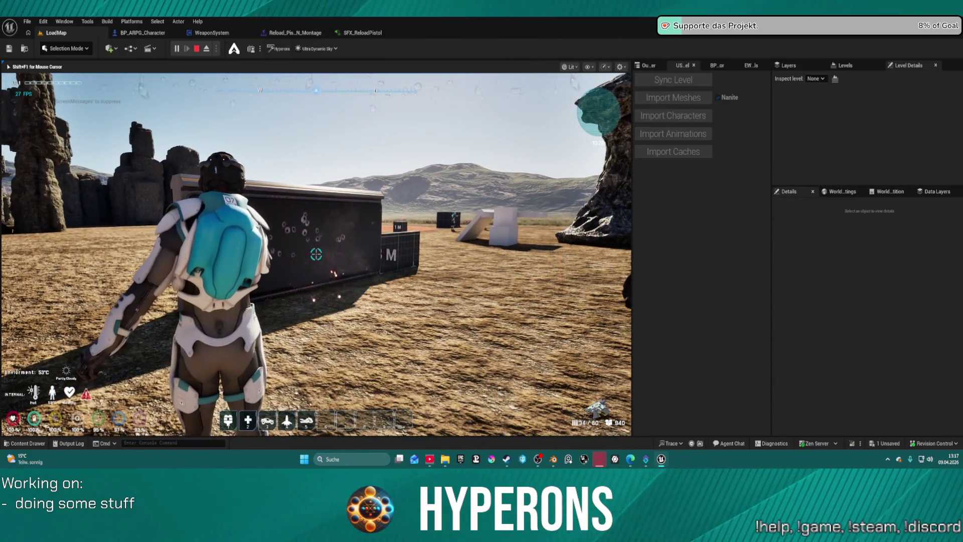
left_click(316, 254)
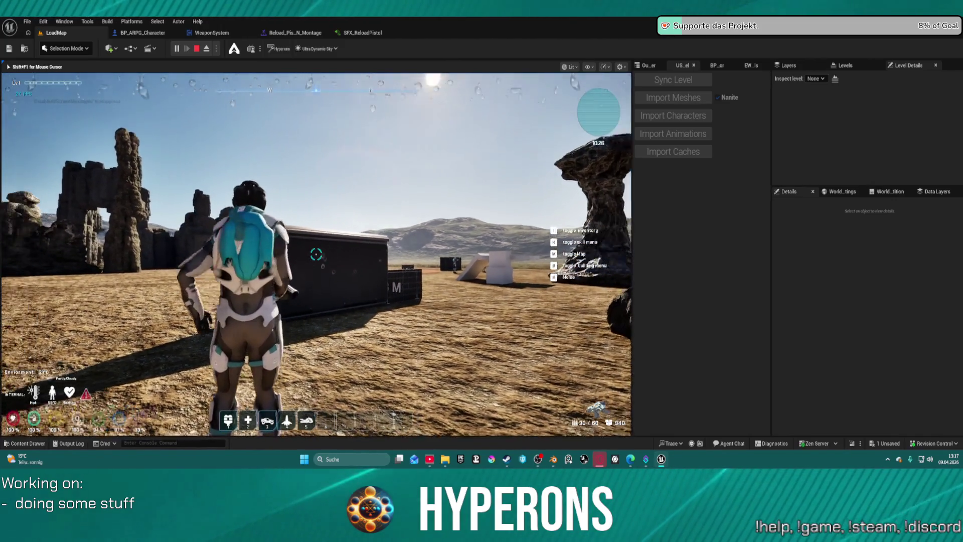
Equip Rifle_Plasma_01 from Page 1 of the inventory
key("i")
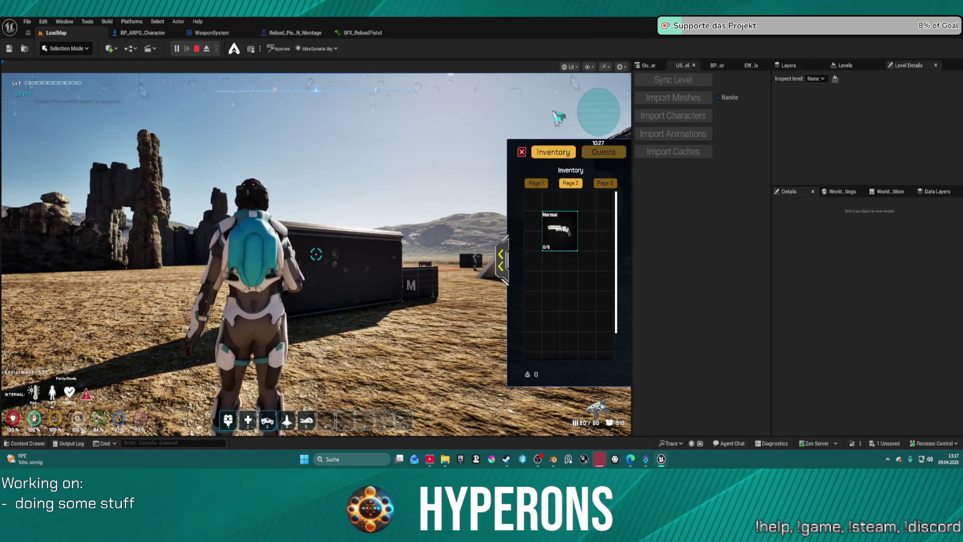
left_click(507, 255)
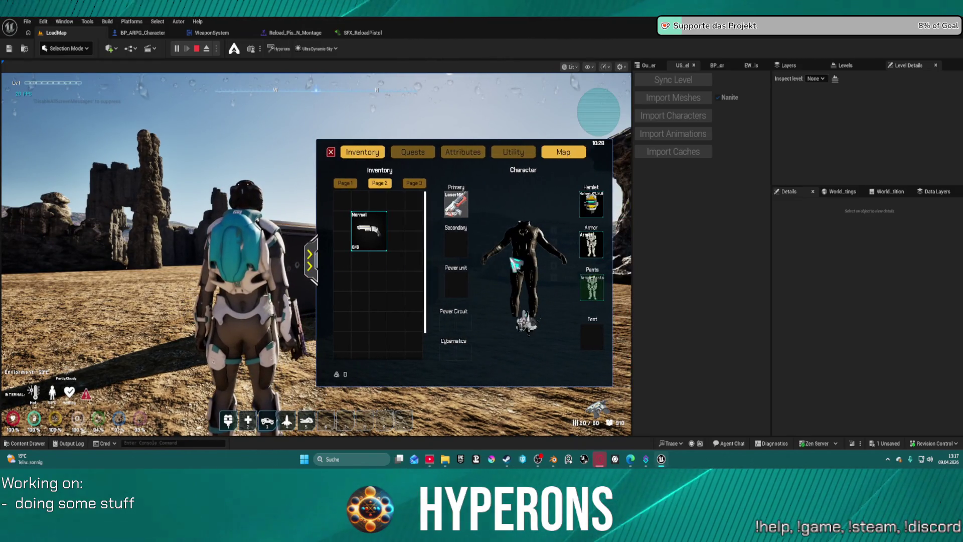
left_click(351, 184)
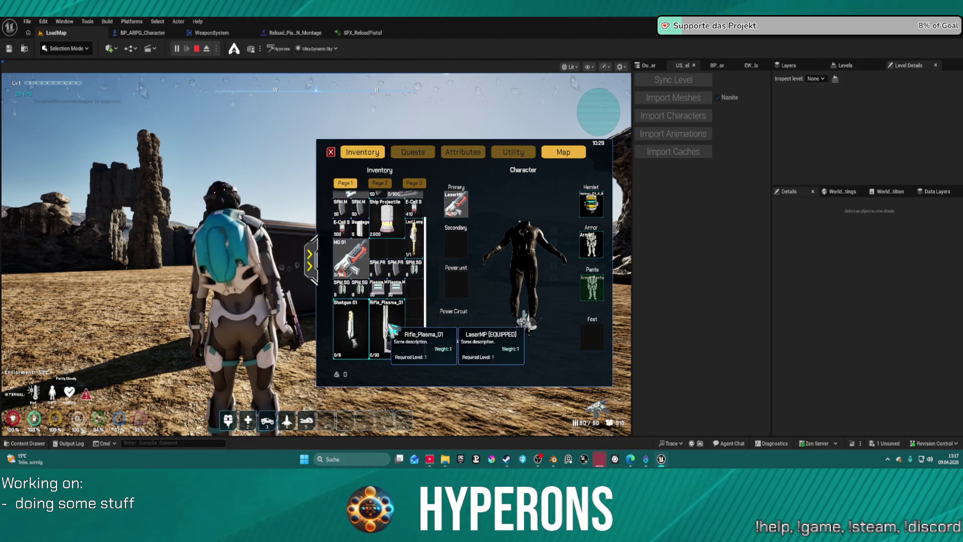
left_click(331, 152)
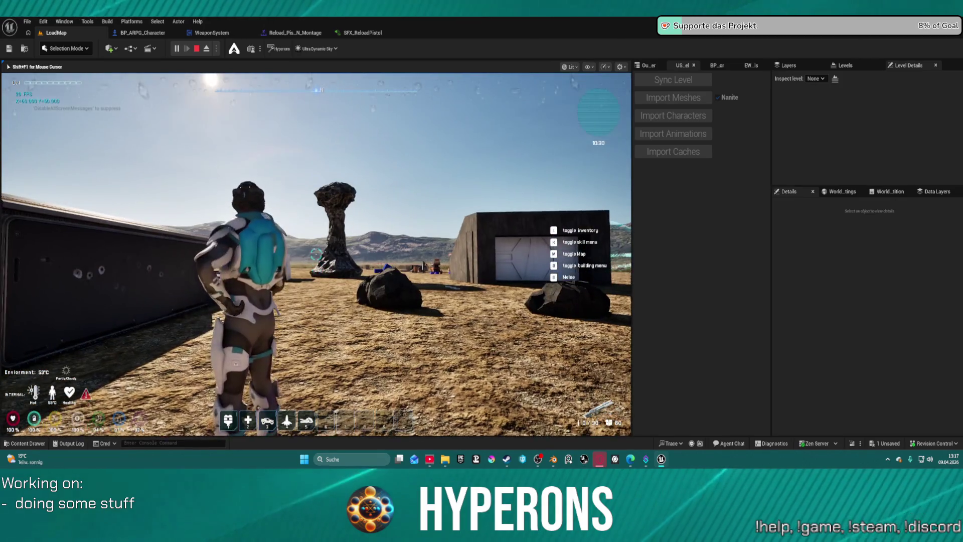
Reload the plasma rifle and fire it, reloading once more mid-test
key("r")
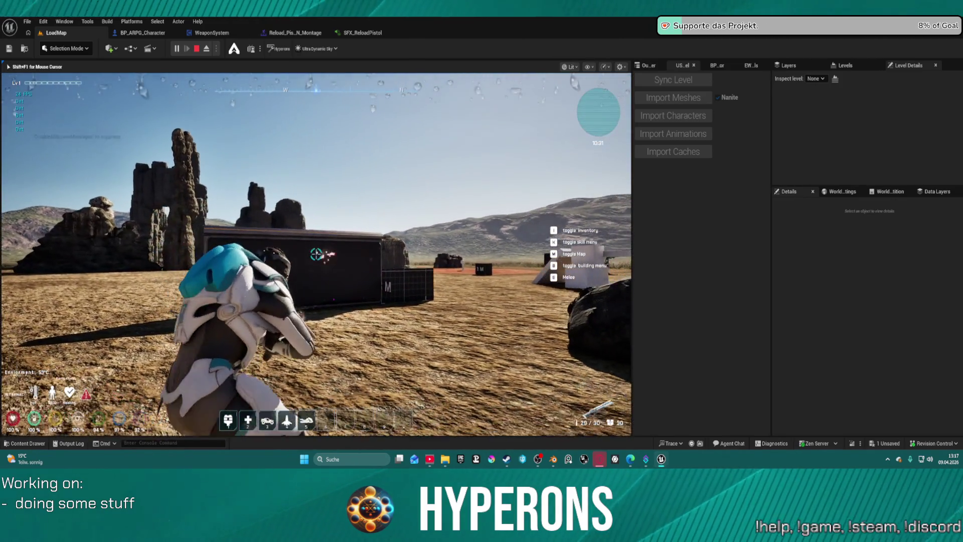
left_click(316, 254)
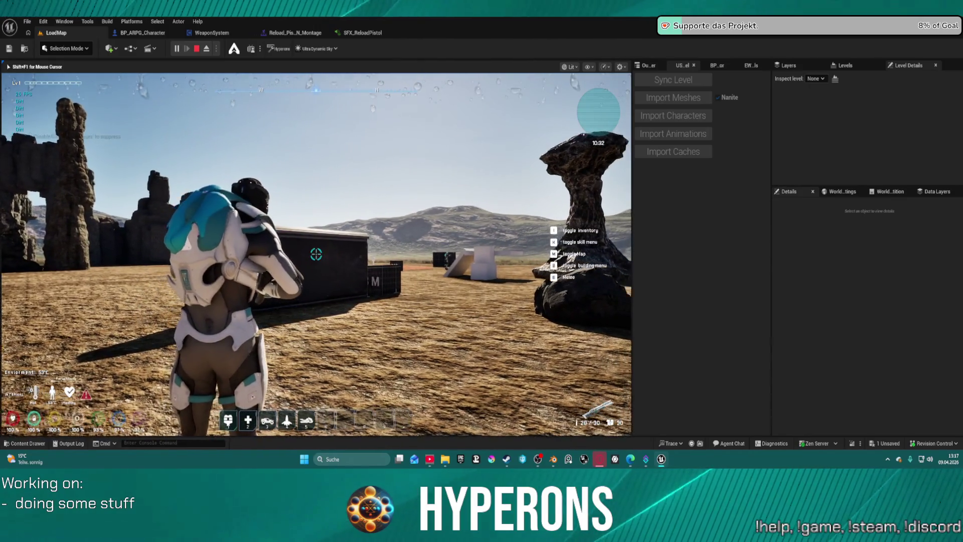
left_click(316, 254)
left_click(316, 254)
left_click(316, 255)
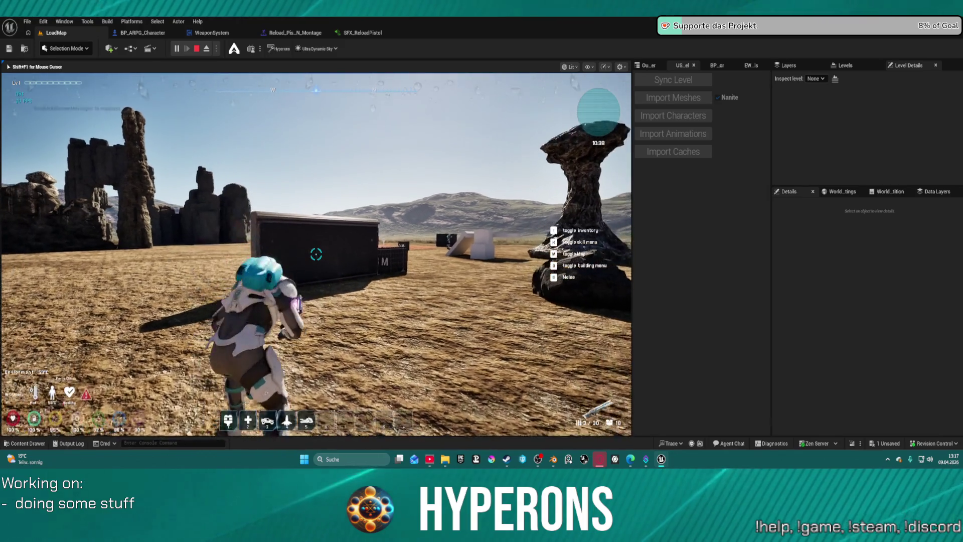
key("r")
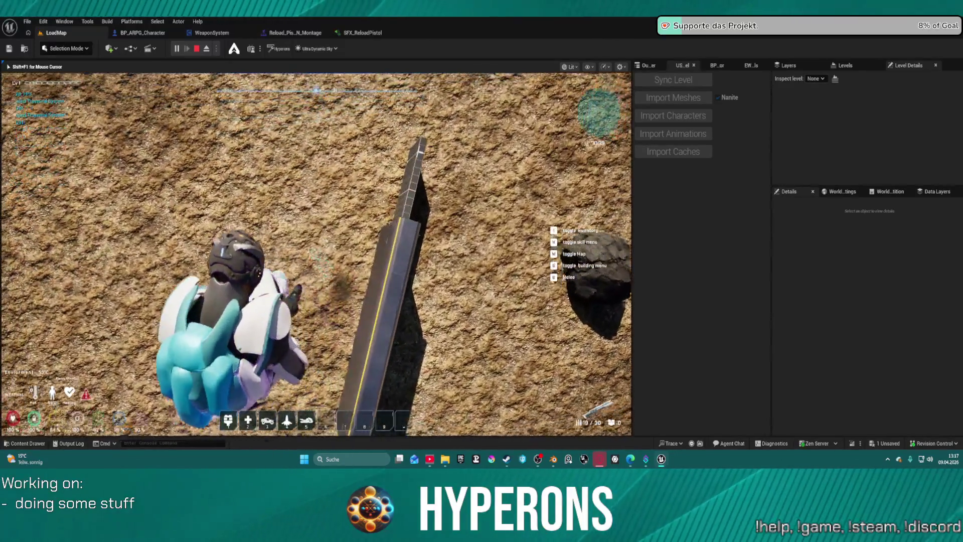
left_click(316, 254)
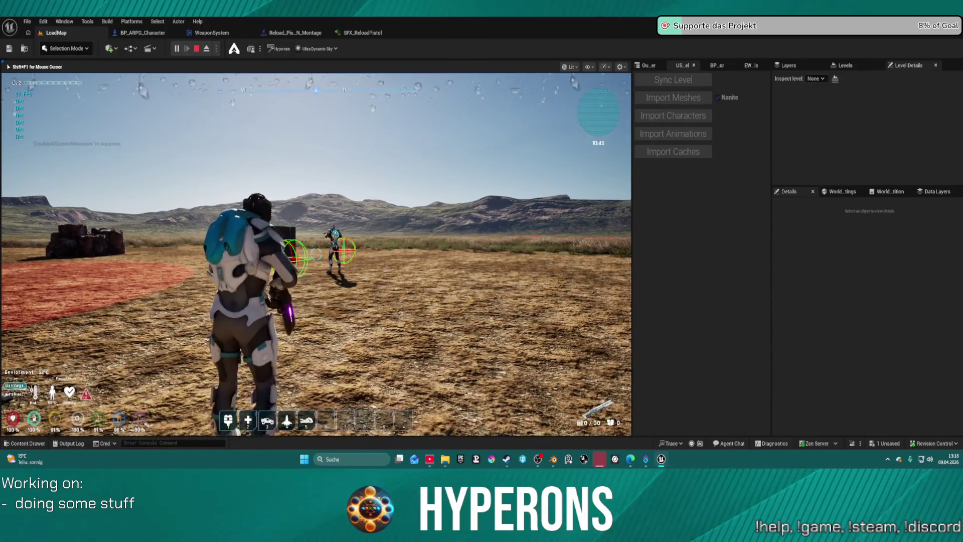
Equip a different weapon, reload and shoot the enemy, then stop the play session with Esc
key("i")
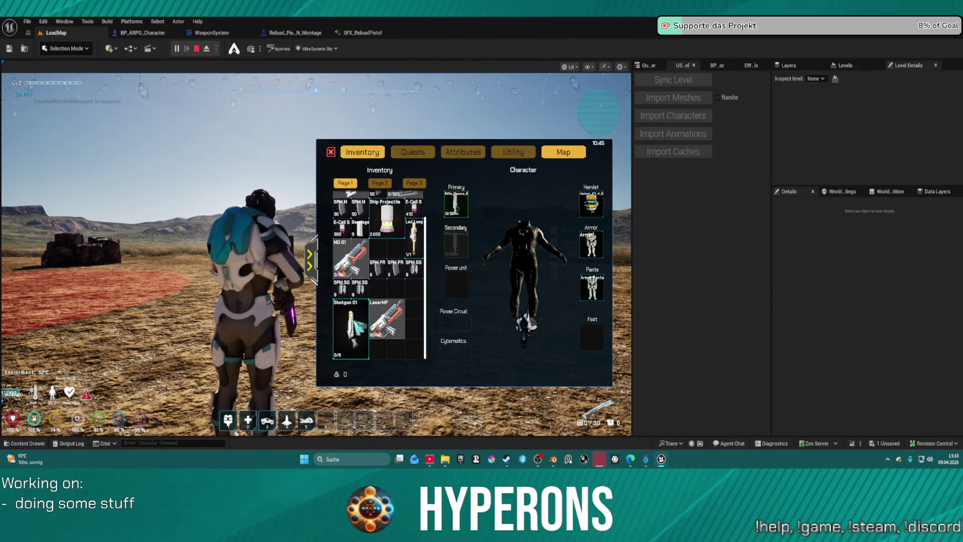
left_click(332, 152)
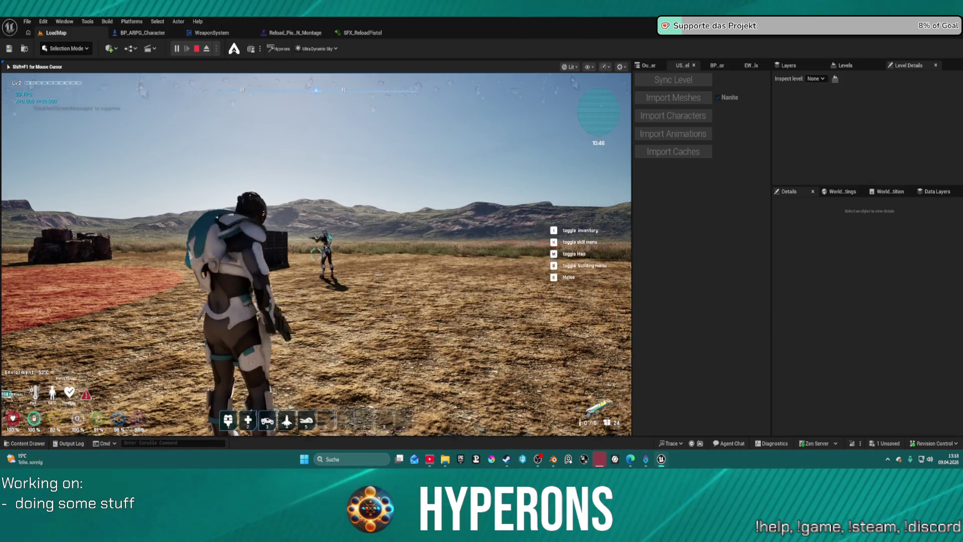
key("r")
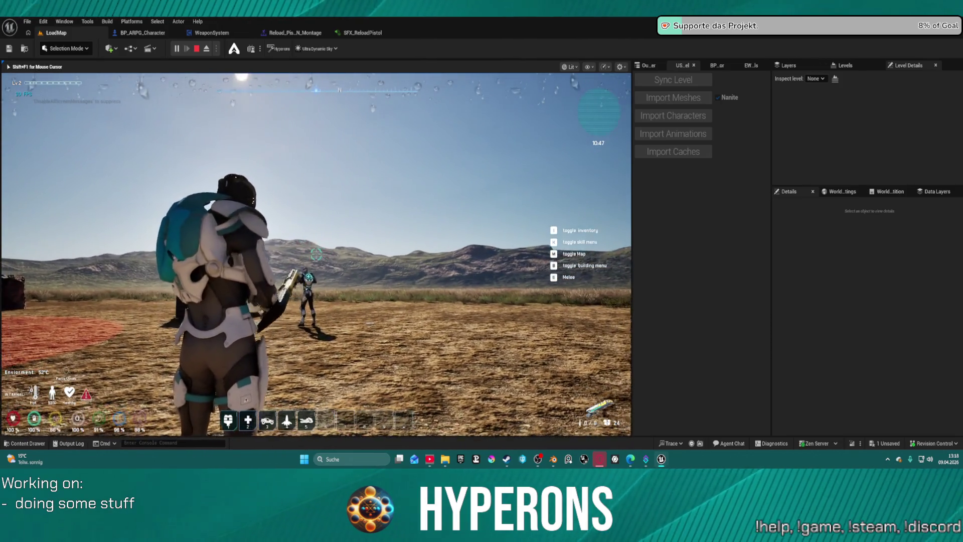
left_click(316, 254)
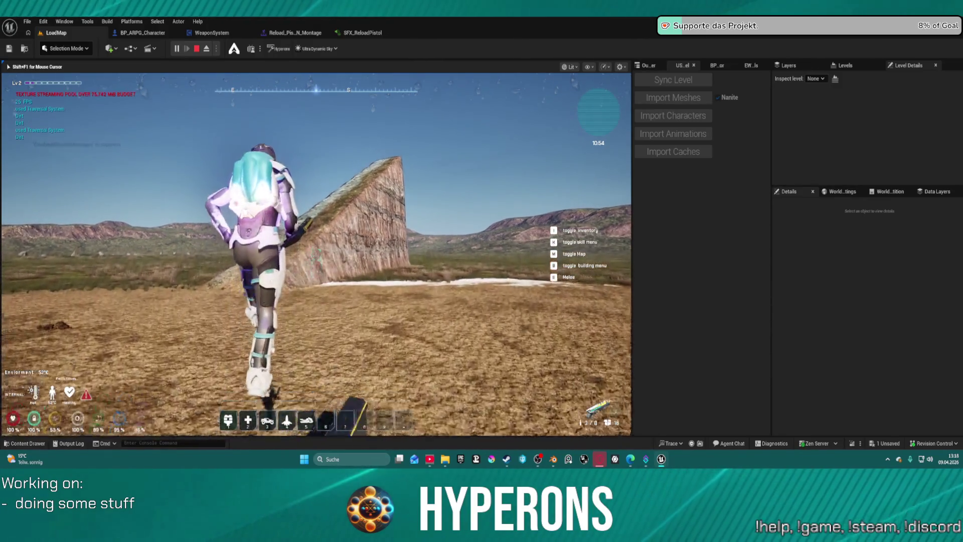
key("Escape")
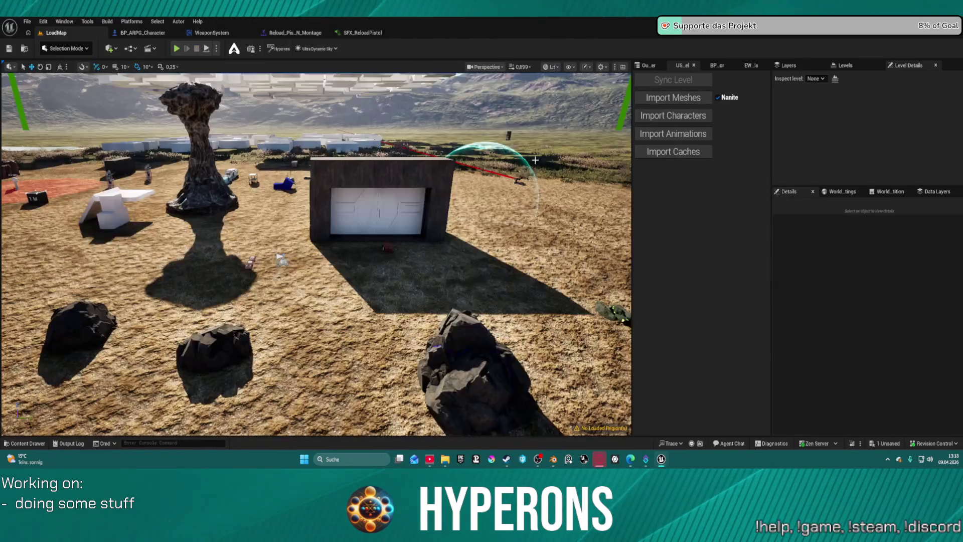
In SFX_ReloadPistol's graph, zoom out and select the compressor, limiter and threshold knob nodes
left_click(340, 32)
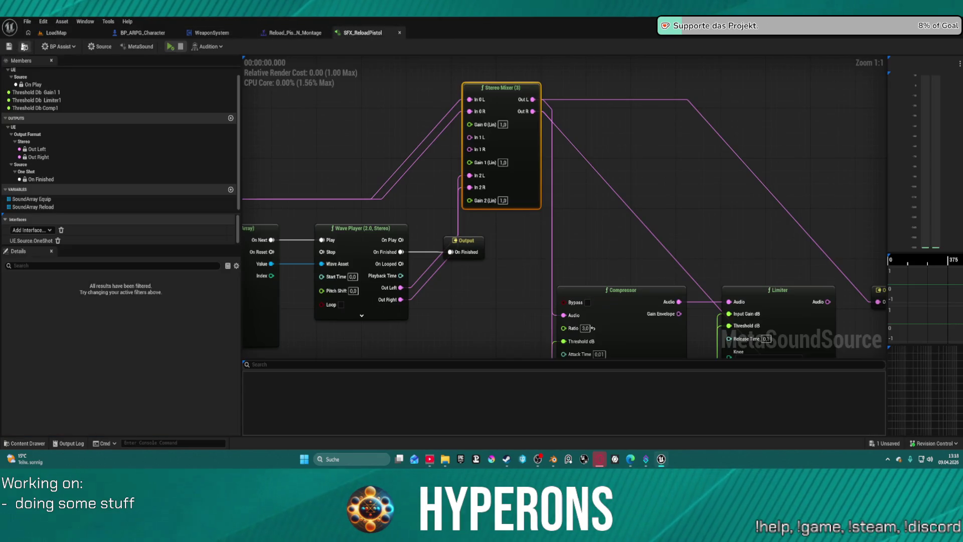
scroll(616, 115, "down", 1)
scroll(602, 180, "down", 4)
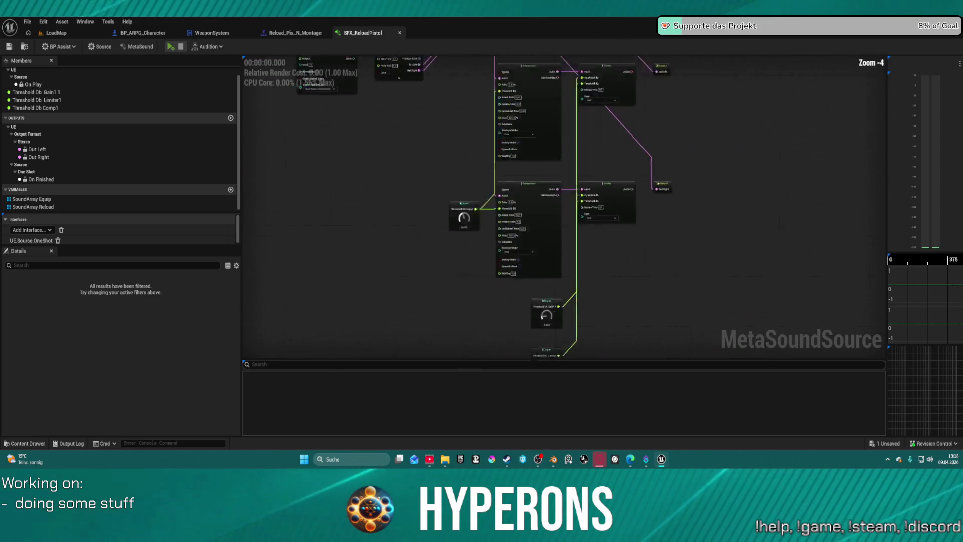
left_click_drag(463, 98, 465, 193)
mouse_move(461, 140)
left_mouse_down()
mouse_move(587, 370)
mouse_move(617, 301)
mouse_move(588, 305)
left_mouse_up()
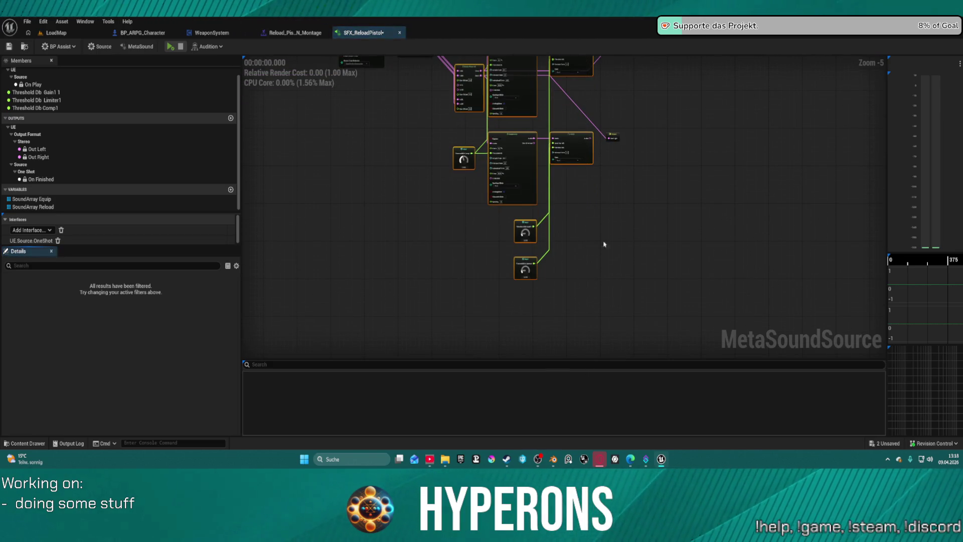
left_click_drag(562, 58, 597, 161)
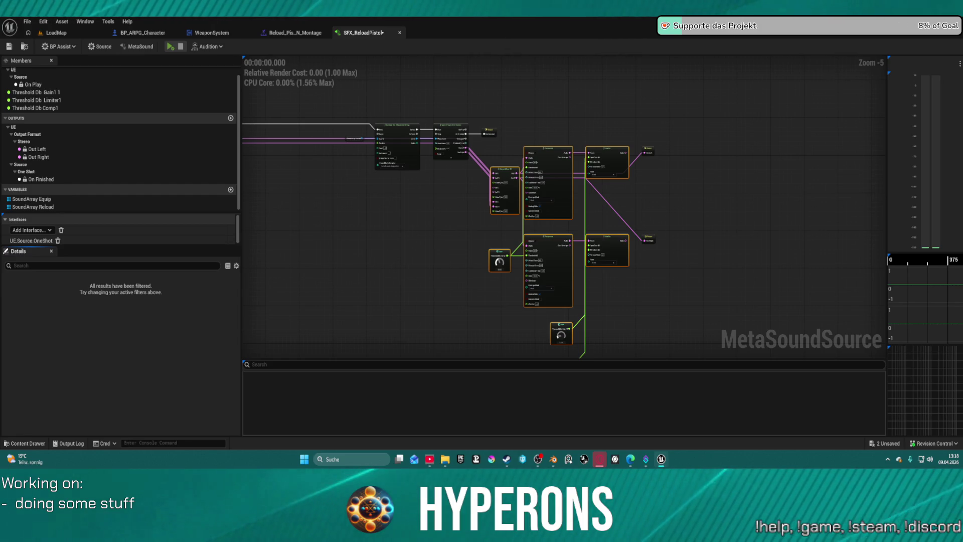
scroll(607, 61, "down", 5)
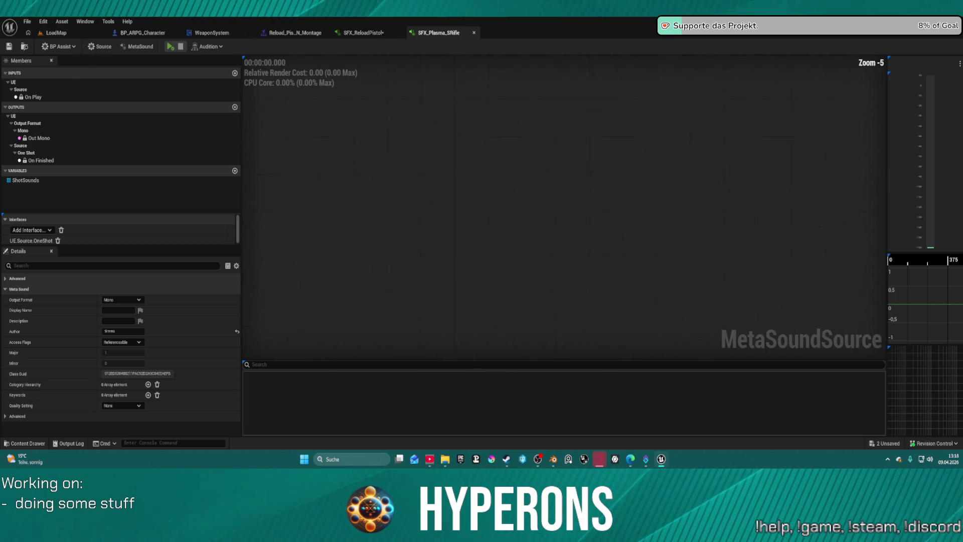
Paste the copied dynamics nodes into SFX_Plasma_SRifle and delete the old Wave Player
key("ctrl+v")
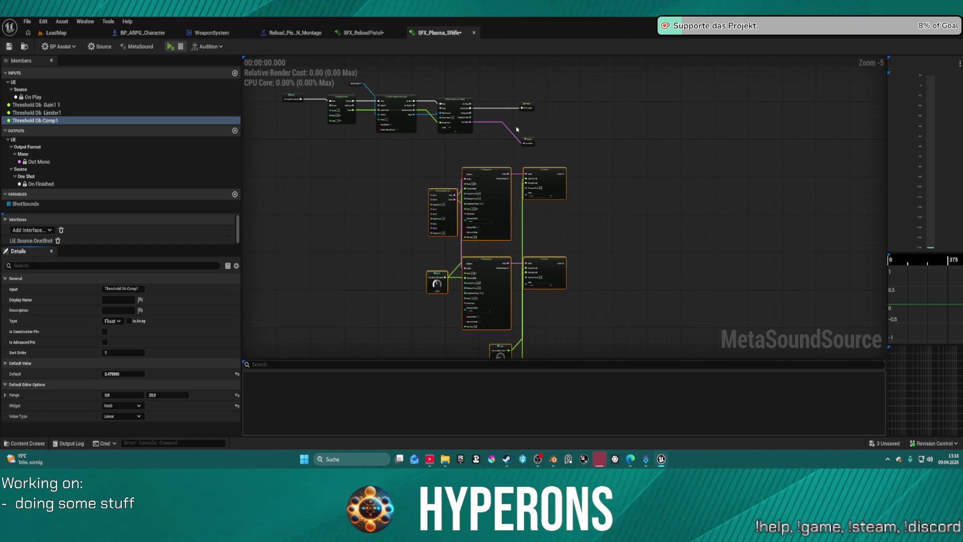
scroll(517, 129, "up", 5)
left_click_drag(534, 150, 665, 214)
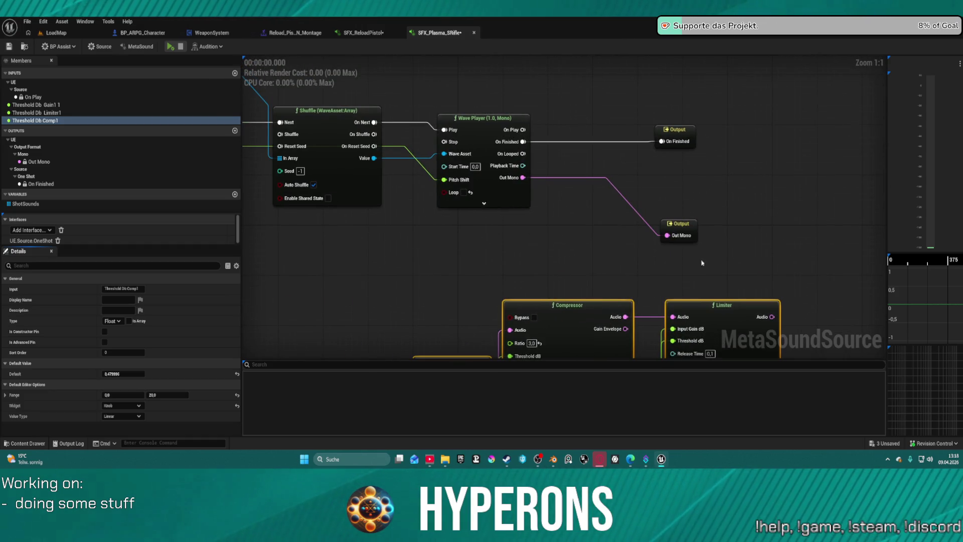
left_click(491, 131)
key("Delete")
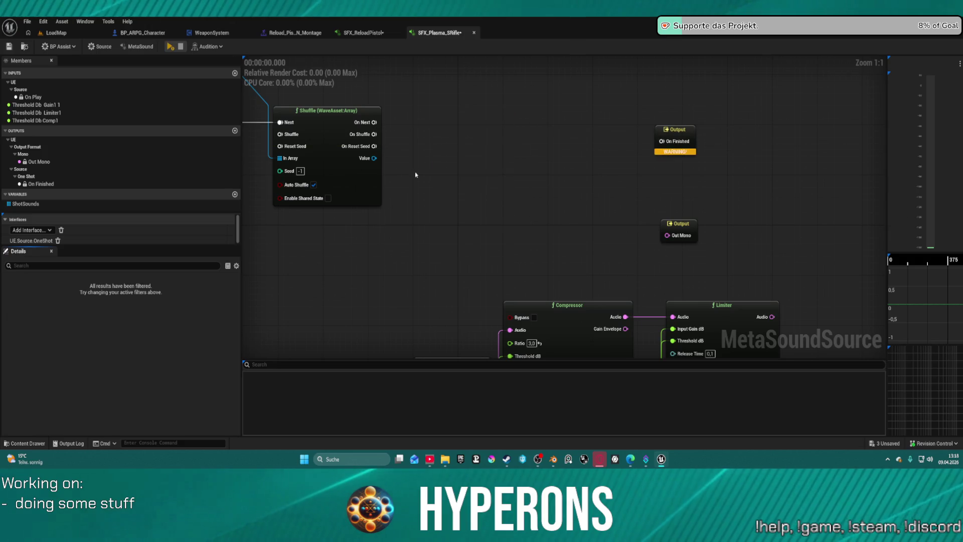
Set the MetaSound's Output Format to Stereo
left_click(142, 47)
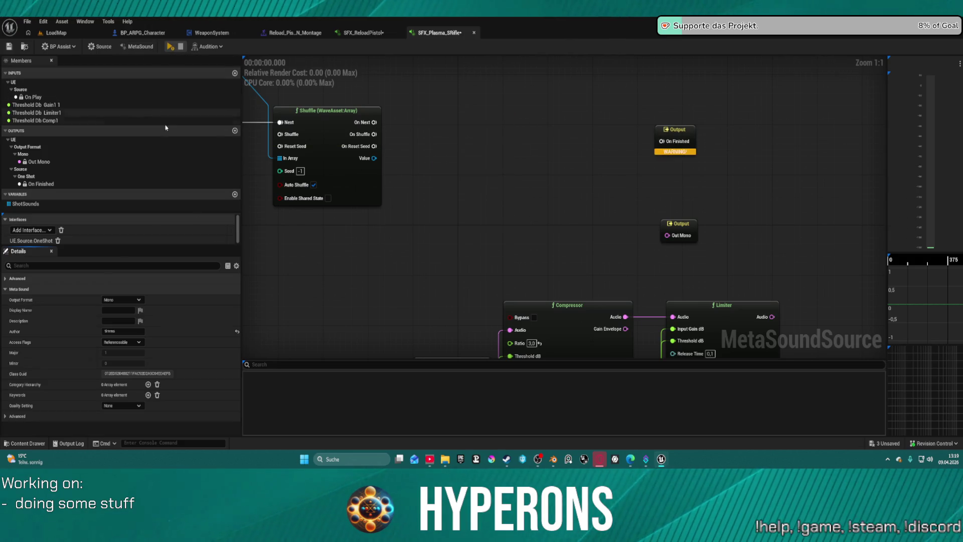
left_click(122, 300)
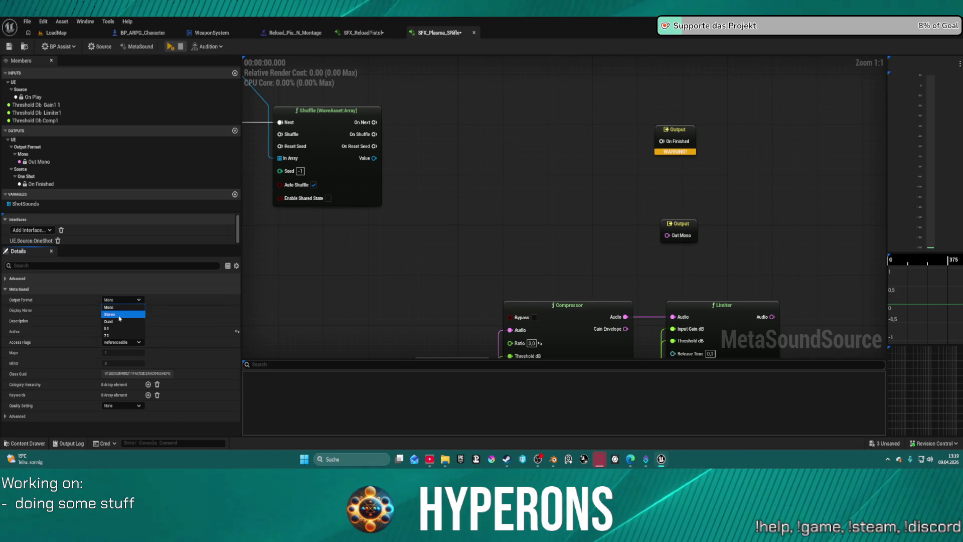
left_click(120, 312)
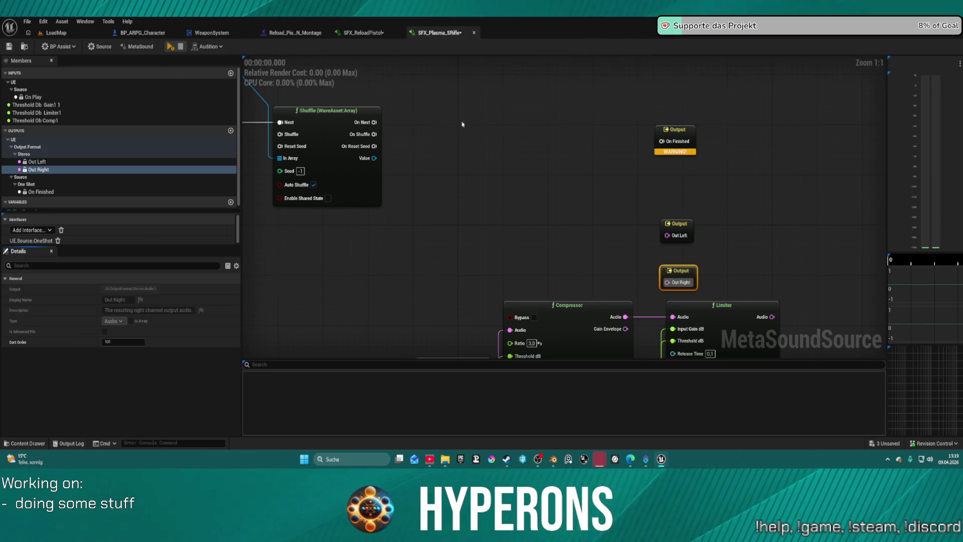
scroll(536, 112, "down", 4)
scroll(480, 111, "up", 5)
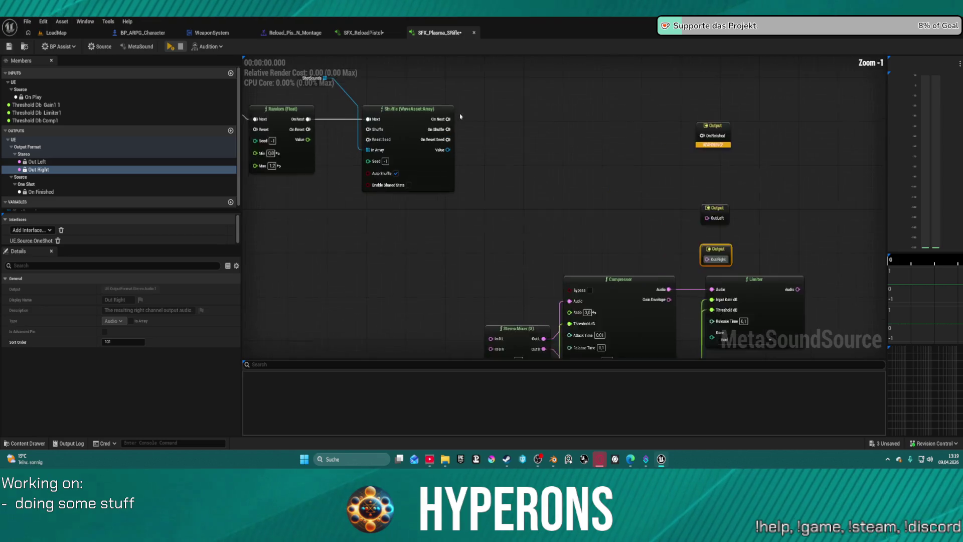
Add a stereo Wave Player triggered by Shuffle's On Next and feed it the shuffled waves
left_click_drag(449, 121, 472, 129)
type("ster")
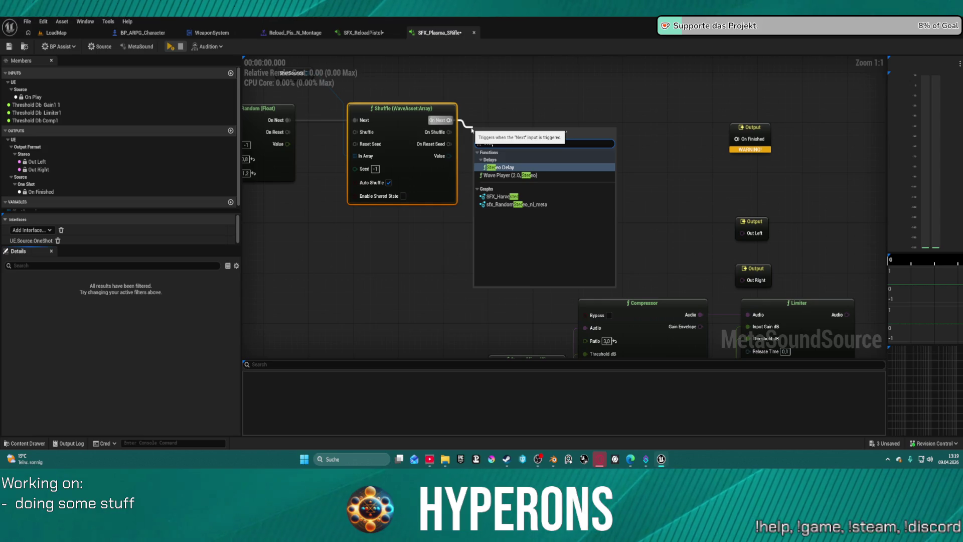
left_click(502, 175)
mouse_move(482, 172)
left_mouse_down()
mouse_move(462, 153)
mouse_move(449, 156)
left_mouse_up()
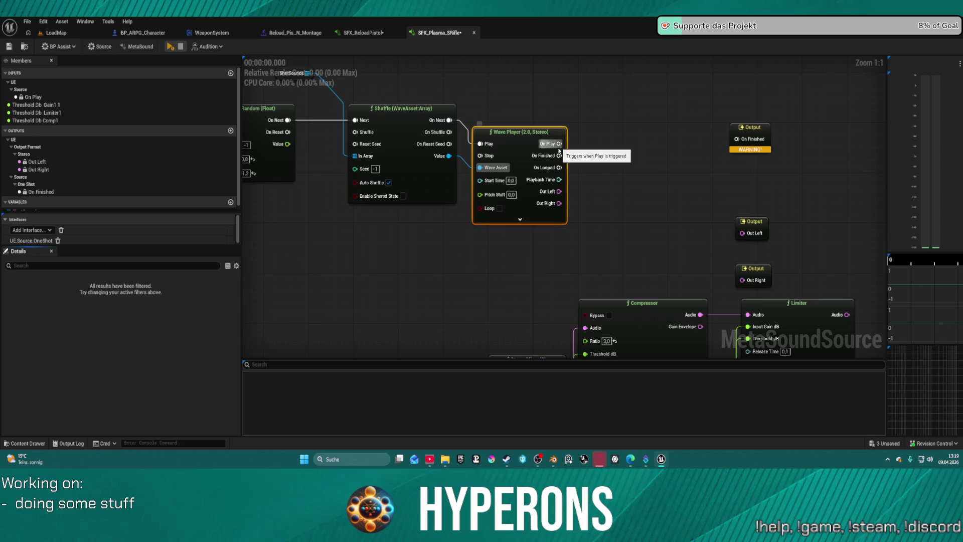
Route the Wave Player into the Stereo Mixer and the two Limiters into Out Left and Out Right
mouse_move(585, 220)
left_mouse_down()
mouse_move(547, 89)
mouse_move(458, 241)
left_mouse_up()
mouse_move(530, 55)
left_mouse_down()
mouse_move(415, 328)
mouse_move(423, 327)
left_mouse_up()
left_click_drag(777, 257, 671, 178)
left_click(671, 224)
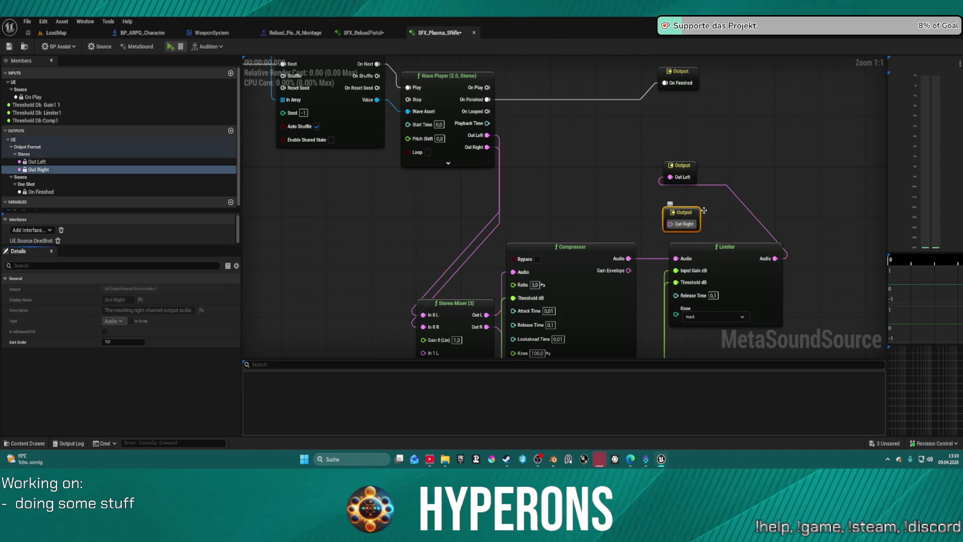
scroll(610, 188, "down", 4)
left_click_drag(622, 215, 571, 76)
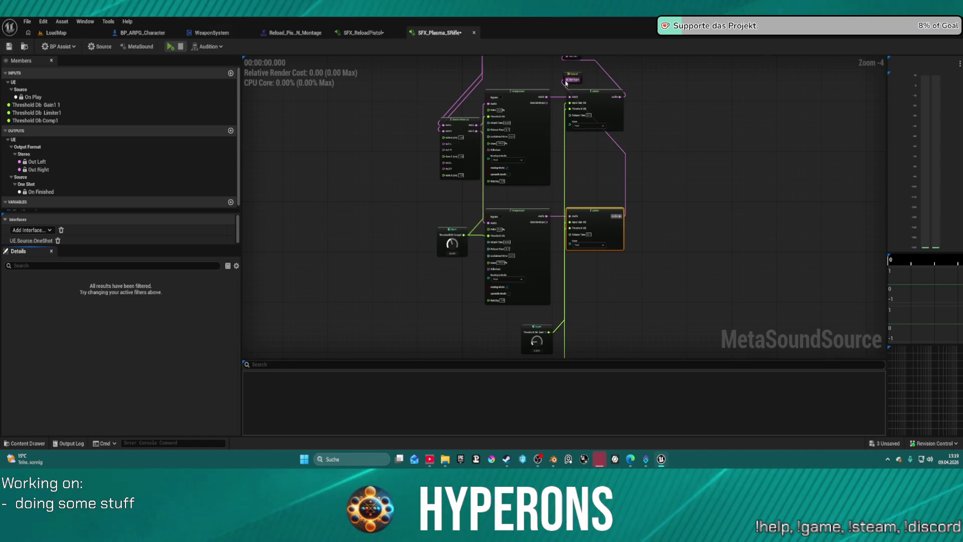
left_click_drag(647, 104, 572, 221)
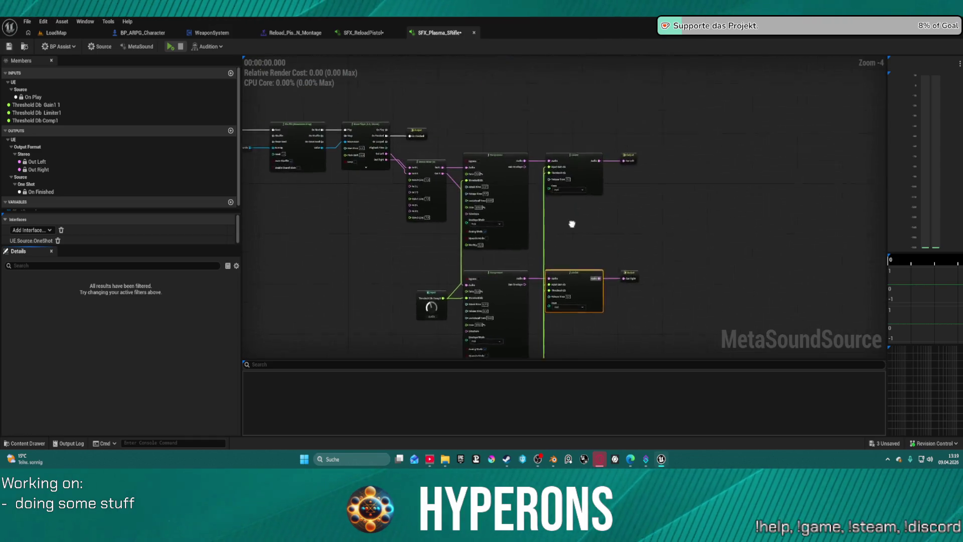
left_click(56, 33)
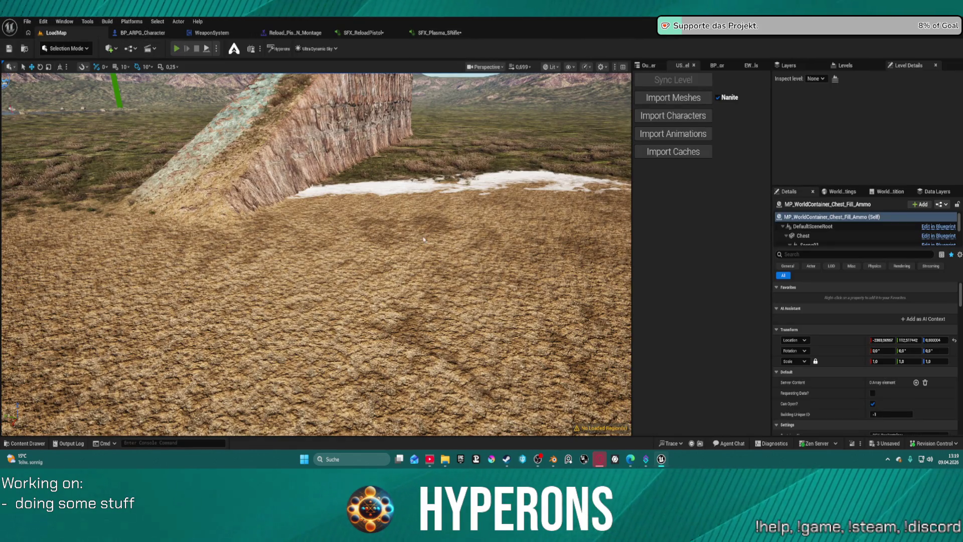
Start Play In Editor and take Rifle_Plasma_01 and its plasma ammo from the red container
key("alt+p")
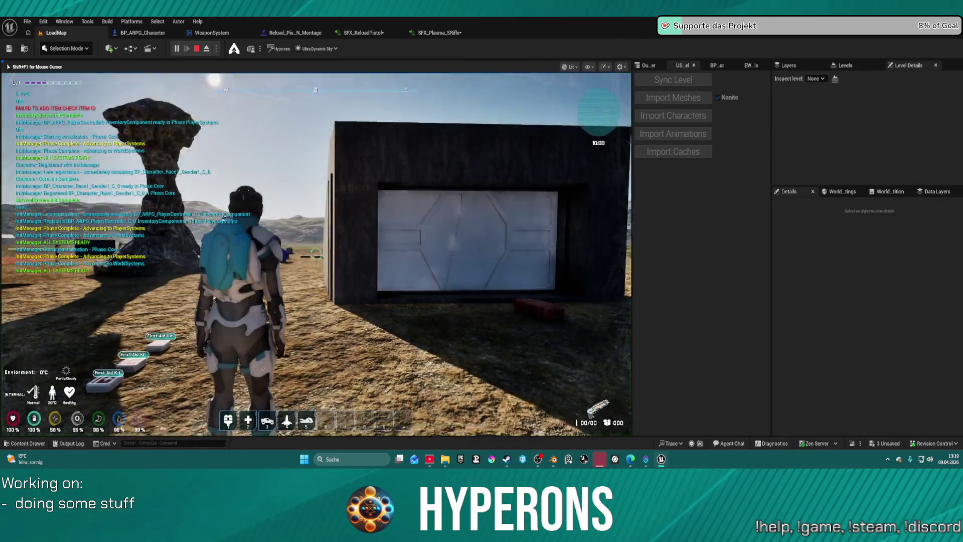
key("w")
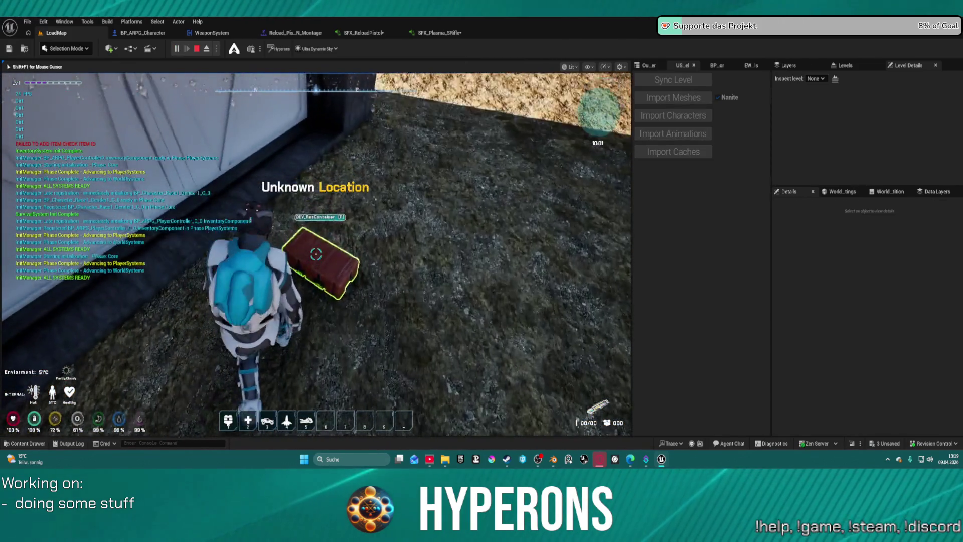
key("e")
double_click(357, 314)
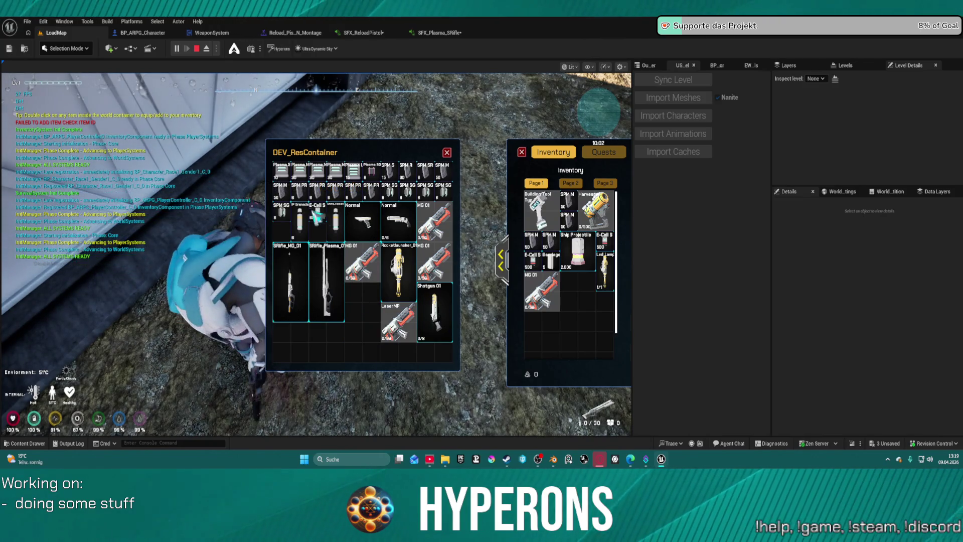
double_click(305, 173)
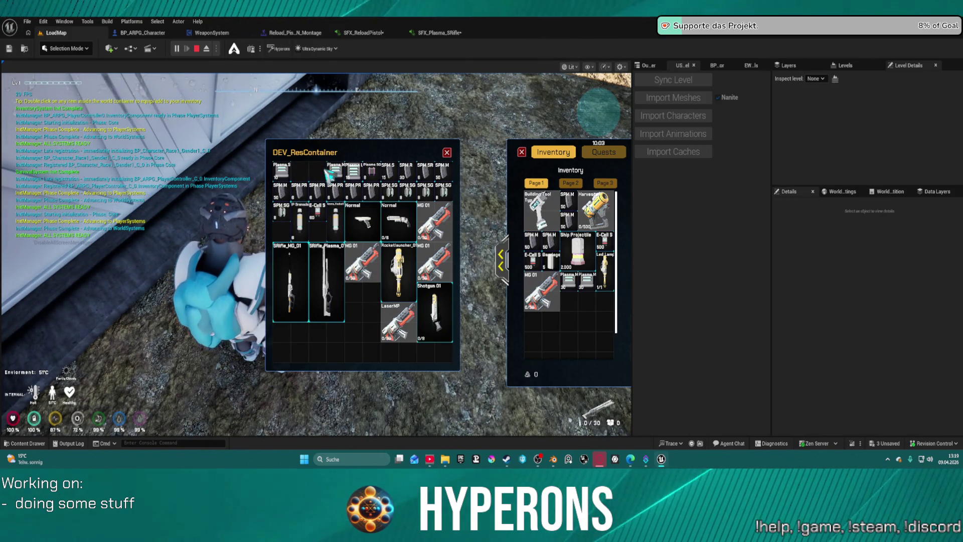
key("e")
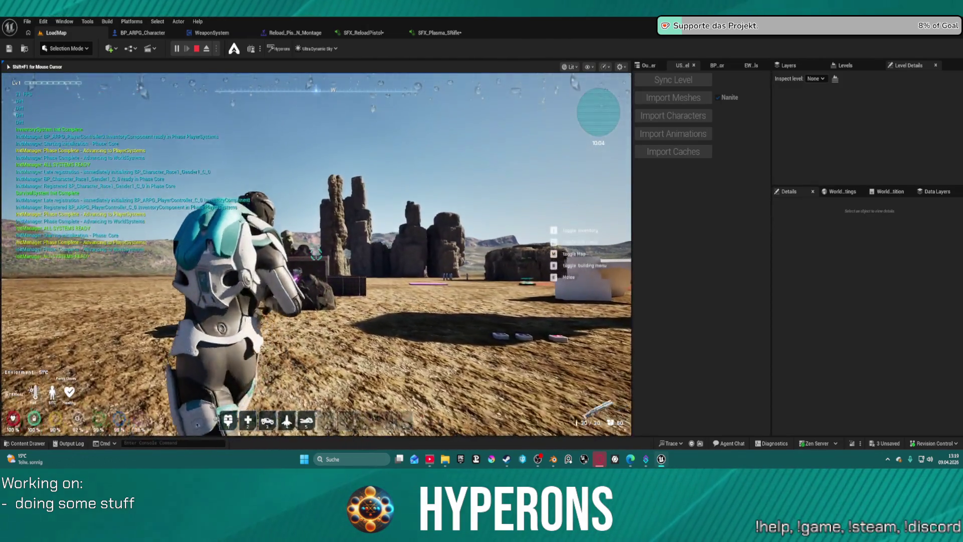
Run across the terrain toward the enemies
key("w")
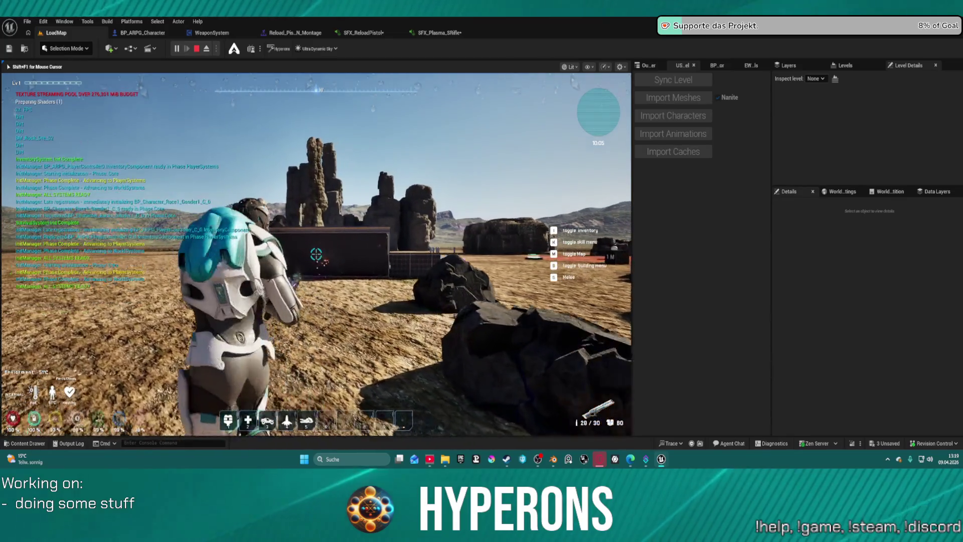
key("s")
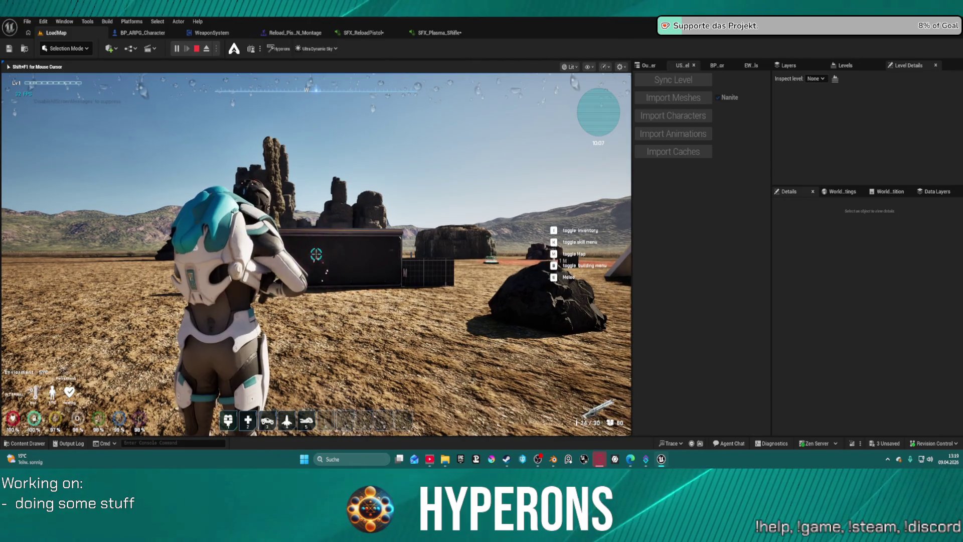
key("w")
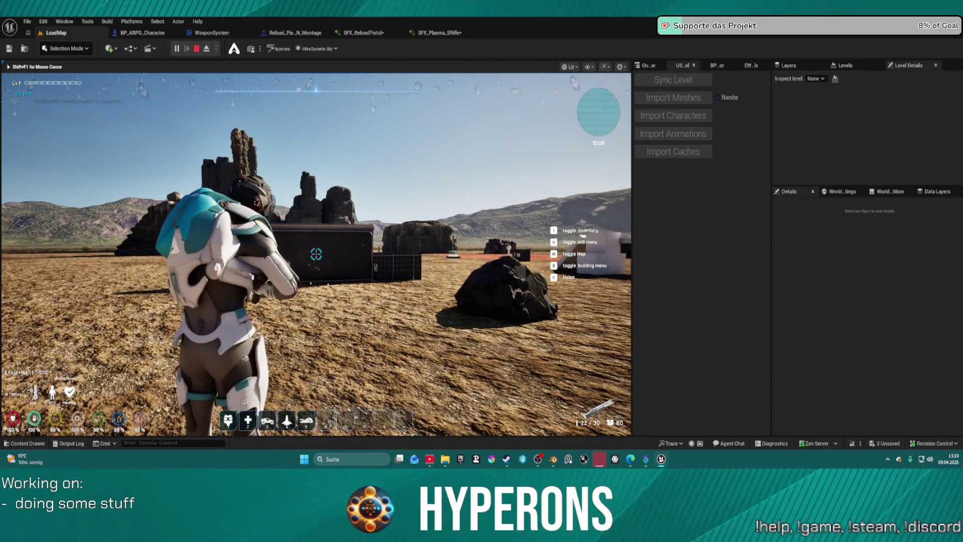
key("w")
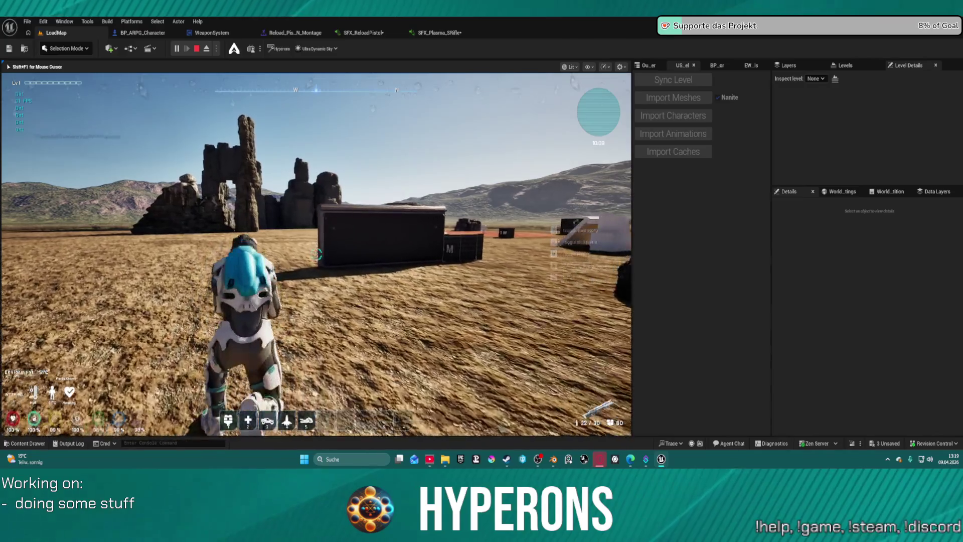
key("e")
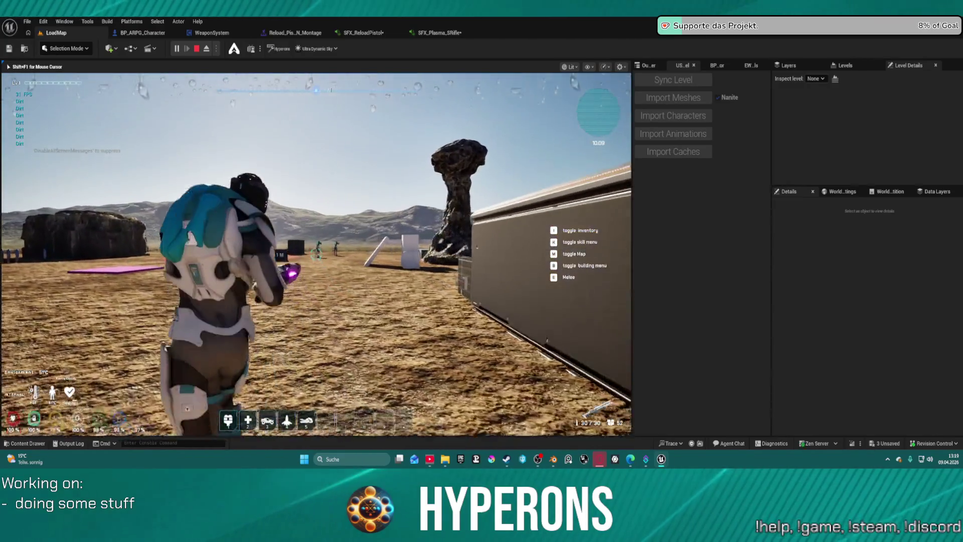
Fire the plasma rifle repeatedly to shoot down both enemies
left_click(316, 253)
key("w")
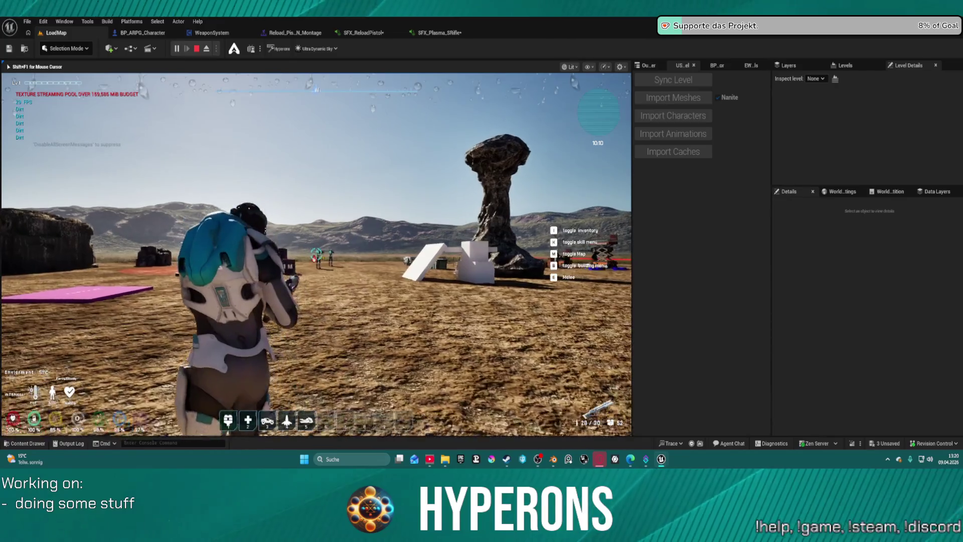
left_click(316, 253)
left_click(316, 253)
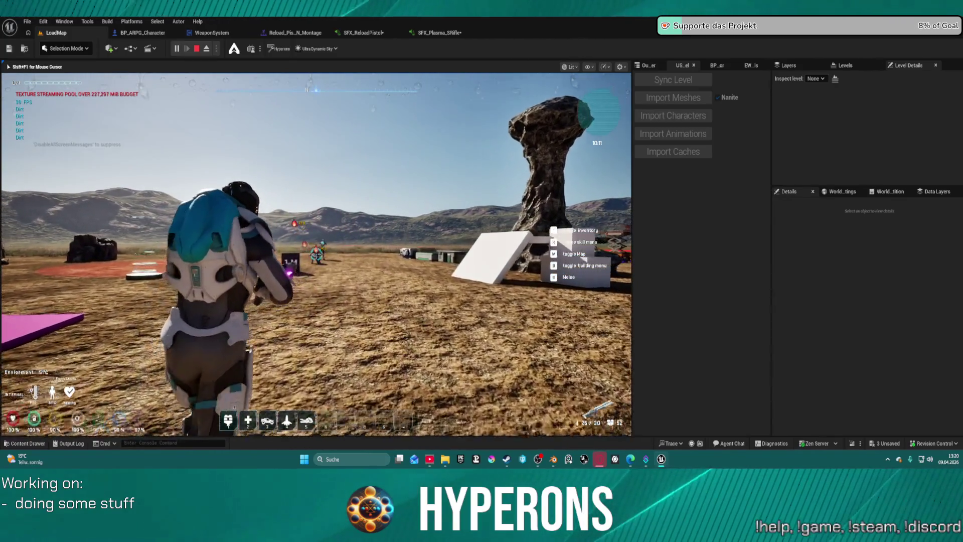
left_click(316, 253)
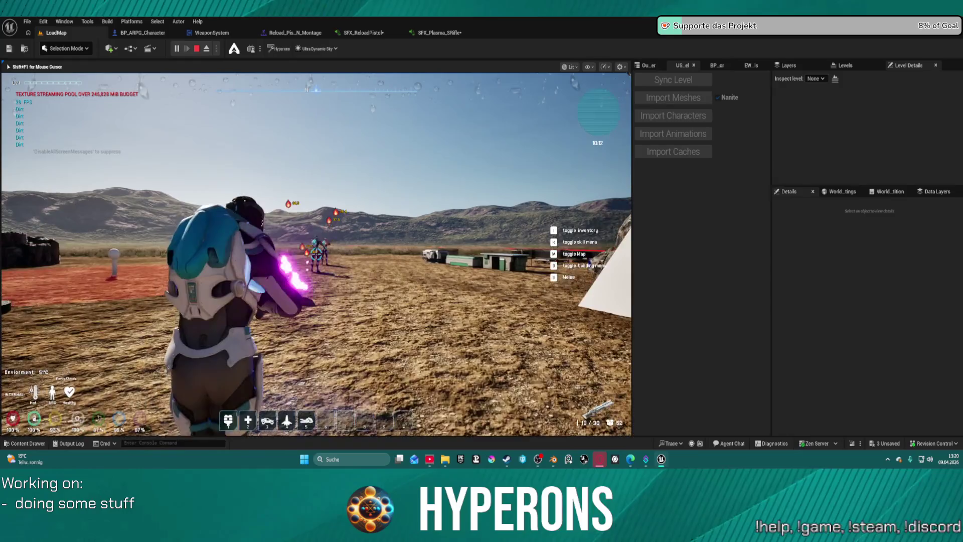
left_click(316, 254)
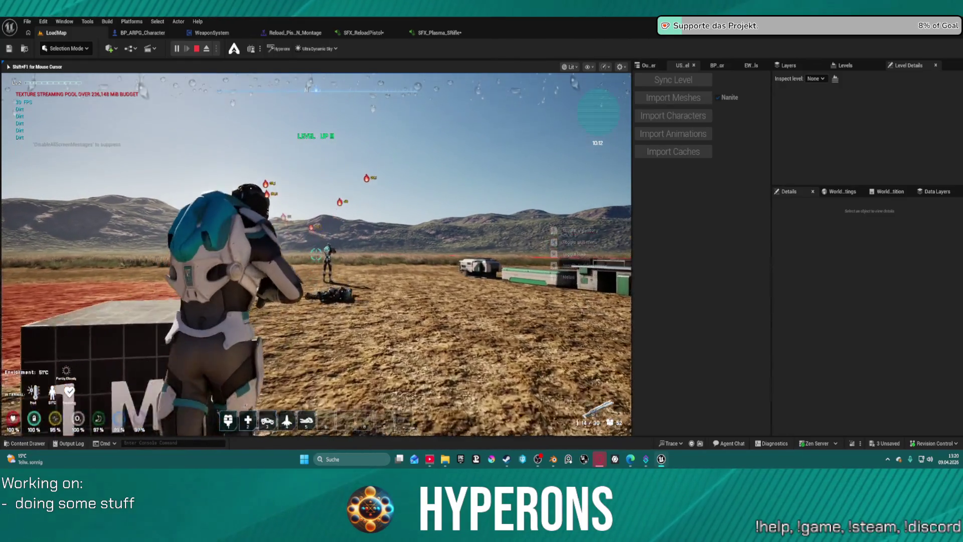
left_click(316, 253)
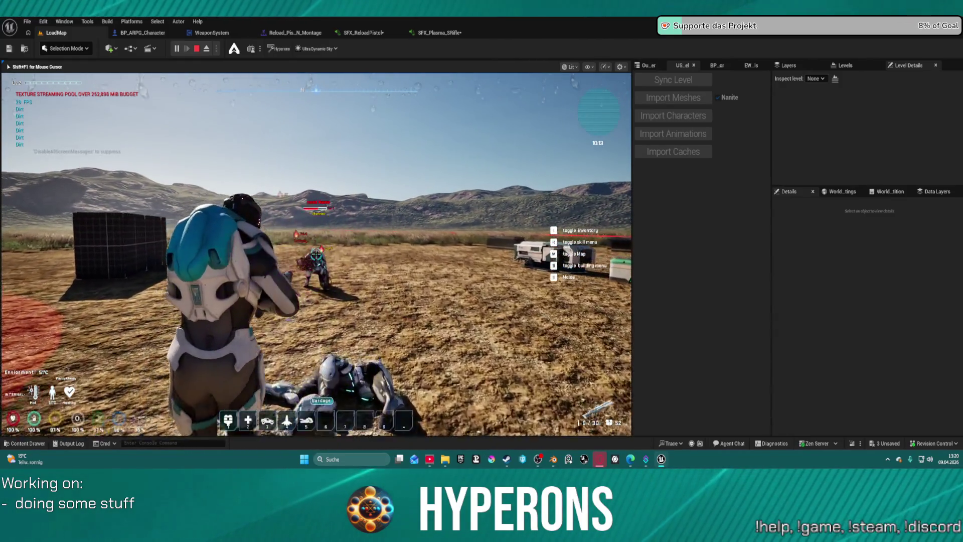
left_click(316, 253)
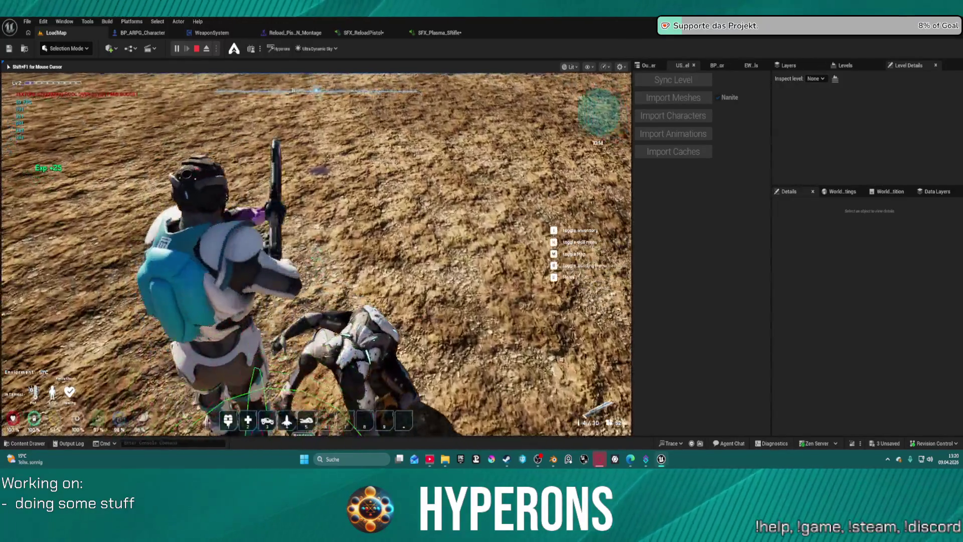
Reload the plasma rifle, fire test shots toward the cube, and open the inventory
key("w")
key("r")
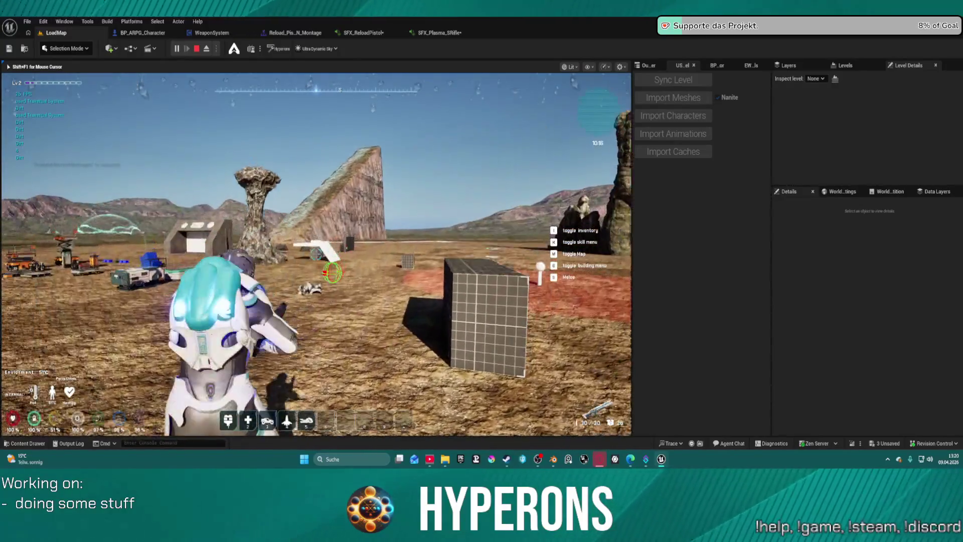
left_click(316, 253)
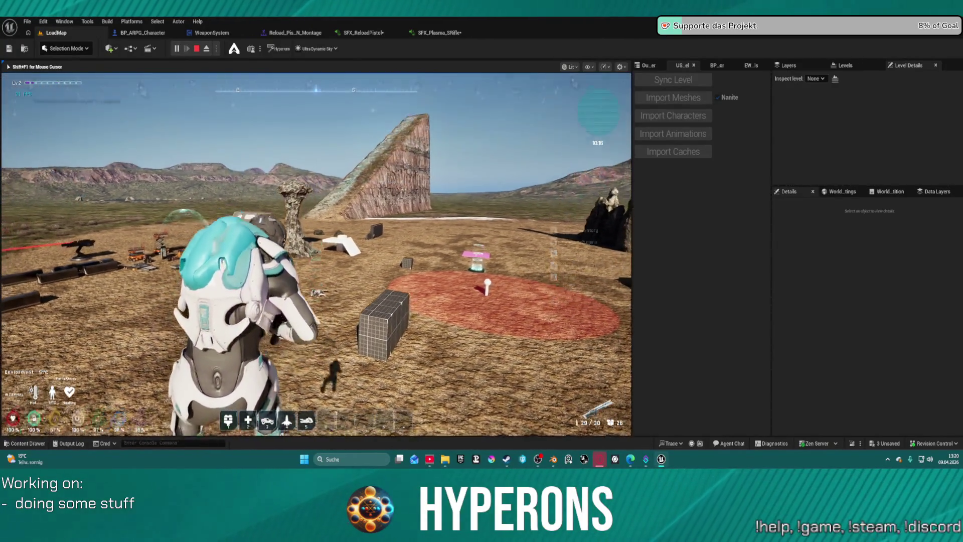
left_click(316, 254)
left_click(316, 253)
key("w")
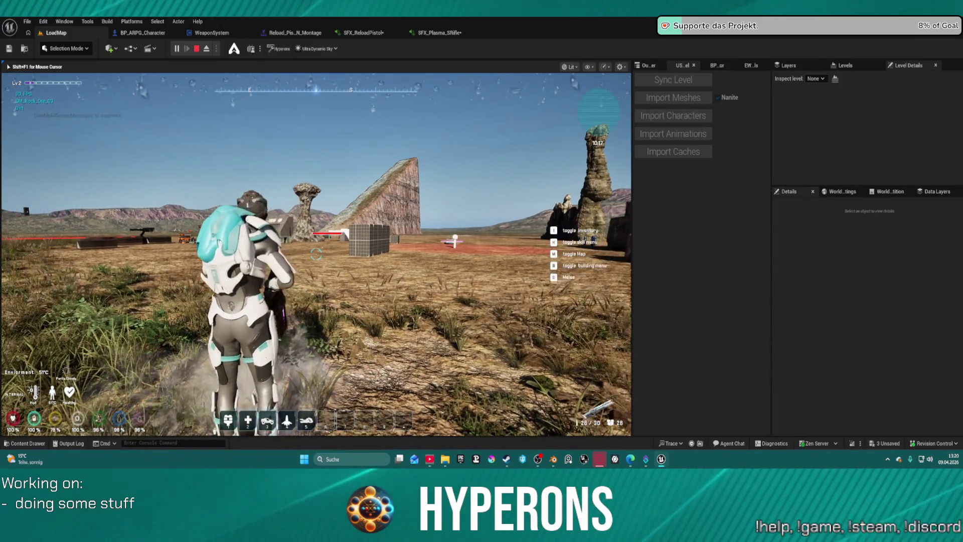
key("i")
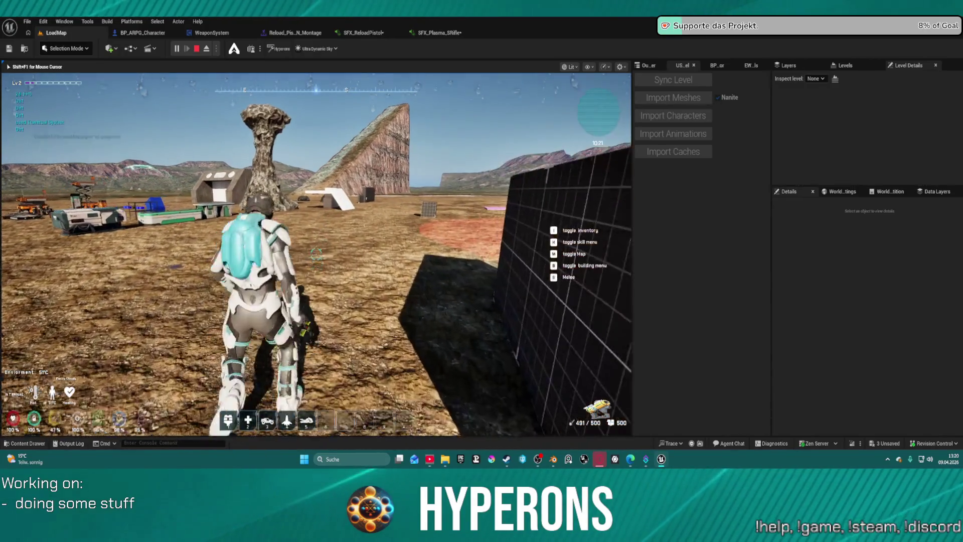
Jump, walk up to the rock and blast it with the beam weapon
key("space")
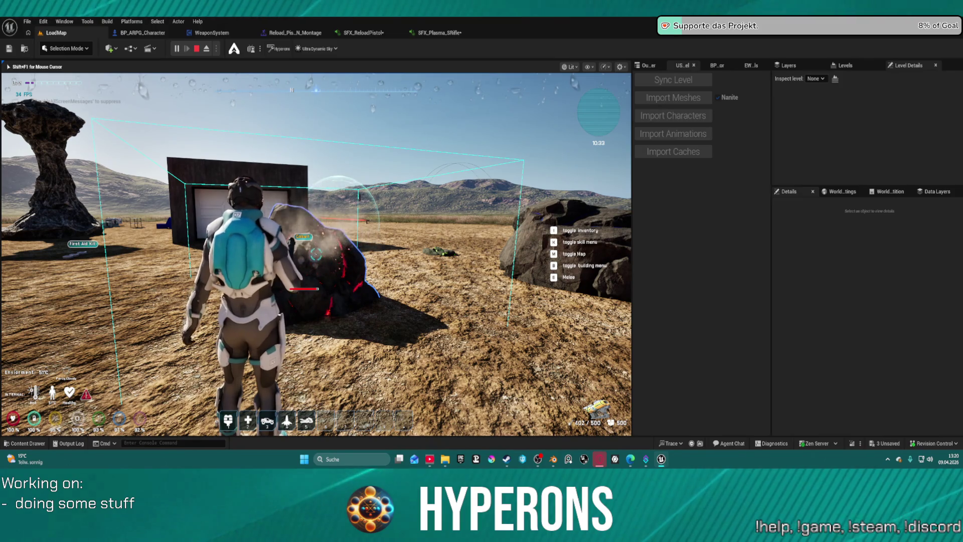
key("w")
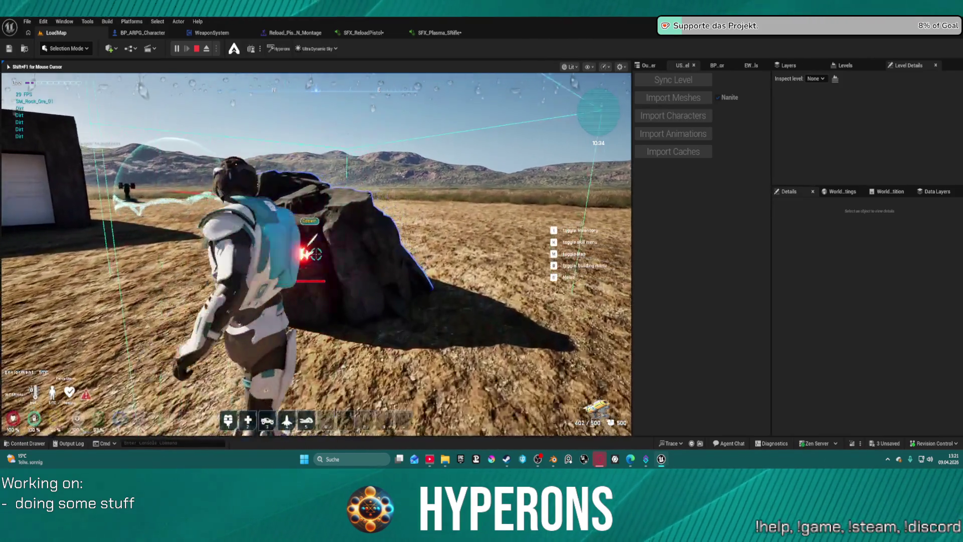
key("w")
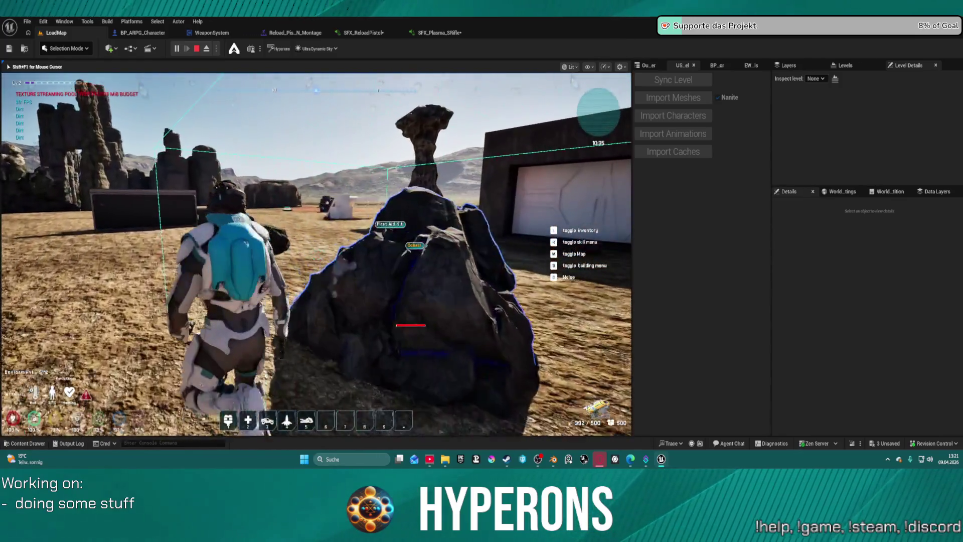
left_click(316, 253)
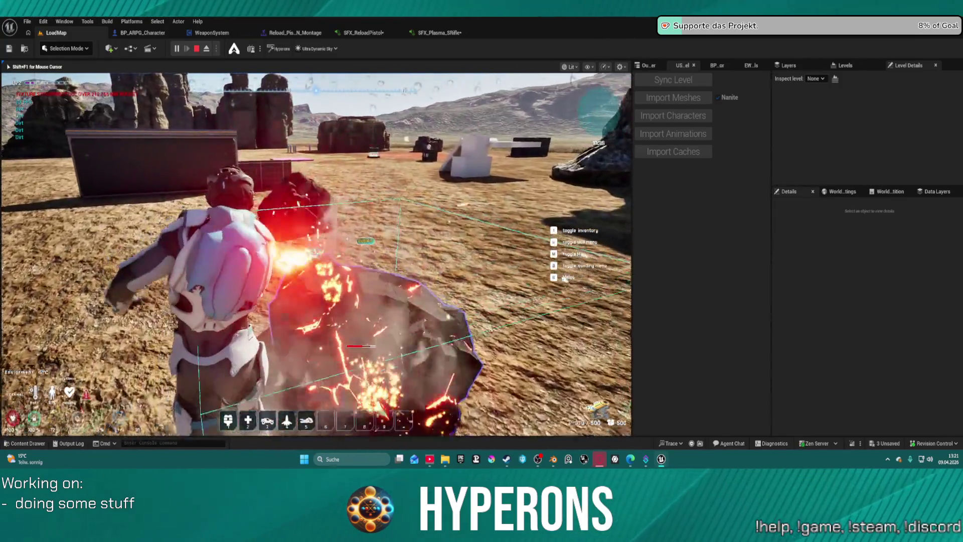
left_click(361, 346)
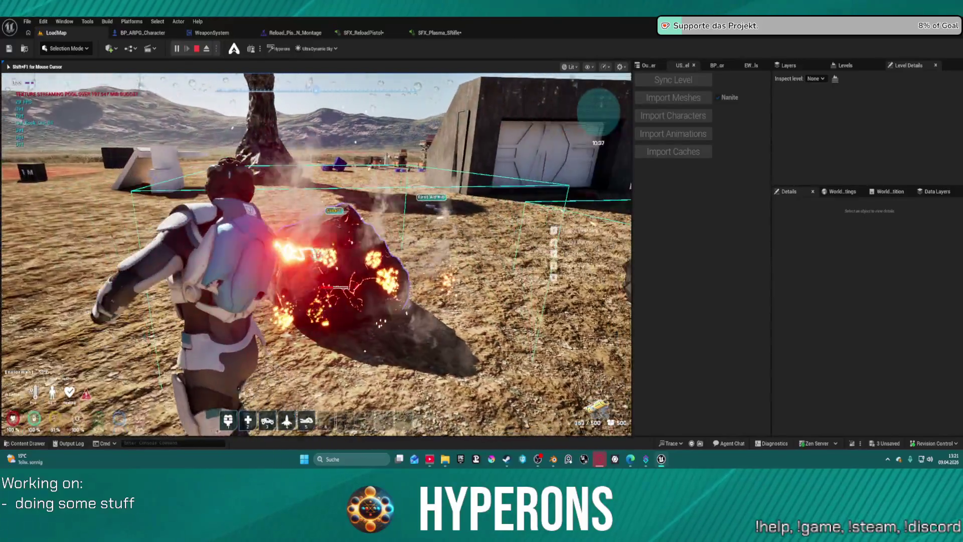
left_click(316, 253)
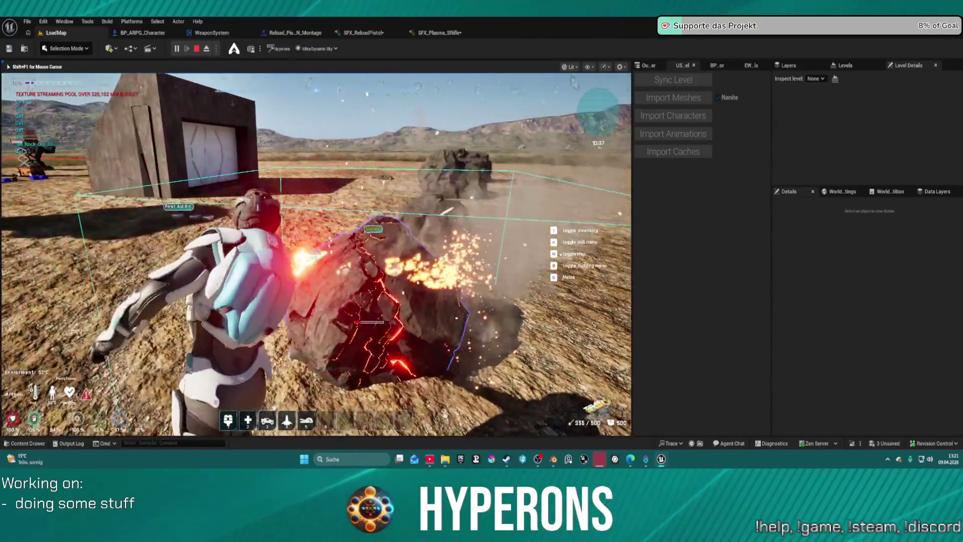
Climb the nearby boulders, fire a shot near the crates, then stop the play session
key("w")
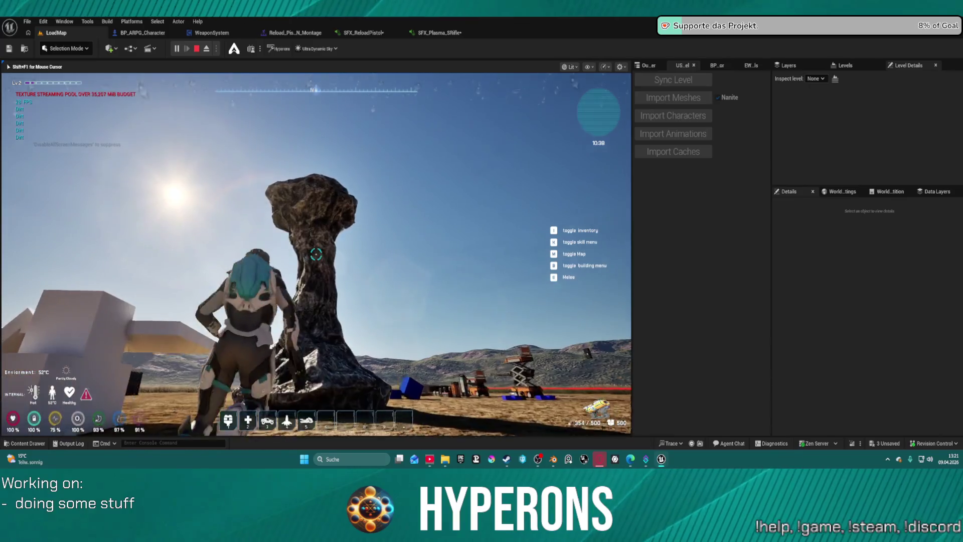
key("space")
key("w")
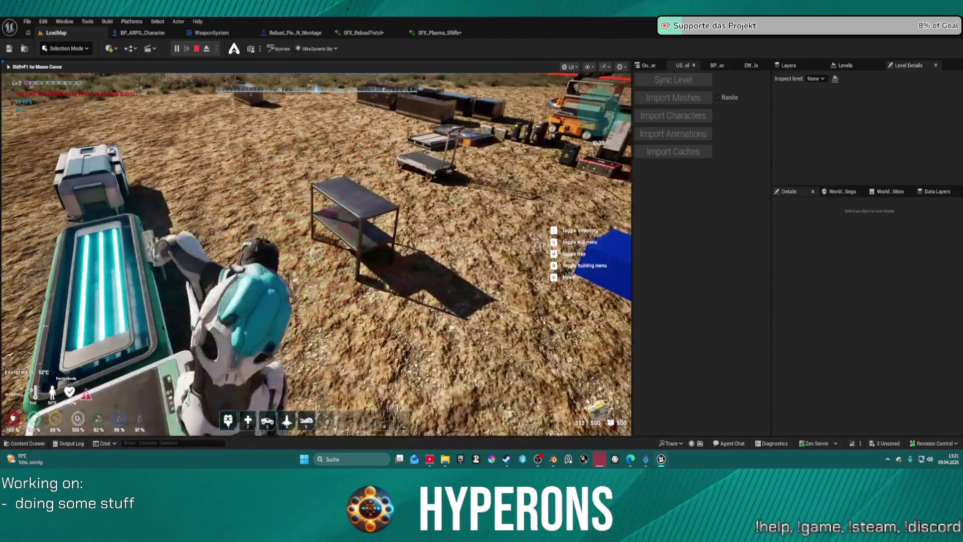
left_click(316, 255)
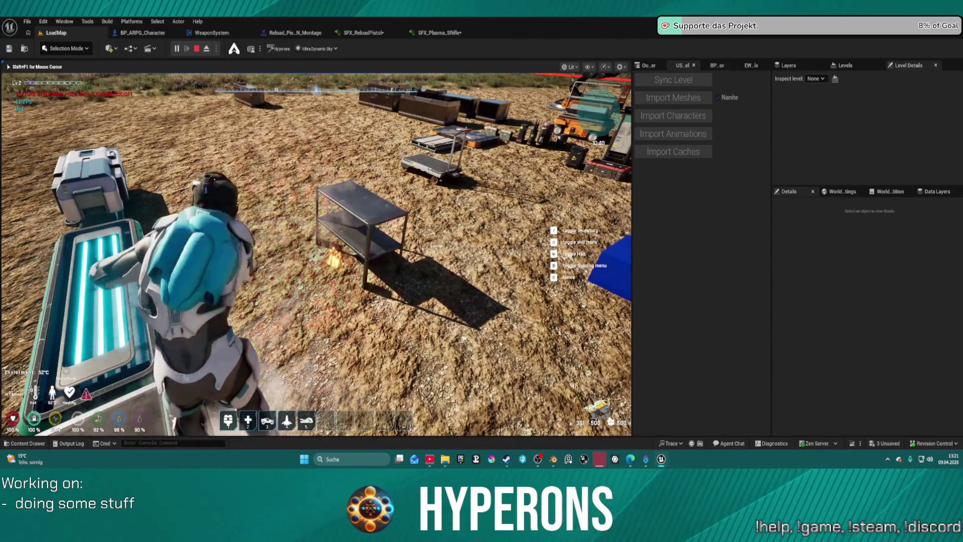
key("w")
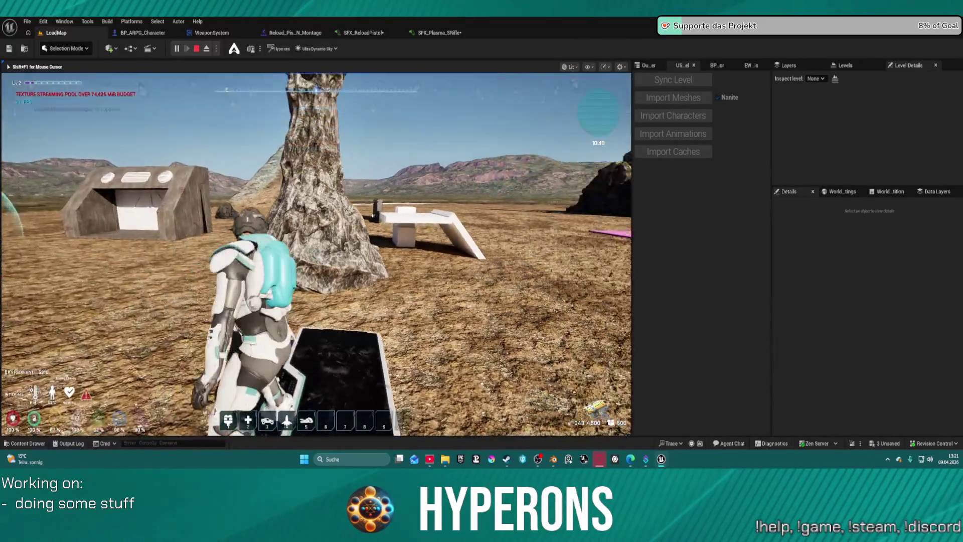
key("space")
key("w")
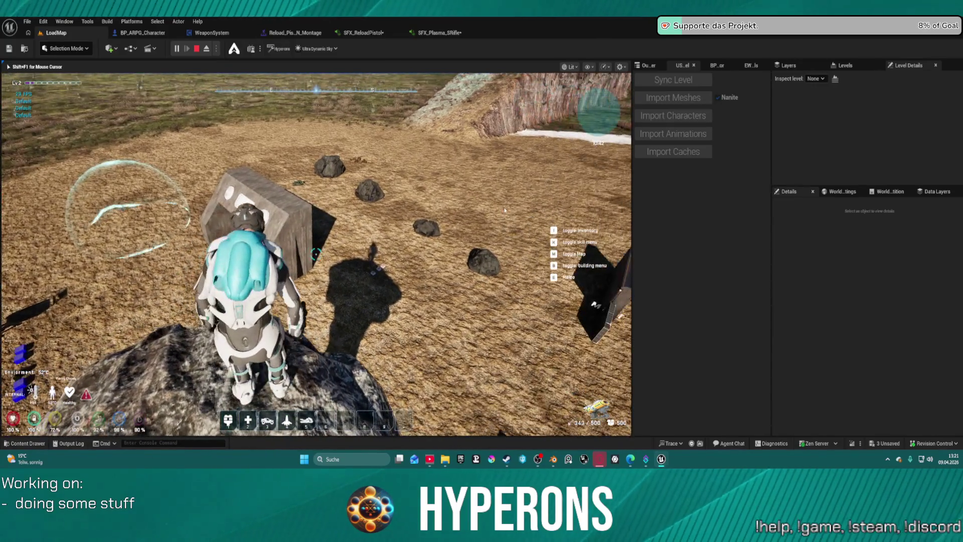
key("Escape")
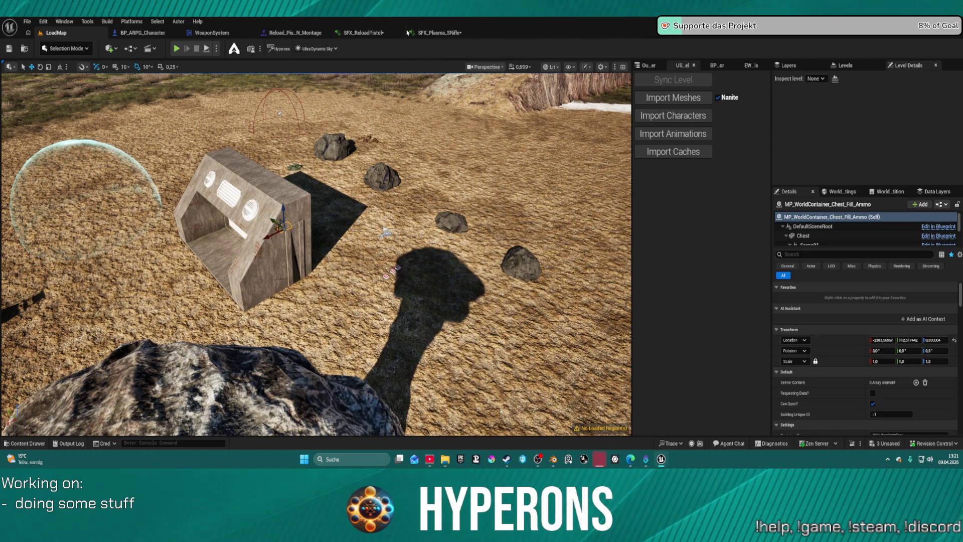
Close the SFX_Plasma_SRifle and Reload_Pis_N_Montage editor tabs
middle_click(429, 32)
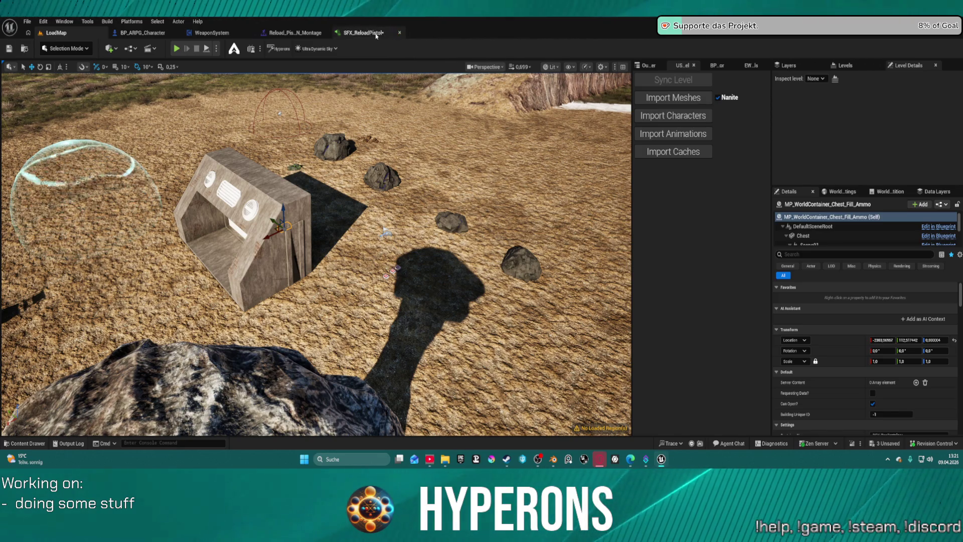
middle_click(304, 33)
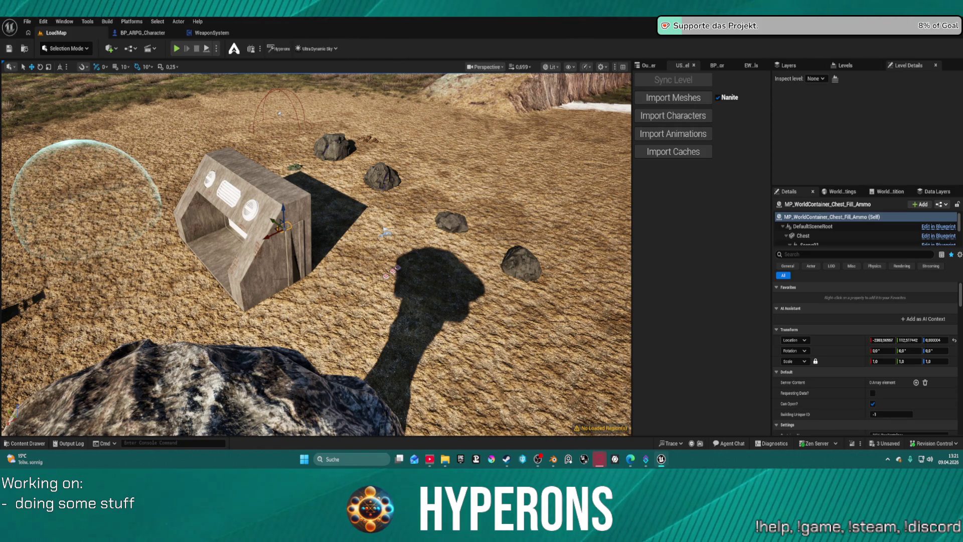
left_click(224, 33)
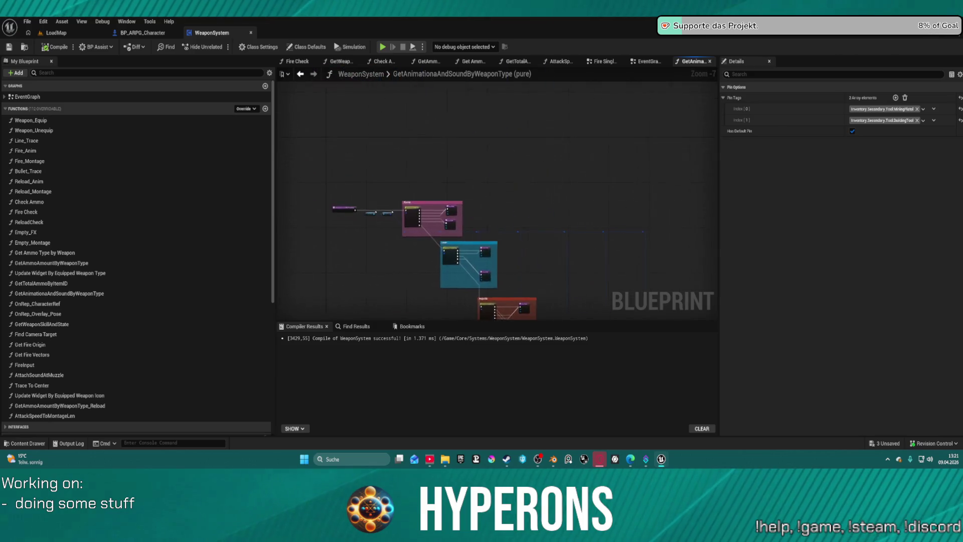
scroll(466, 237, "up", 8)
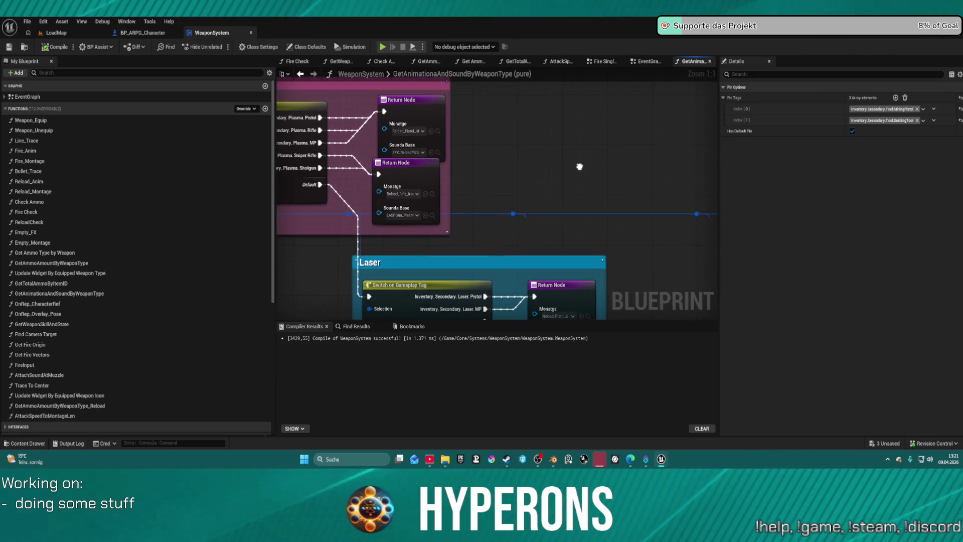
left_click_drag(580, 167, 453, 138)
mouse_move(383, 281)
left_mouse_down()
mouse_move(405, 112)
mouse_move(429, 90)
mouse_move(436, 154)
mouse_move(426, 182)
left_mouse_up()
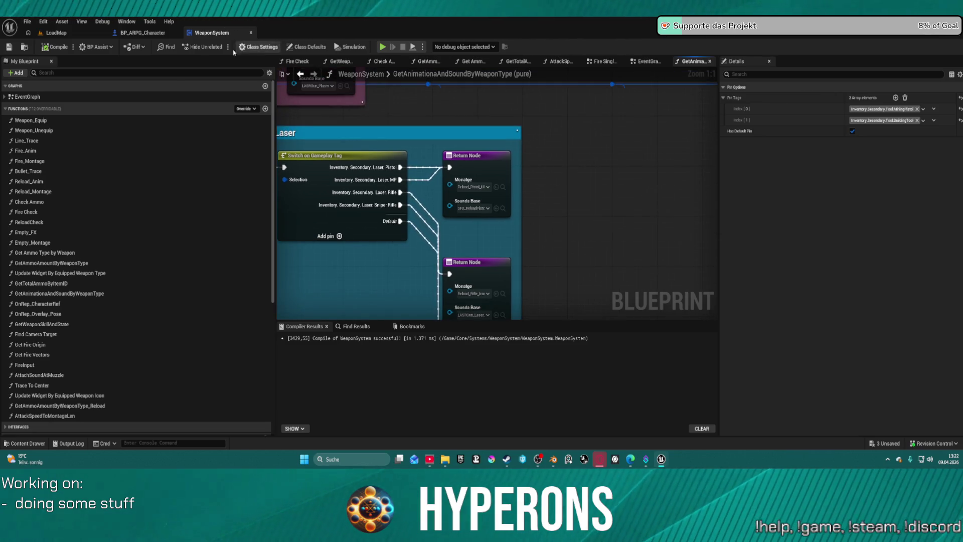
left_click(143, 32)
left_click(56, 32)
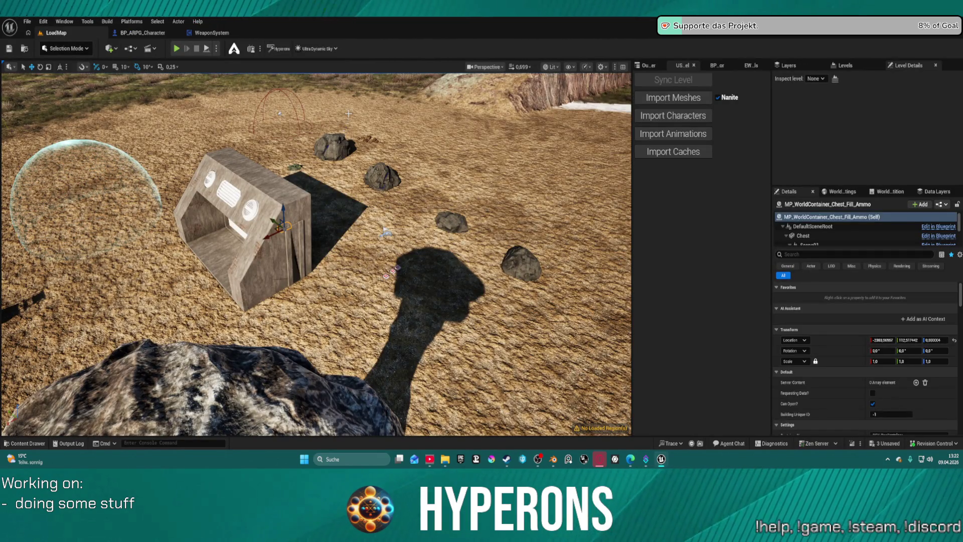
Try File > Save All, then cancel when saving SM_Wall_2m_Section_5-8m fails
key("ctrl+space")
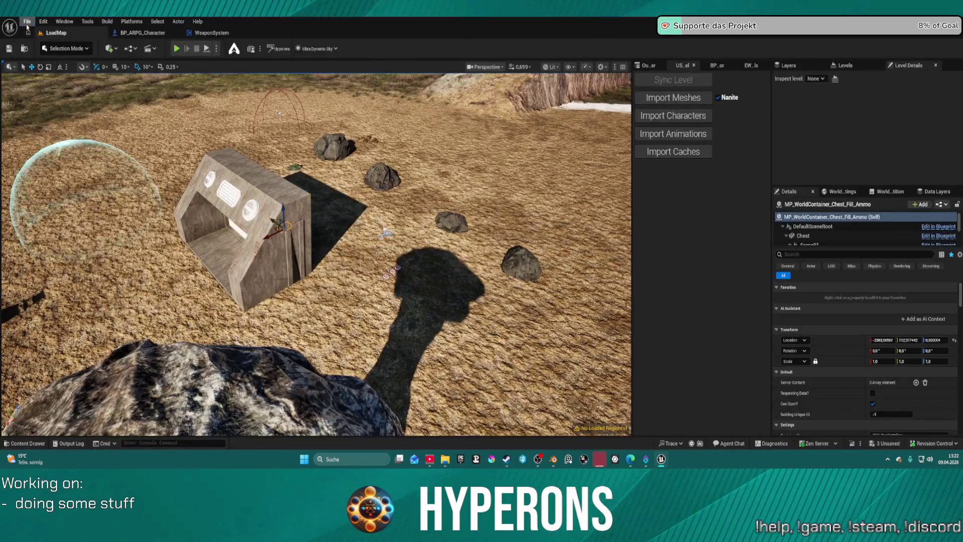
left_click(27, 21)
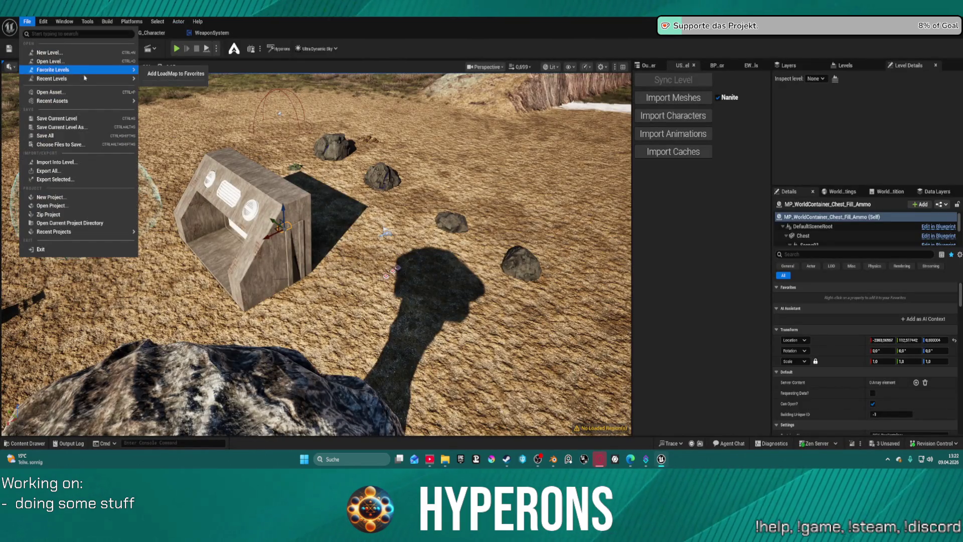
mouse_move(120, 78)
left_click(204, 104)
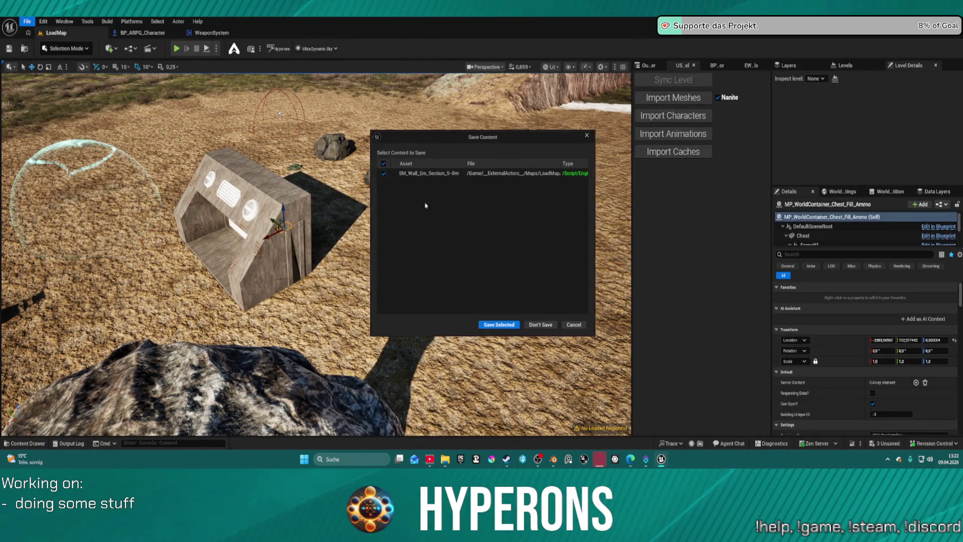
left_click(487, 326)
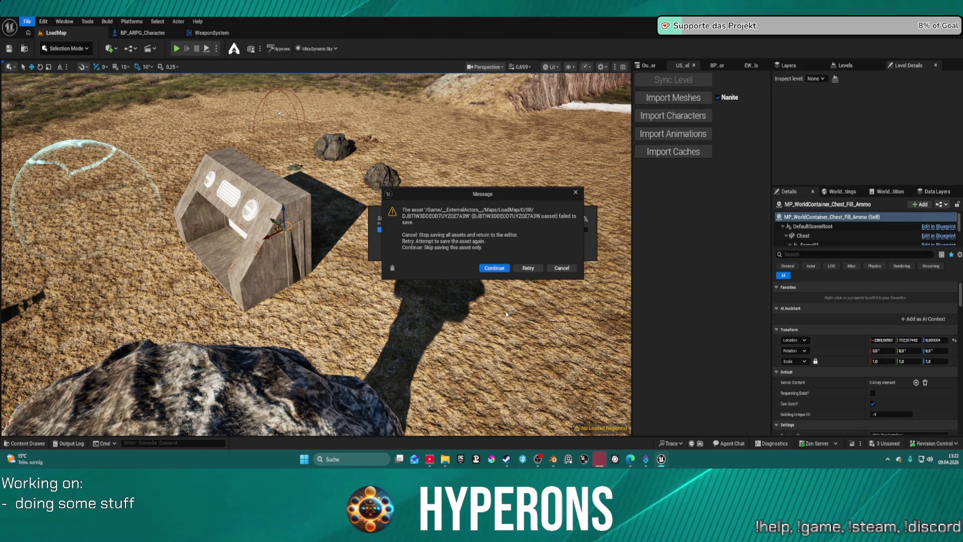
left_click(561, 268)
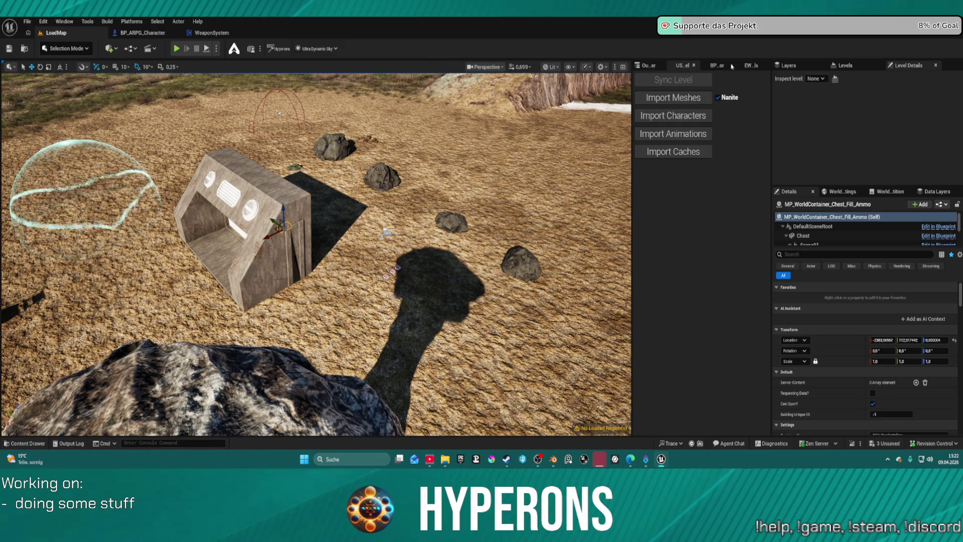
Save only SFX_Plasma_SRifle and SFX_ReloadPistol, leaving SM_Wall_2m_Section_5-8m unchecked
key("ctrl+shift+s")
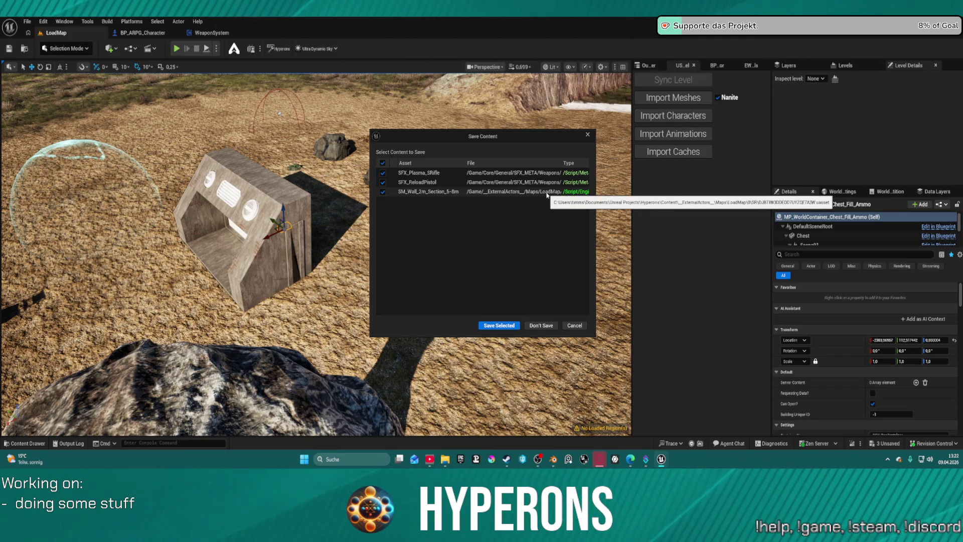
left_click(382, 192)
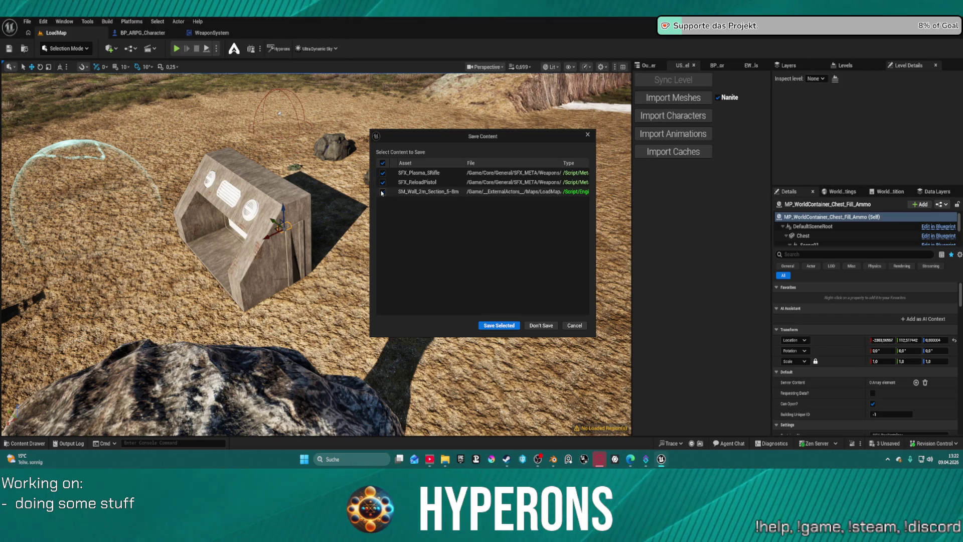
left_click(499, 325)
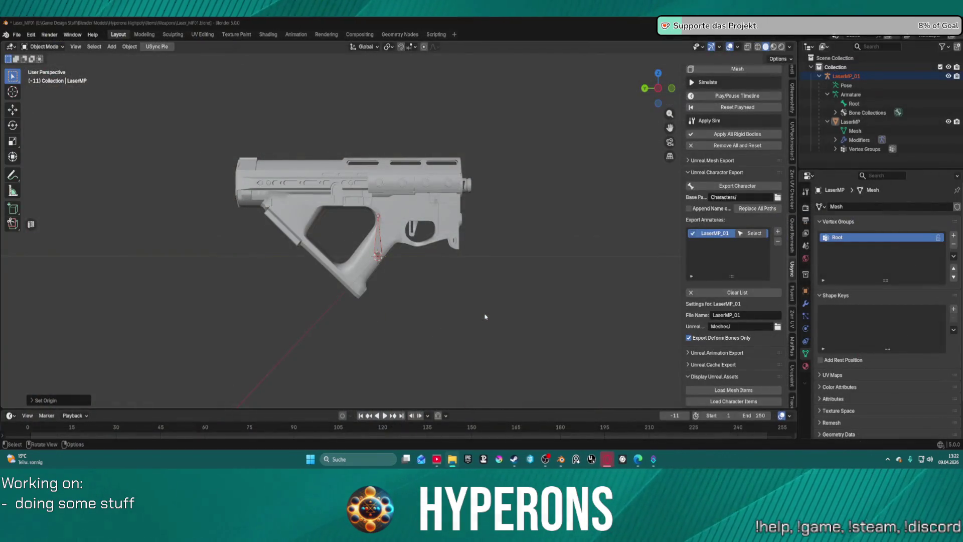
Quit Blender, dismissing the Laser_MP01 save prompt, and relaunch the Hyperons 5.7 project in Unreal Editor
key("ctrl+q")
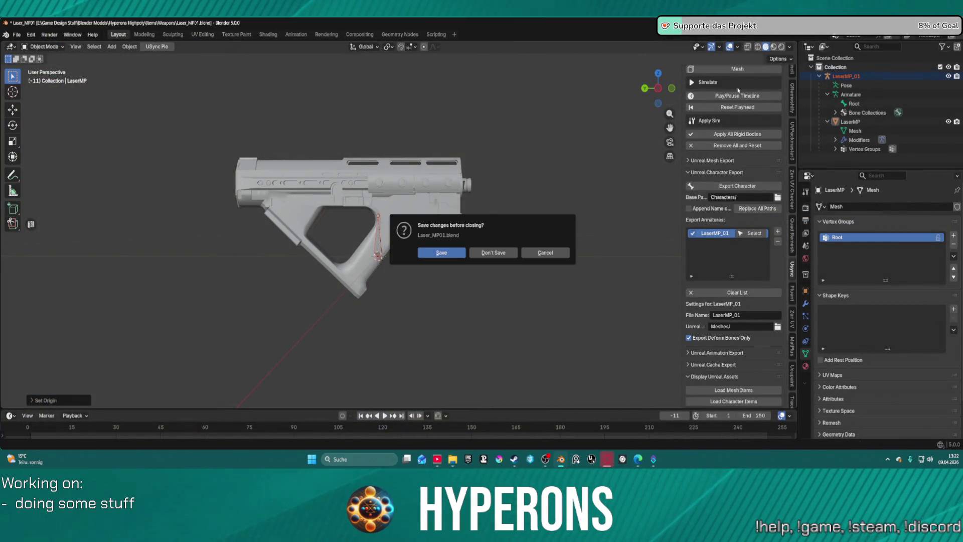
left_click(442, 252)
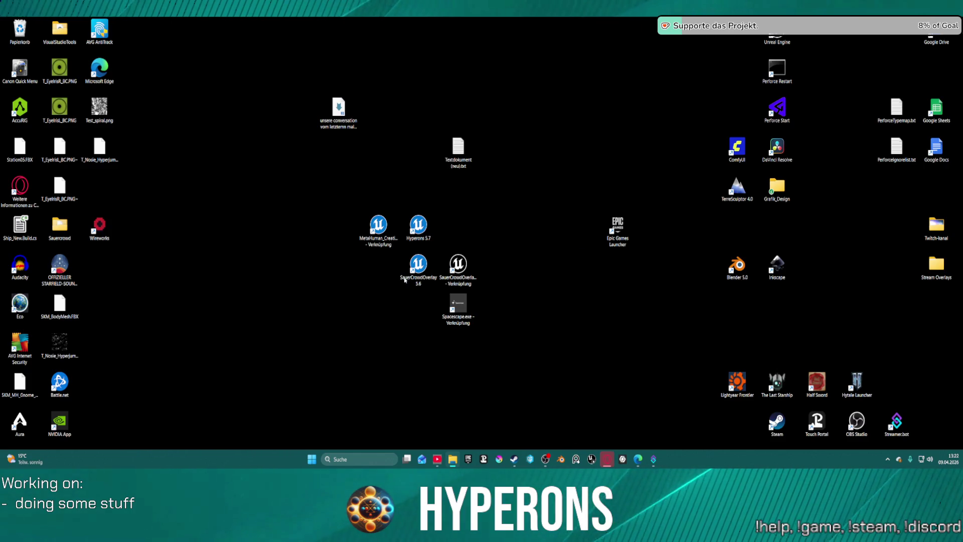
double_click(413, 233)
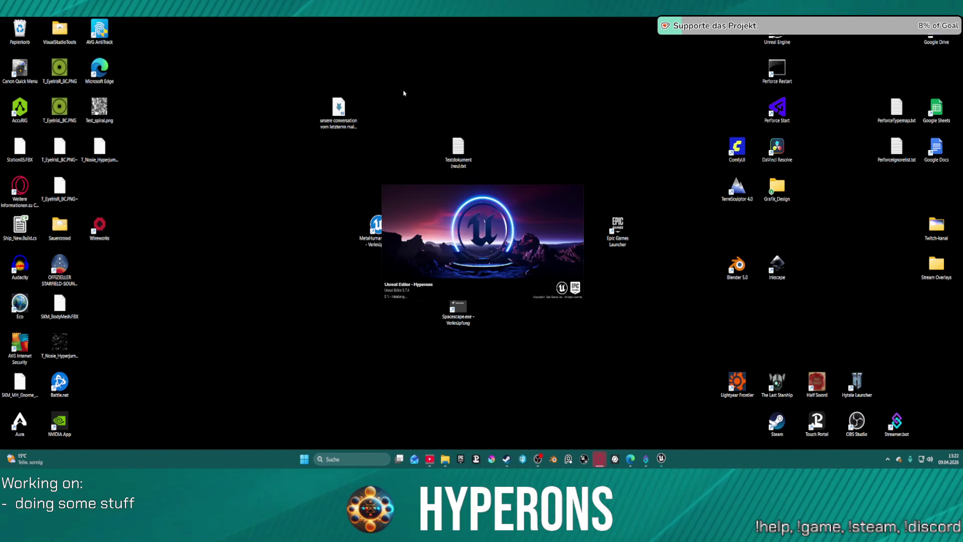